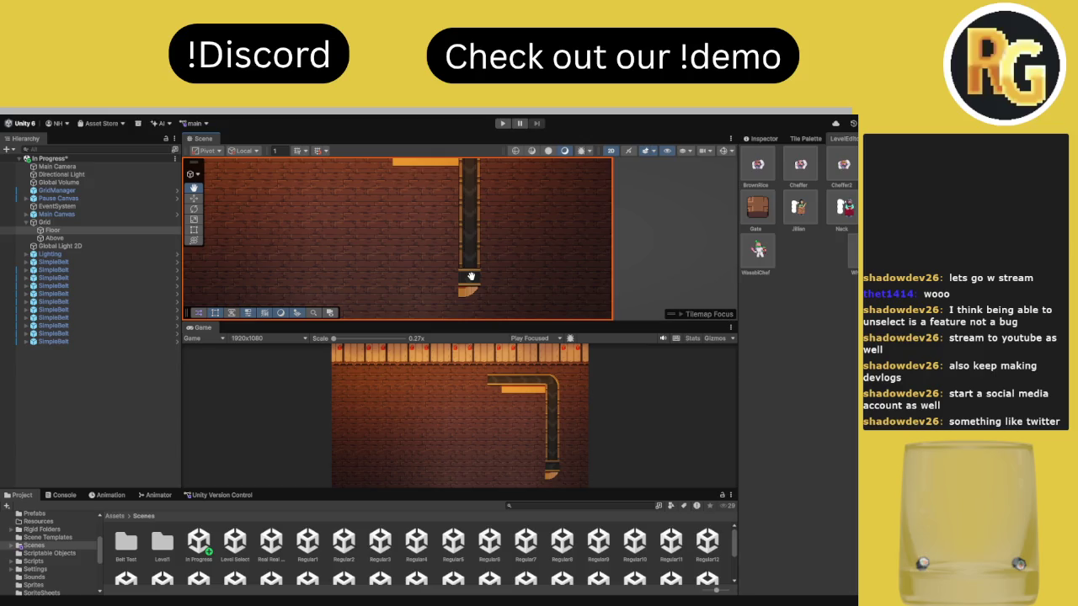
Paint SimpleBelt tiles extending the bottom belt leftward and change the left-end tile
{"action": "left_click", "coordinate": [448, 283]}
{"action": "left_click", "coordinate": [428, 285]}
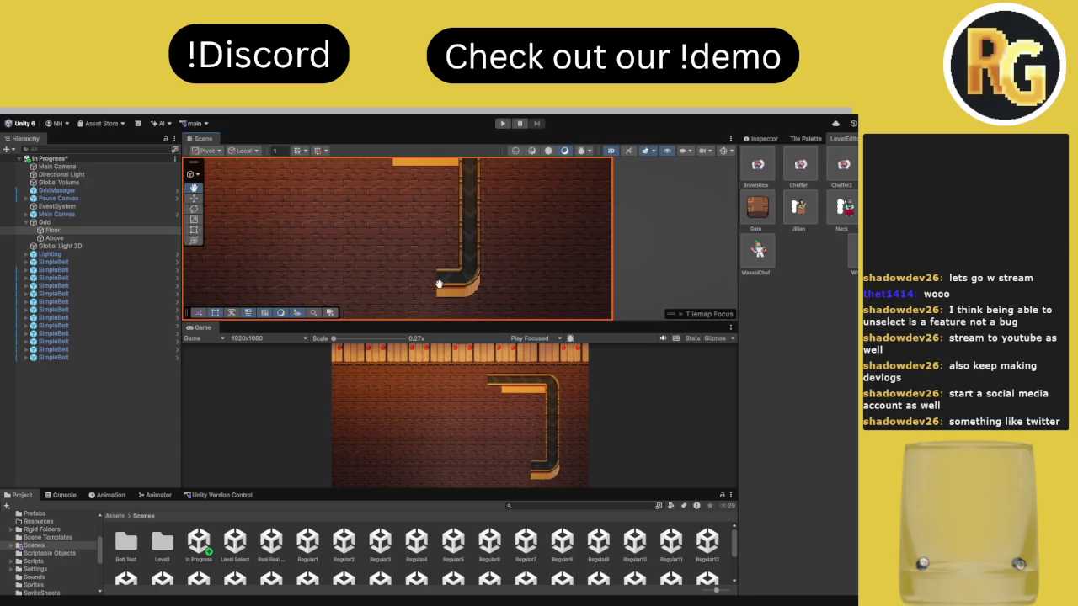
{"action": "left_click", "coordinate": [411, 287]}
{"action": "left_click", "coordinate": [398, 291]}
{"action": "left_click", "coordinate": [419, 256]}
{"action": "scroll", "coordinate": [430, 261], "scroll_direction": "up", "scroll_amount": 3}
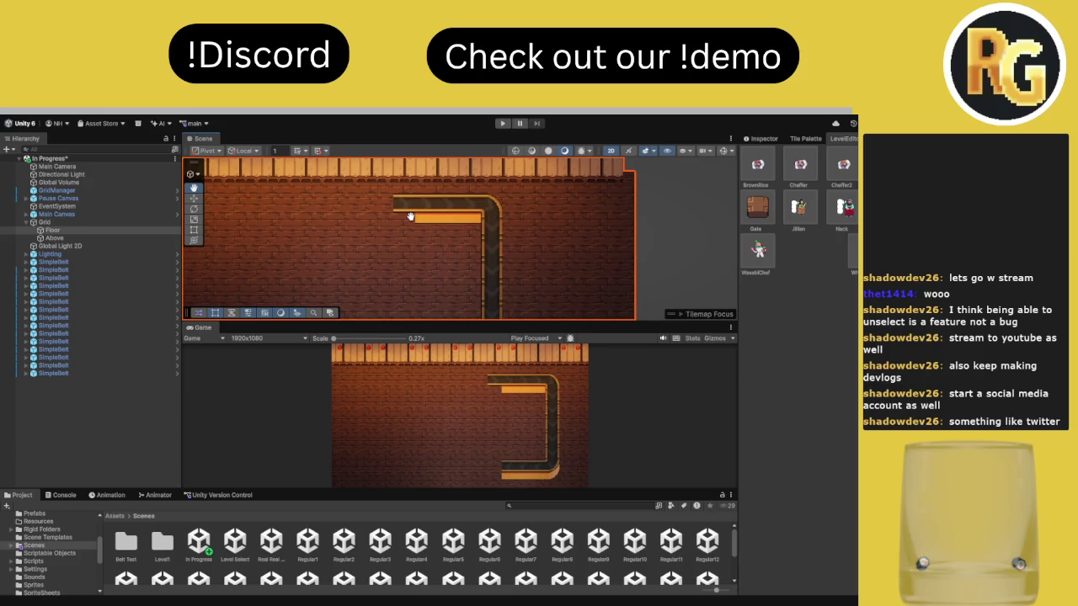
{"action": "scroll", "coordinate": [406, 216], "scroll_direction": "up", "scroll_amount": 2}
{"action": "left_click", "coordinate": [457, 246]}
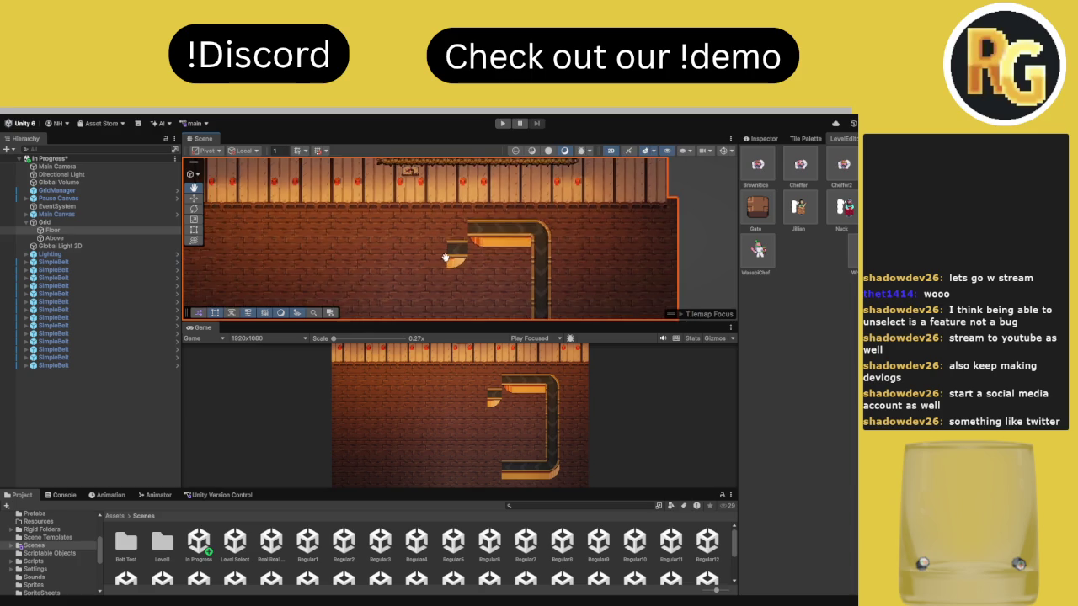
Move the stray belt pieces down onto the bottom row and up into place
{"action": "scroll", "coordinate": [444, 202], "scroll_direction": "down", "scroll_amount": 3}
{"action": "left_click_drag", "start_coordinate": [444, 200], "coordinate": [452, 285]}
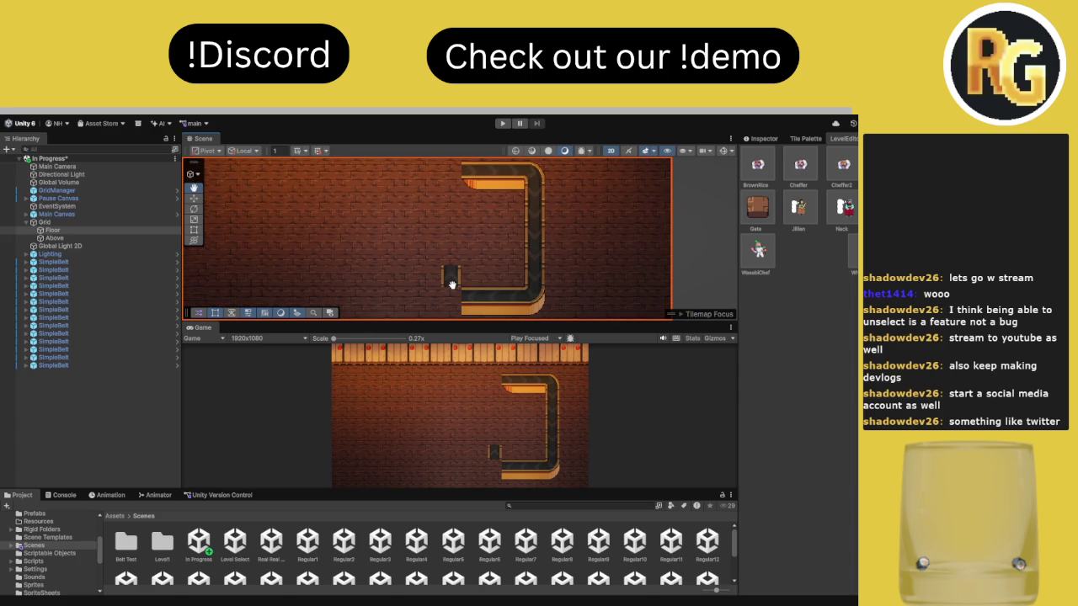
{"action": "scroll", "coordinate": [452, 285], "scroll_direction": "down", "scroll_amount": 3}
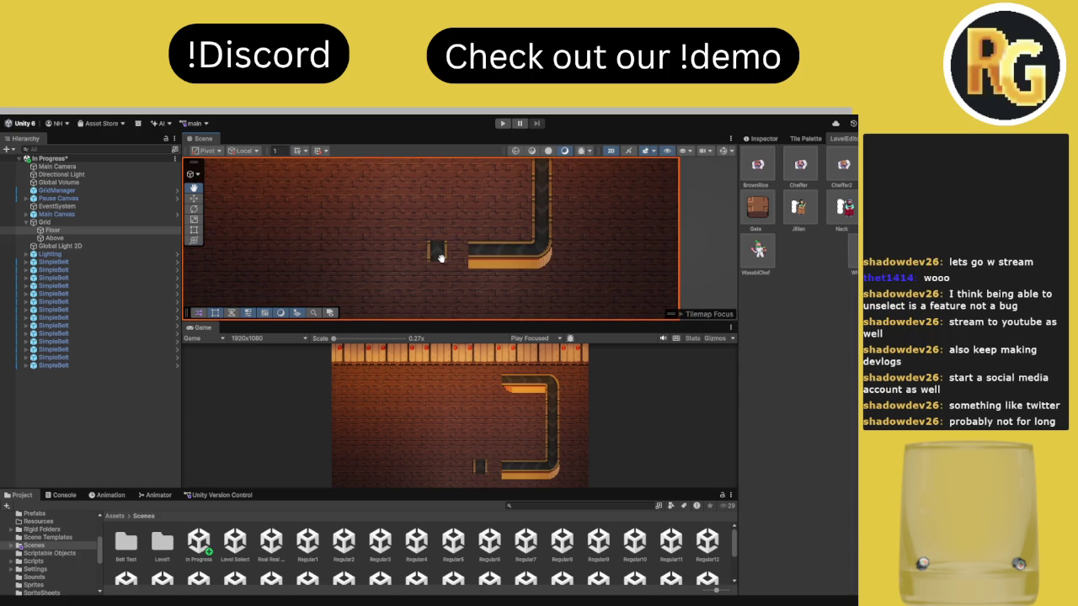
{"action": "scroll", "coordinate": [440, 250], "scroll_direction": "up", "scroll_amount": 1}
{"action": "mouse_move", "coordinate": [457, 272]}
{"action": "left_mouse_down"}
{"action": "mouse_move", "coordinate": [454, 218]}
{"action": "mouse_move", "coordinate": [457, 248]}
{"action": "mouse_move", "coordinate": [479, 245]}
{"action": "left_mouse_up"}
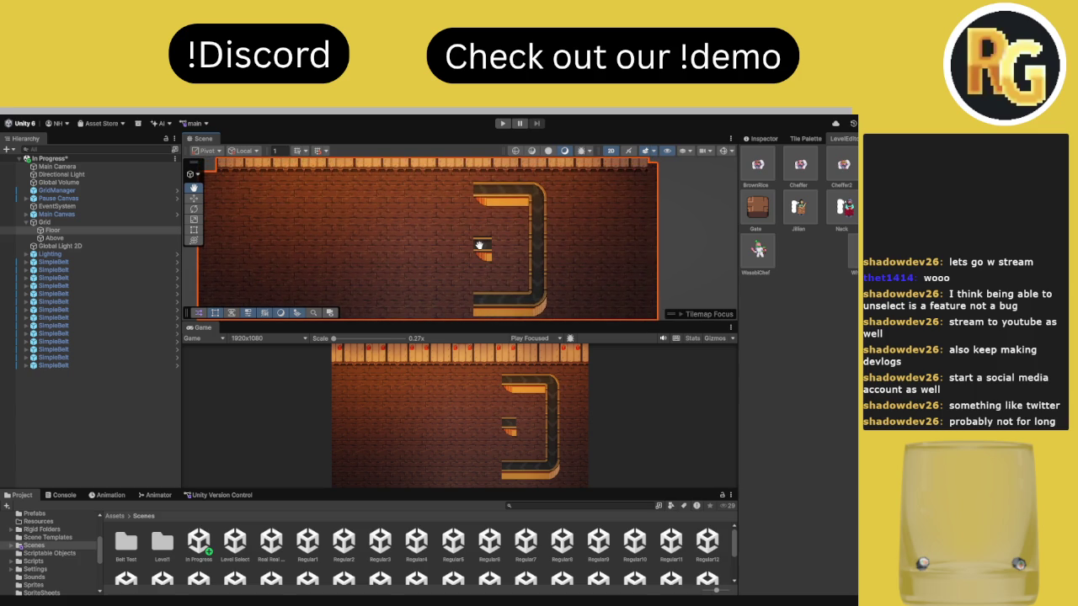
Add a middle belt arm to the loop and a tile at the upper arm's left end
{"action": "mouse_move", "coordinate": [479, 245]}
{"action": "left_mouse_down"}
{"action": "mouse_move", "coordinate": [516, 248]}
{"action": "mouse_move", "coordinate": [408, 257]}
{"action": "mouse_move", "coordinate": [440, 298]}
{"action": "mouse_move", "coordinate": [456, 300]}
{"action": "mouse_move", "coordinate": [461, 195]}
{"action": "mouse_move", "coordinate": [474, 279]}
{"action": "mouse_move", "coordinate": [461, 271]}
{"action": "left_mouse_up"}
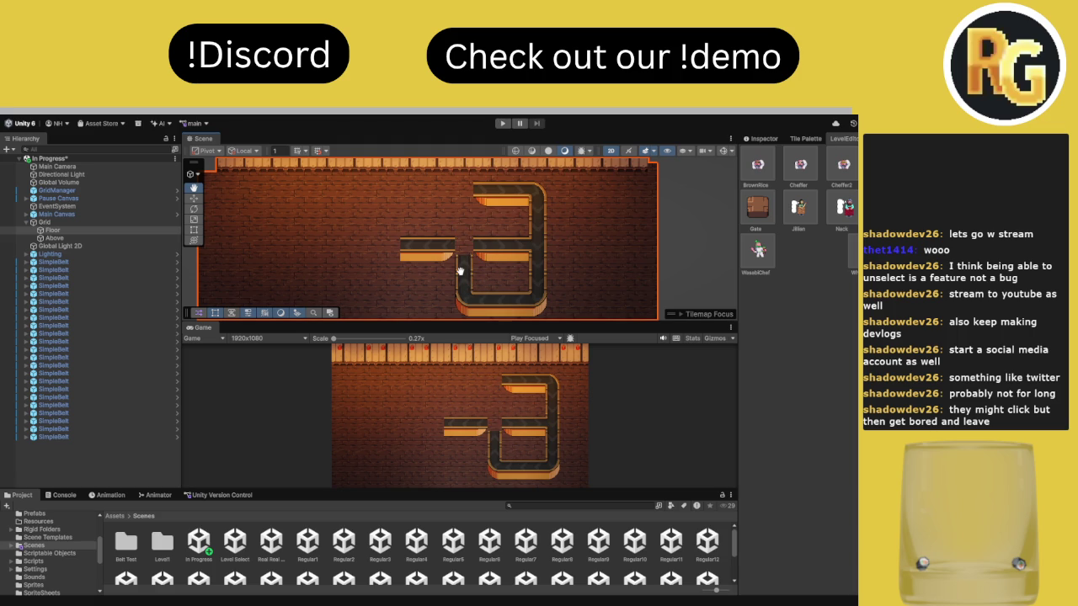
{"action": "left_click", "coordinate": [479, 199]}
{"action": "scroll", "coordinate": [483, 200], "scroll_direction": "up", "scroll_amount": 2}
Clear stray tiles and paint the loop's left vertical arm up to meet the top
{"action": "left_click_drag", "start_coordinate": [447, 304], "coordinate": [382, 296]}
{"action": "scroll", "coordinate": [447, 270], "scroll_direction": "up", "scroll_amount": 2}
{"action": "left_click_drag", "start_coordinate": [457, 260], "coordinate": [472, 182]}
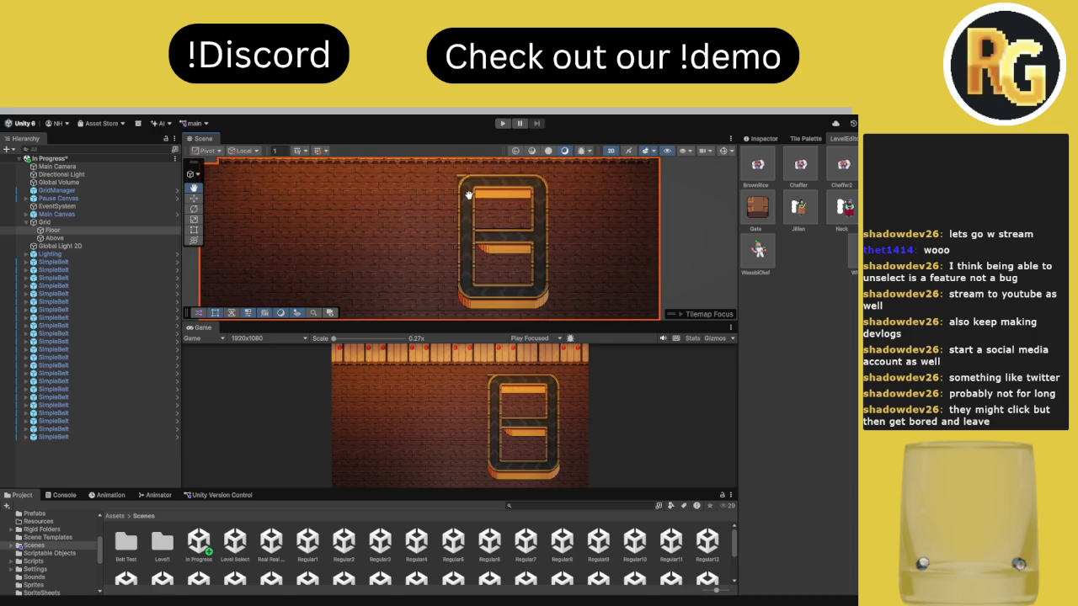
{"action": "left_click", "coordinate": [446, 271]}
{"action": "scroll", "coordinate": [558, 253], "scroll_direction": "up", "scroll_amount": 3}
{"action": "scroll", "coordinate": [559, 240], "scroll_direction": "down", "scroll_amount": 2}
{"action": "scroll", "coordinate": [559, 247], "scroll_direction": "down", "scroll_amount": 4}
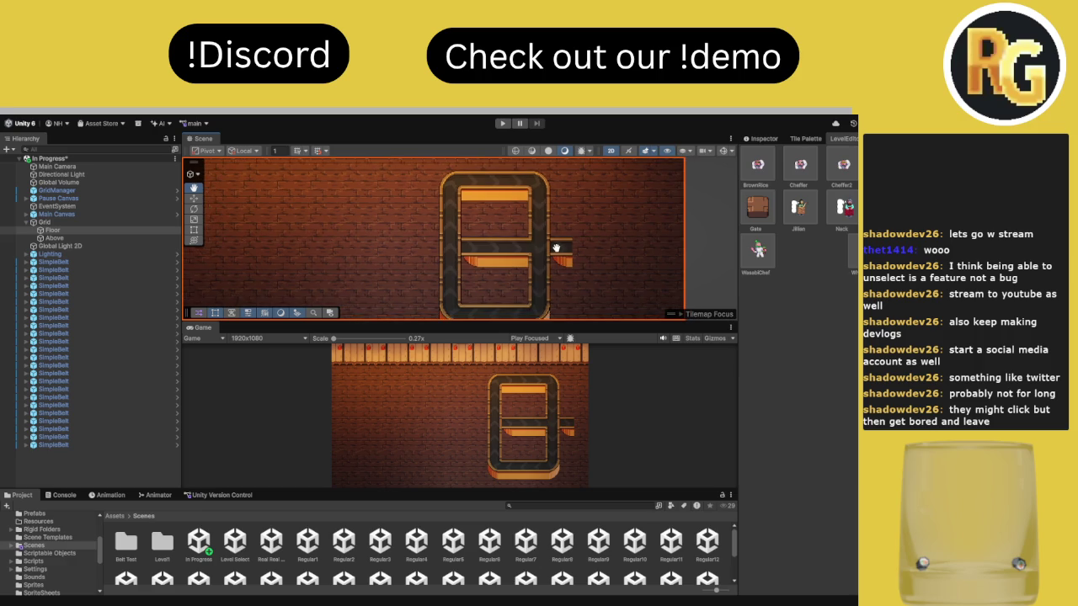
Place a SoyChef at the top wall and two WhiteRice orders on the conveyor
{"action": "left_click_drag", "start_coordinate": [852, 203], "coordinate": [484, 188]}
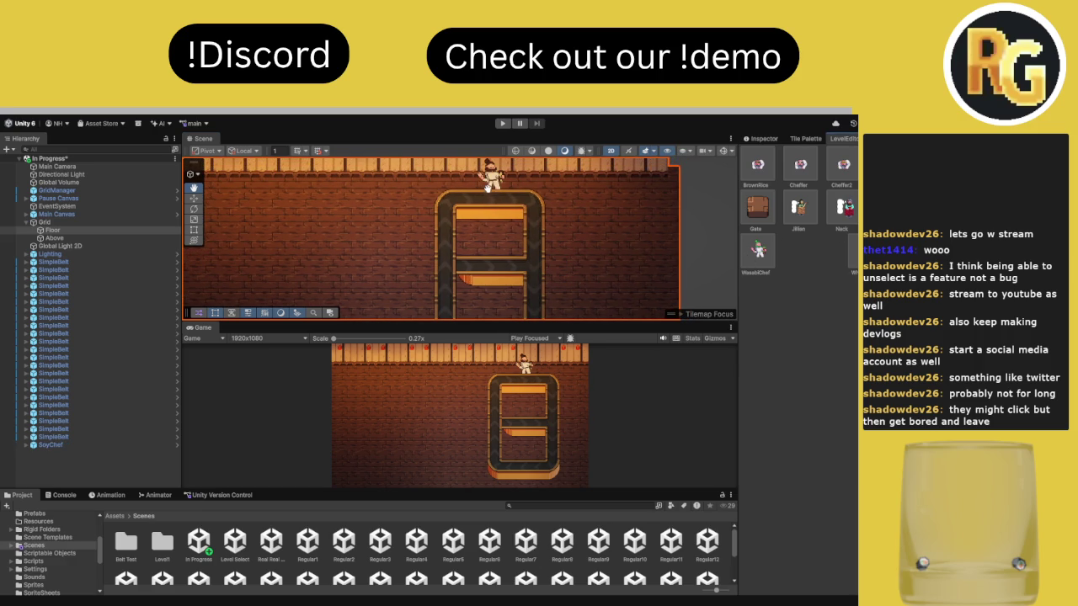
{"action": "left_click_drag", "start_coordinate": [488, 187], "coordinate": [455, 237]}
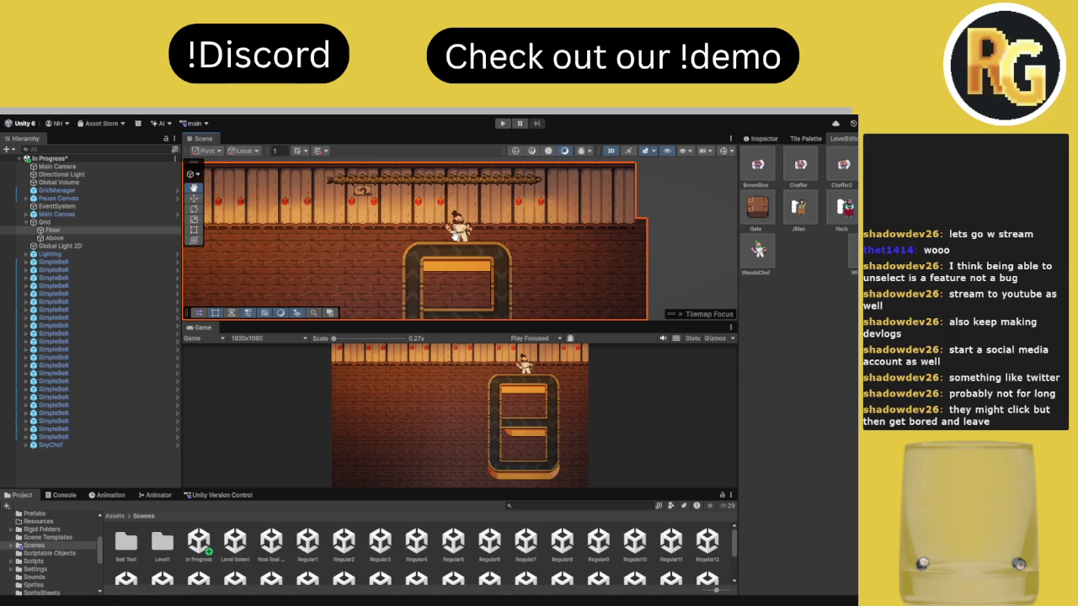
{"action": "left_click_drag", "start_coordinate": [502, 271], "coordinate": [558, 236]}
{"action": "mouse_move", "coordinate": [850, 251]}
{"action": "left_mouse_down"}
{"action": "mouse_move", "coordinate": [527, 261]}
{"action": "mouse_move", "coordinate": [492, 284]}
{"action": "mouse_move", "coordinate": [488, 261]}
{"action": "mouse_move", "coordinate": [466, 289]}
{"action": "mouse_move", "coordinate": [469, 219]}
{"action": "mouse_move", "coordinate": [456, 239]}
{"action": "left_mouse_up"}
{"action": "key", "text": "ctrl+d"}
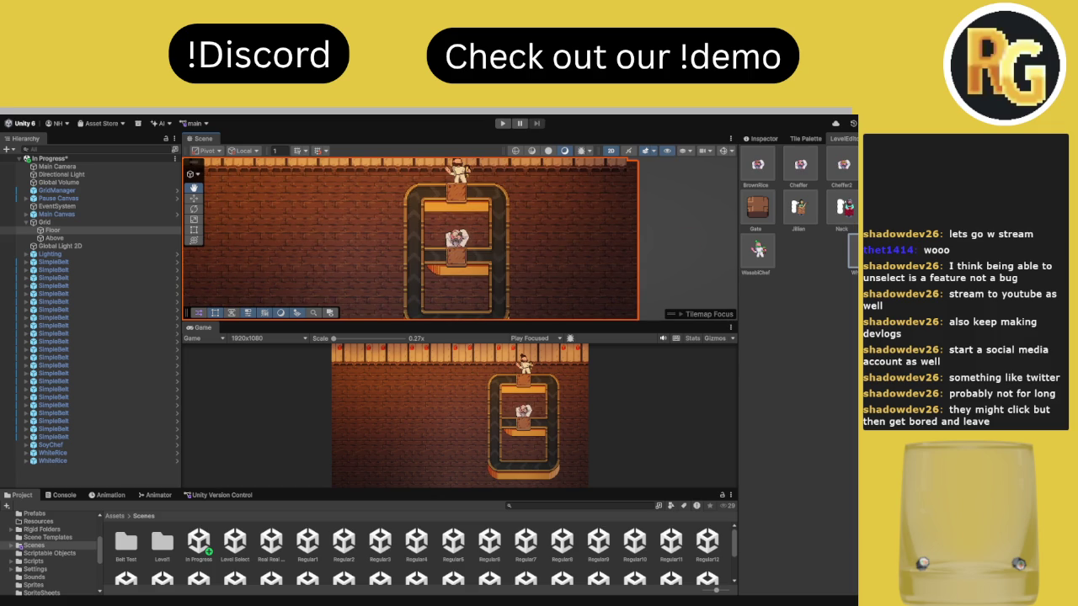
Place two Cheffers side by side at the conveyor's bottom
{"action": "left_click", "coordinate": [800, 165]}
{"action": "left_click", "coordinate": [467, 305]}
{"action": "mouse_move", "coordinate": [468, 305]}
{"action": "left_mouse_down"}
{"action": "mouse_move", "coordinate": [466, 253]}
{"action": "mouse_move", "coordinate": [565, 288]}
{"action": "mouse_move", "coordinate": [503, 281]}
{"action": "mouse_move", "coordinate": [543, 273]}
{"action": "left_mouse_up"}
{"action": "left_click", "coordinate": [508, 238]}
Move and rotate belt pieces into a vertical run left of the loop with a rounded end
{"action": "left_click", "coordinate": [884, 206]}
{"action": "mouse_move", "coordinate": [395, 228]}
{"action": "left_mouse_down"}
{"action": "mouse_move", "coordinate": [414, 222]}
{"action": "mouse_move", "coordinate": [415, 206]}
{"action": "mouse_move", "coordinate": [392, 204]}
{"action": "mouse_move", "coordinate": [401, 209]}
{"action": "left_mouse_up"}
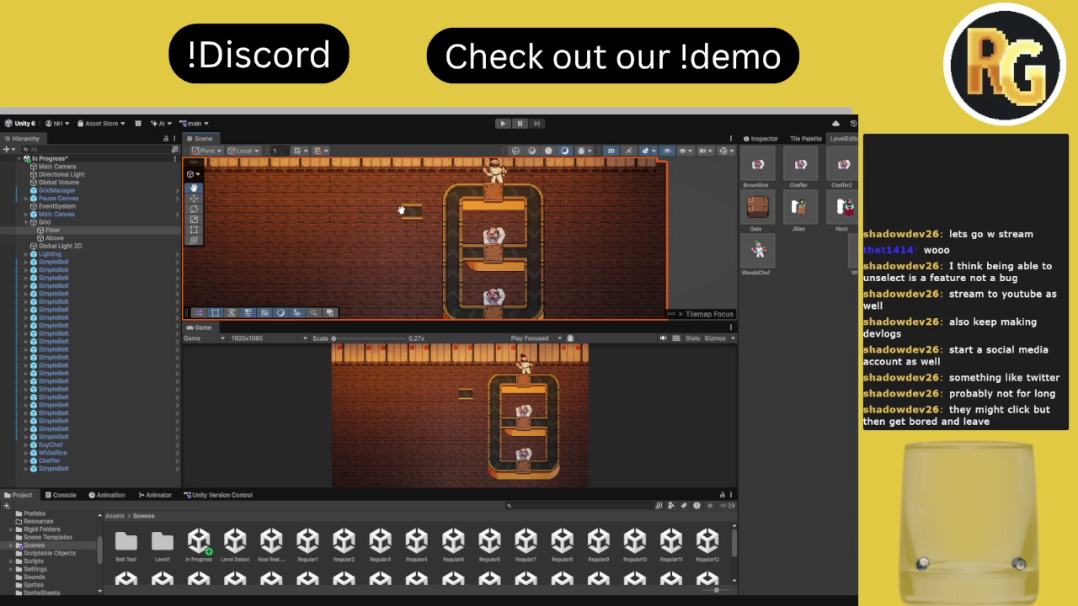
{"action": "mouse_move", "coordinate": [400, 210]}
{"action": "left_mouse_down"}
{"action": "mouse_move", "coordinate": [458, 241]}
{"action": "mouse_move", "coordinate": [446, 243]}
{"action": "mouse_move", "coordinate": [464, 230]}
{"action": "left_mouse_up"}
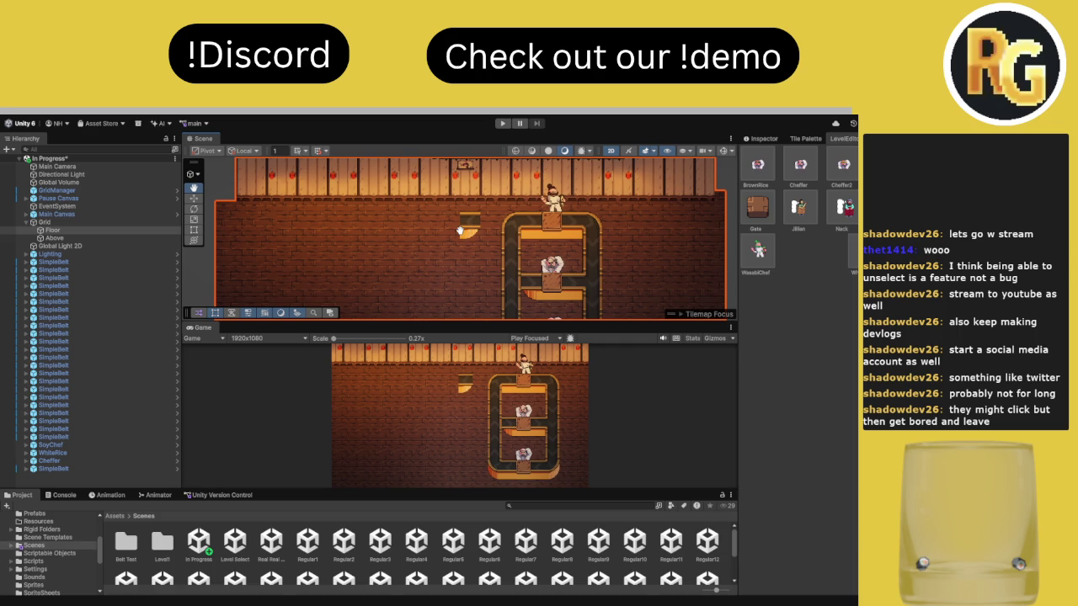
{"action": "left_click_drag", "start_coordinate": [461, 230], "coordinate": [447, 233]}
{"action": "mouse_move", "coordinate": [446, 232]}
{"action": "left_mouse_down"}
{"action": "mouse_move", "coordinate": [490, 246]}
{"action": "mouse_move", "coordinate": [491, 217]}
{"action": "mouse_move", "coordinate": [447, 234]}
{"action": "mouse_move", "coordinate": [448, 253]}
{"action": "mouse_move", "coordinate": [488, 294]}
{"action": "mouse_move", "coordinate": [466, 303]}
{"action": "mouse_move", "coordinate": [455, 187]}
{"action": "mouse_move", "coordinate": [451, 278]}
{"action": "mouse_move", "coordinate": [465, 231]}
{"action": "mouse_move", "coordinate": [456, 253]}
{"action": "mouse_move", "coordinate": [453, 199]}
{"action": "mouse_move", "coordinate": [379, 200]}
{"action": "left_mouse_up"}
{"action": "key", "text": "r"}
{"action": "left_click", "coordinate": [27, 215]}
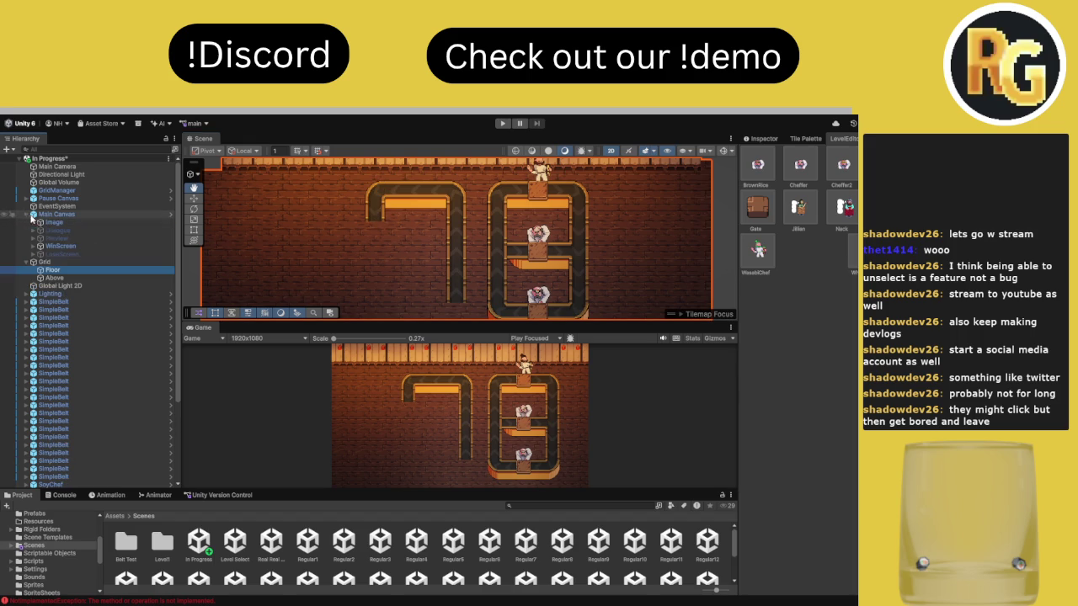
Select the Preview object and toggle its panel on and off in the Inspector
{"action": "left_click", "coordinate": [56, 238]}
{"action": "left_click", "coordinate": [763, 139]}
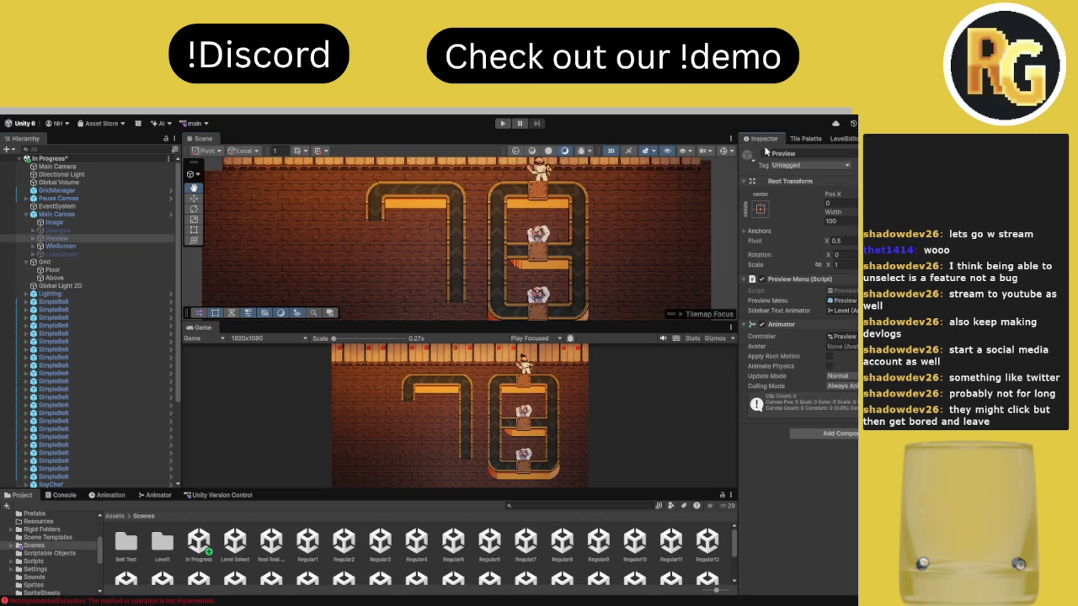
{"action": "left_click", "coordinate": [764, 154]}
{"action": "left_click", "coordinate": [764, 154]}
{"action": "left_click", "coordinate": [805, 138]}
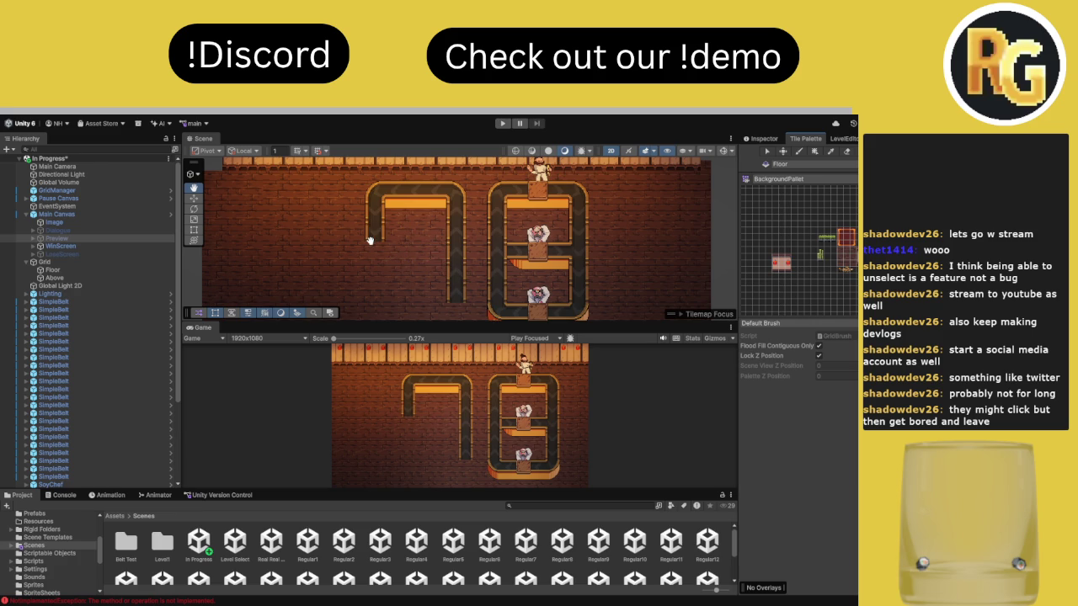
Paint the left loop's bottom belt row and middle crossbar to close the loop
{"action": "left_click_drag", "start_coordinate": [378, 242], "coordinate": [459, 233]}
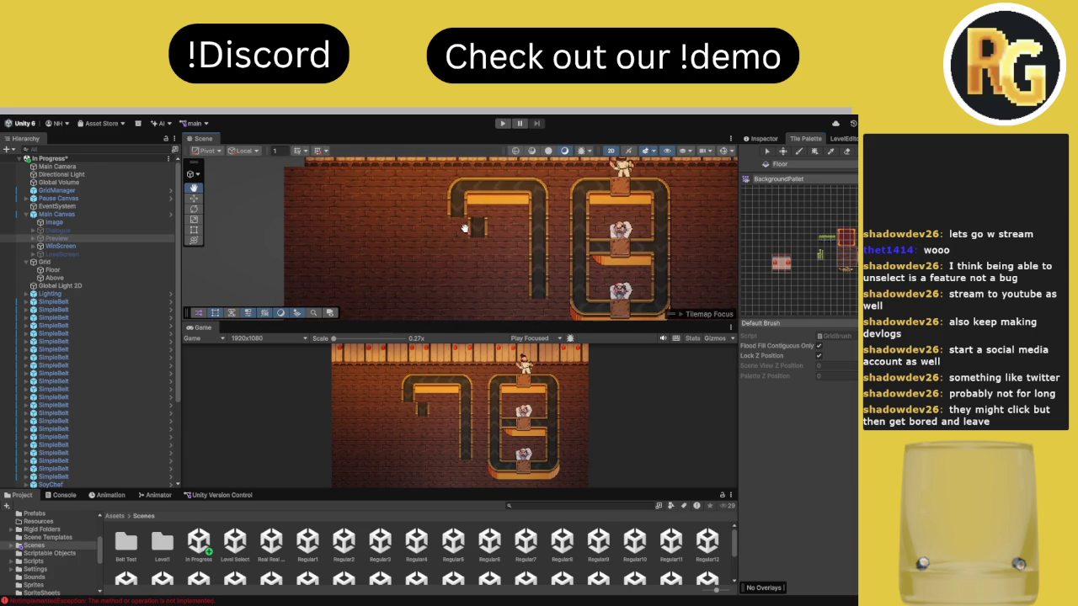
{"action": "left_click_drag", "start_coordinate": [463, 293], "coordinate": [443, 254]}
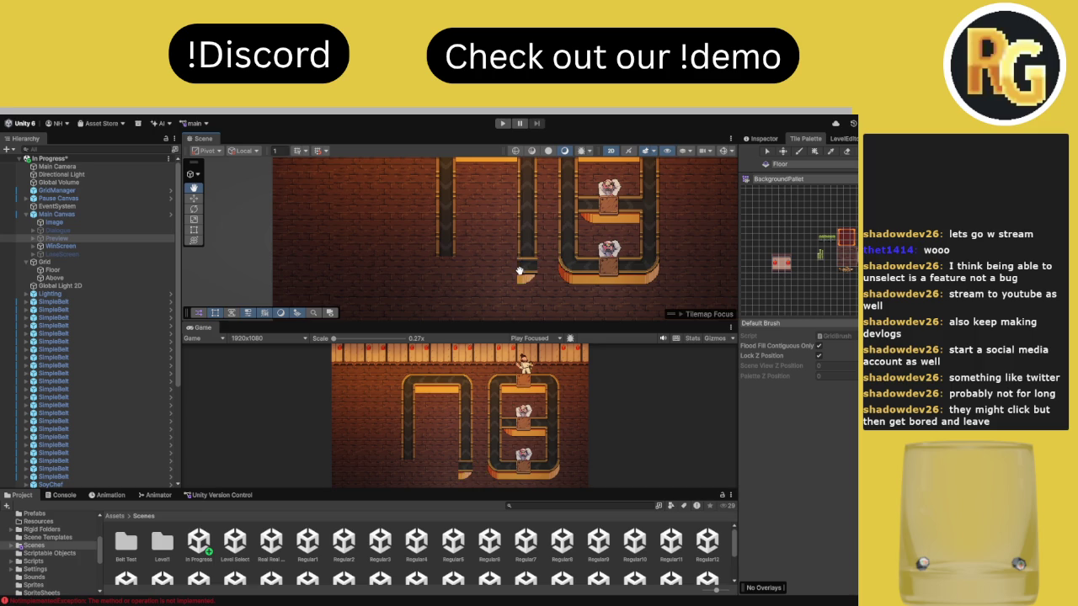
{"action": "left_click_drag", "start_coordinate": [519, 271], "coordinate": [512, 274]}
{"action": "left_click_drag", "start_coordinate": [433, 272], "coordinate": [511, 271]}
{"action": "mouse_move", "coordinate": [489, 233]}
{"action": "left_mouse_down"}
{"action": "mouse_move", "coordinate": [491, 242]}
{"action": "mouse_move", "coordinate": [444, 245]}
{"action": "left_mouse_up"}
{"action": "left_click_drag", "start_coordinate": [583, 245], "coordinate": [576, 260]}
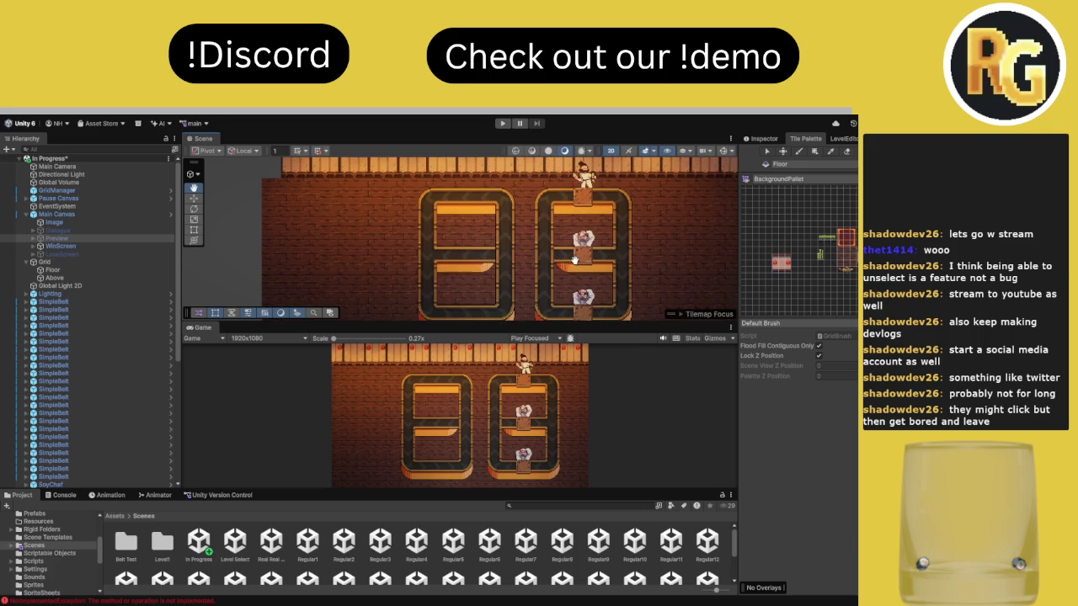
{"action": "left_click", "coordinate": [764, 138]}
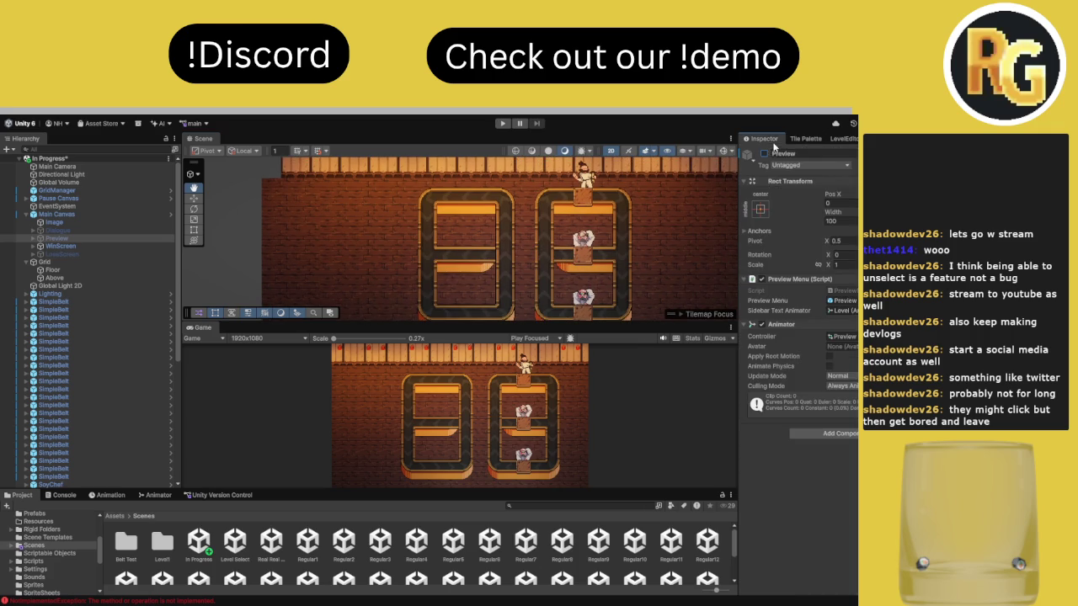
{"action": "left_click", "coordinate": [843, 138]}
{"action": "left_click", "coordinate": [533, 236]}
{"action": "scroll", "coordinate": [533, 236], "scroll_direction": "up", "scroll_amount": 1}
{"action": "scroll", "coordinate": [532, 236], "scroll_direction": "up", "scroll_amount": 2}
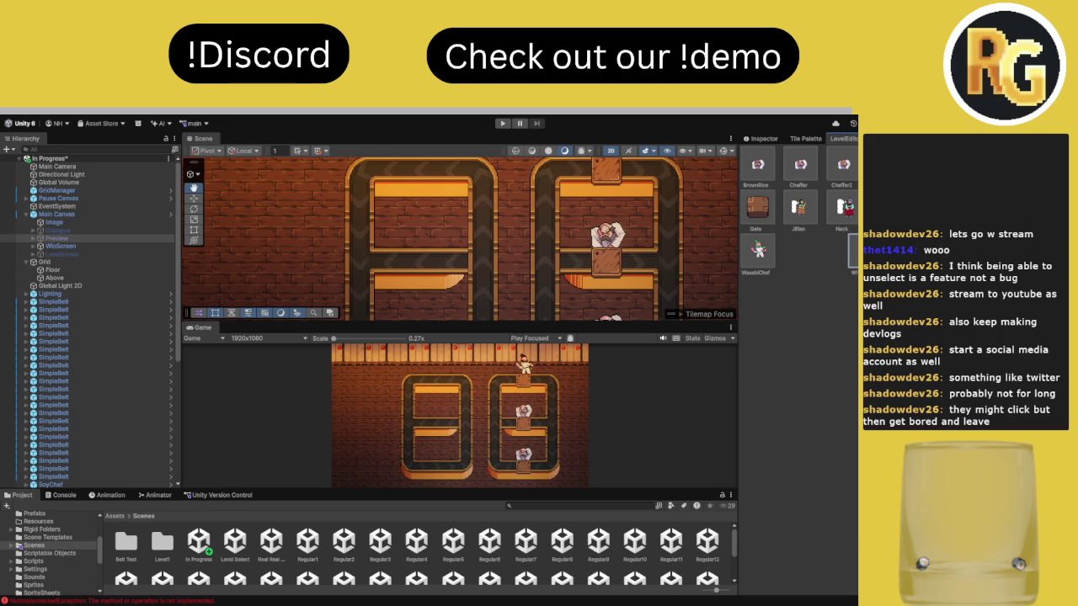
Place a BrownRice chef in the left loop and WasabiChefs at its top
{"action": "left_click", "coordinate": [758, 165]}
{"action": "left_click", "coordinate": [421, 236]}
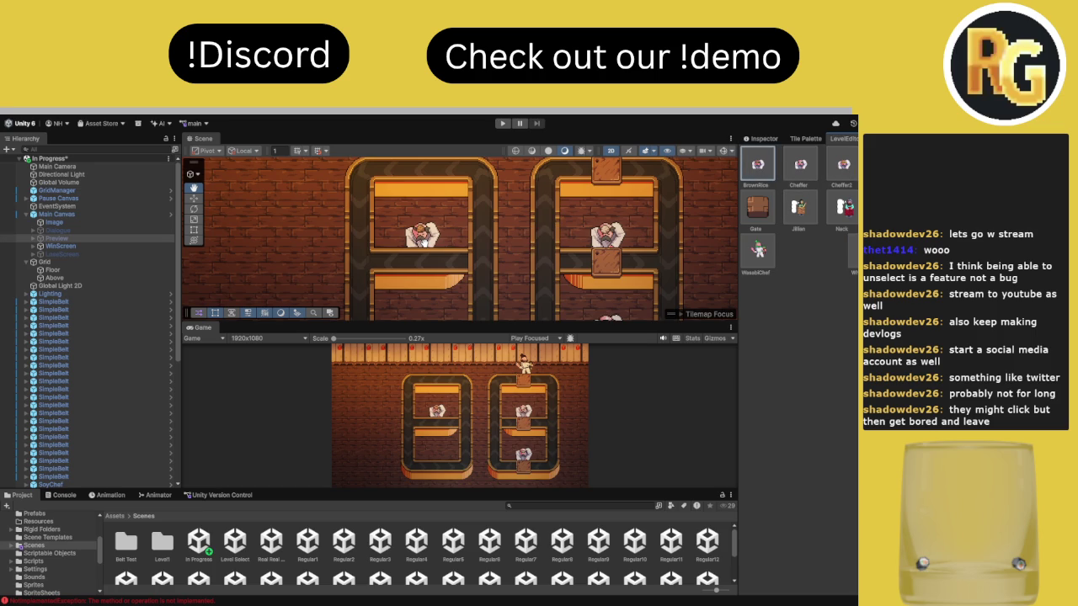
{"action": "mouse_move", "coordinate": [455, 211]}
{"action": "left_mouse_down"}
{"action": "mouse_move", "coordinate": [477, 261]}
{"action": "mouse_move", "coordinate": [445, 190]}
{"action": "mouse_move", "coordinate": [448, 198]}
{"action": "left_mouse_up"}
{"action": "left_click", "coordinate": [757, 249]}
{"action": "left_click", "coordinate": [506, 278]}
{"action": "left_click", "coordinate": [493, 248]}
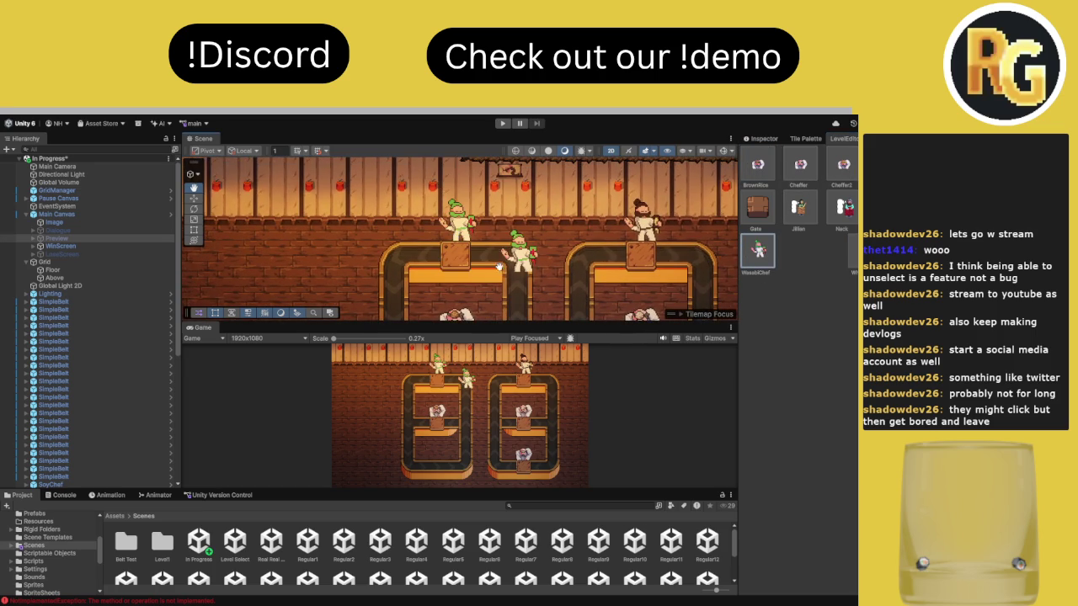
{"action": "left_click_drag", "start_coordinate": [493, 248], "coordinate": [509, 196]}
{"action": "scroll", "coordinate": [514, 189], "scroll_direction": "down", "scroll_amount": 5}
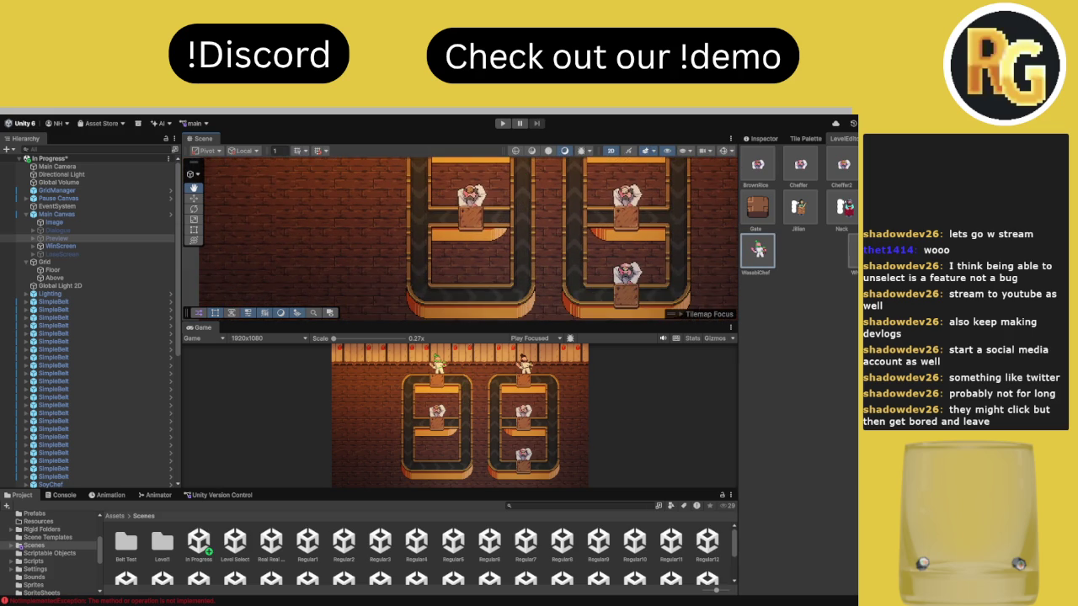
Place a Cheffer2 chef on the left loop's belt
{"action": "left_click", "coordinate": [842, 164]}
{"action": "left_click_drag", "start_coordinate": [487, 300], "coordinate": [476, 276]}
{"action": "scroll", "coordinate": [476, 275], "scroll_direction": "down", "scroll_amount": 1}
{"action": "left_click", "coordinate": [455, 244]}
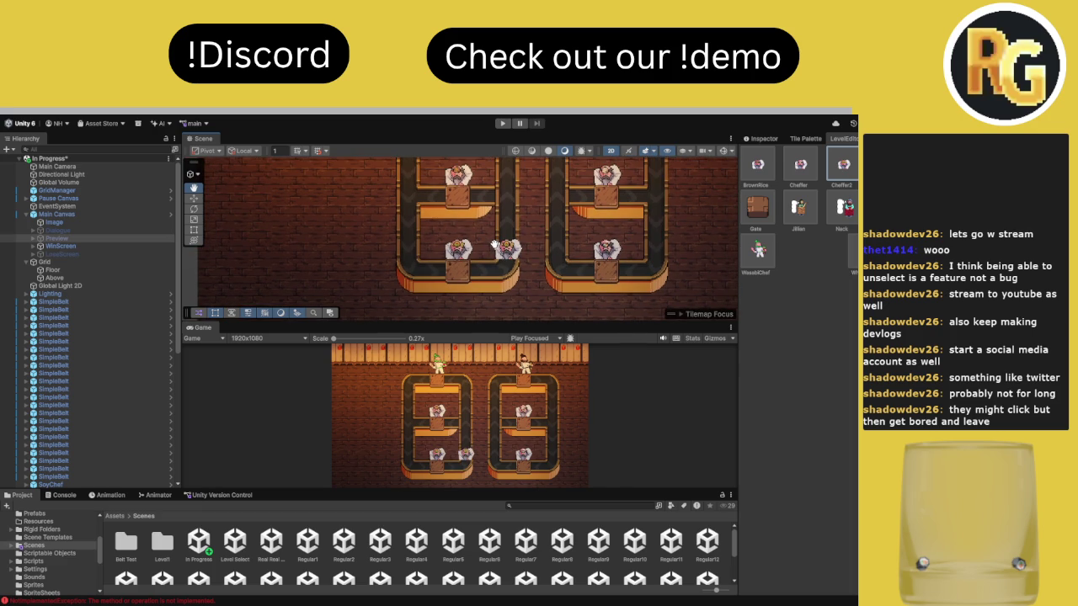
{"action": "left_click", "coordinate": [838, 164]}
{"action": "scroll", "coordinate": [529, 249], "scroll_direction": "up", "scroll_amount": 1}
{"action": "left_click_drag", "start_coordinate": [529, 249], "coordinate": [456, 242]}
{"action": "scroll", "coordinate": [459, 242], "scroll_direction": "down", "scroll_amount": 3}
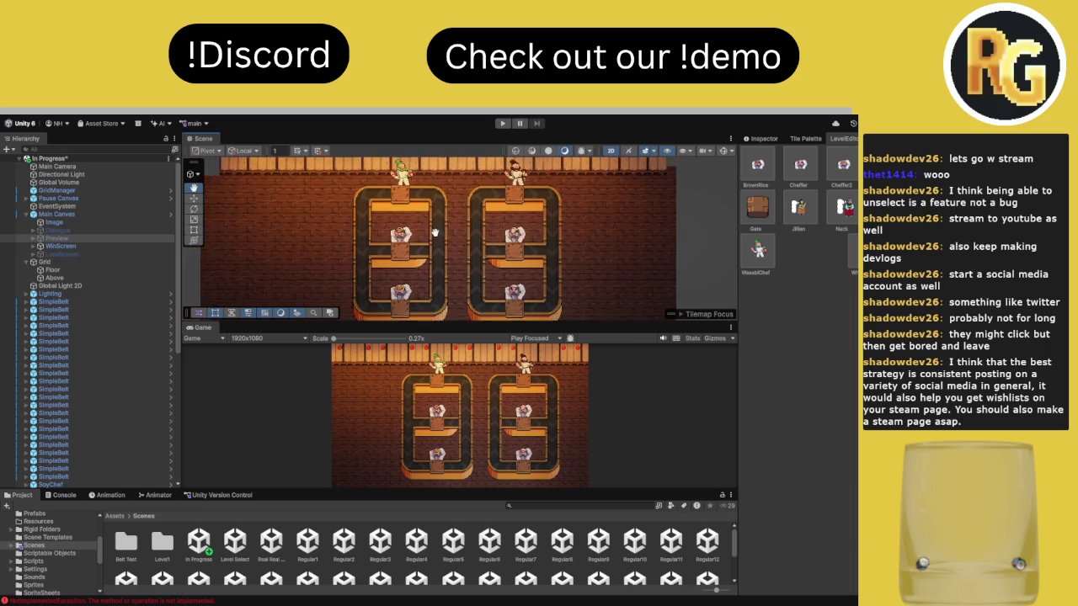
Paint a connector strip between the loops, then erase the left loop's curves and sides
{"action": "scroll", "coordinate": [435, 233], "scroll_direction": "down", "scroll_amount": 2}
{"action": "scroll", "coordinate": [436, 233], "scroll_direction": "up", "scroll_amount": 4}
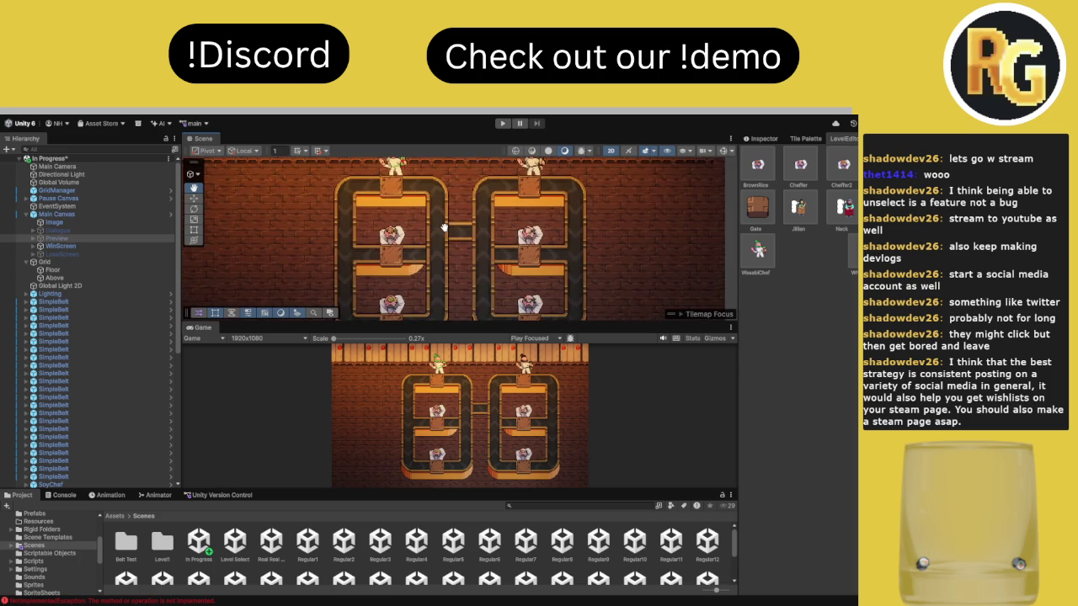
{"action": "scroll", "coordinate": [447, 244], "scroll_direction": "down", "scroll_amount": 2}
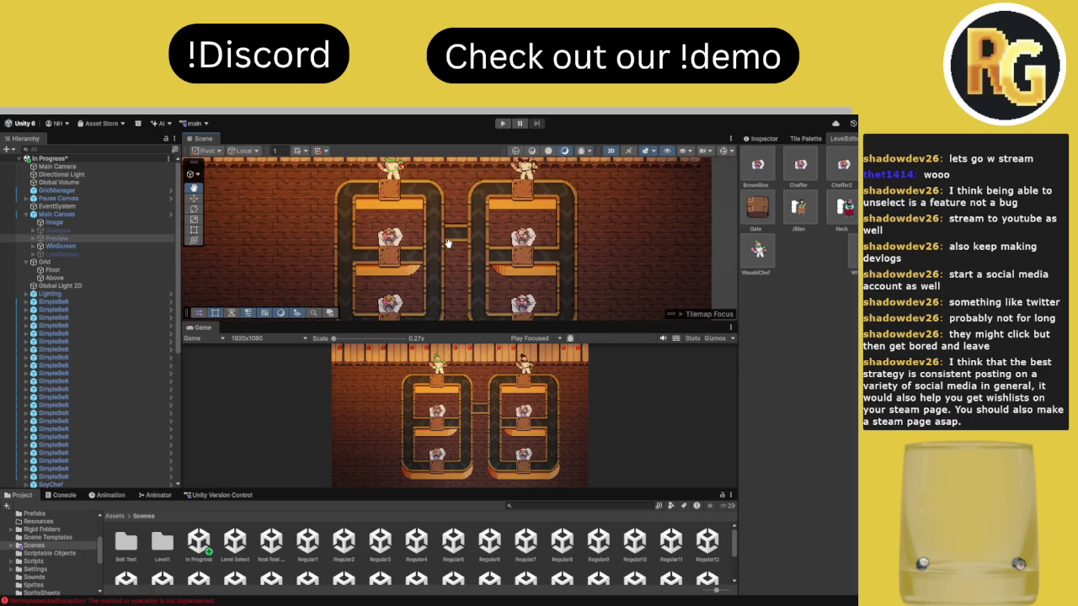
{"action": "mouse_move", "coordinate": [448, 244]}
{"action": "left_mouse_down"}
{"action": "mouse_move", "coordinate": [479, 241]}
{"action": "mouse_move", "coordinate": [460, 253]}
{"action": "mouse_move", "coordinate": [462, 309]}
{"action": "mouse_move", "coordinate": [457, 233]}
{"action": "left_mouse_up"}
{"action": "mouse_move", "coordinate": [413, 293]}
{"action": "left_mouse_down"}
{"action": "mouse_move", "coordinate": [372, 291]}
{"action": "mouse_move", "coordinate": [392, 287]}
{"action": "mouse_move", "coordinate": [389, 257]}
{"action": "mouse_move", "coordinate": [361, 243]}
{"action": "mouse_move", "coordinate": [389, 228]}
{"action": "mouse_move", "coordinate": [413, 287]}
{"action": "mouse_move", "coordinate": [436, 262]}
{"action": "mouse_move", "coordinate": [437, 228]}
{"action": "mouse_move", "coordinate": [414, 297]}
{"action": "mouse_move", "coordinate": [345, 252]}
{"action": "mouse_move", "coordinate": [370, 221]}
{"action": "mouse_move", "coordinate": [407, 225]}
{"action": "mouse_move", "coordinate": [438, 253]}
{"action": "left_mouse_up"}
{"action": "left_click_drag", "start_coordinate": [502, 266], "coordinate": [508, 212]}
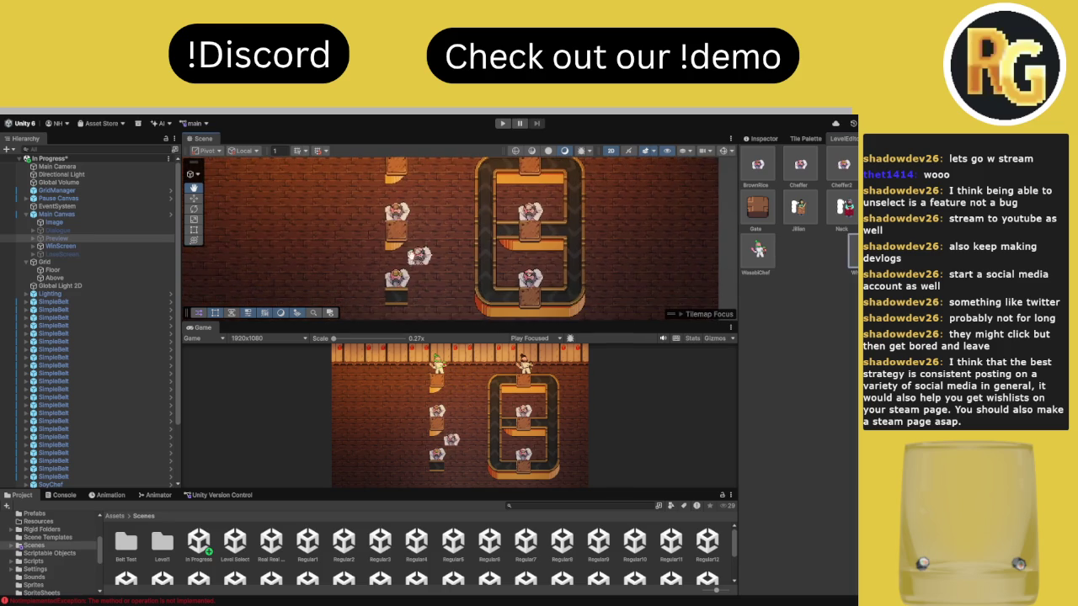
Reposition BrownRice and WasabiChef chefs beside the left column, removing the extras
{"action": "left_click_drag", "start_coordinate": [419, 248], "coordinate": [404, 280]}
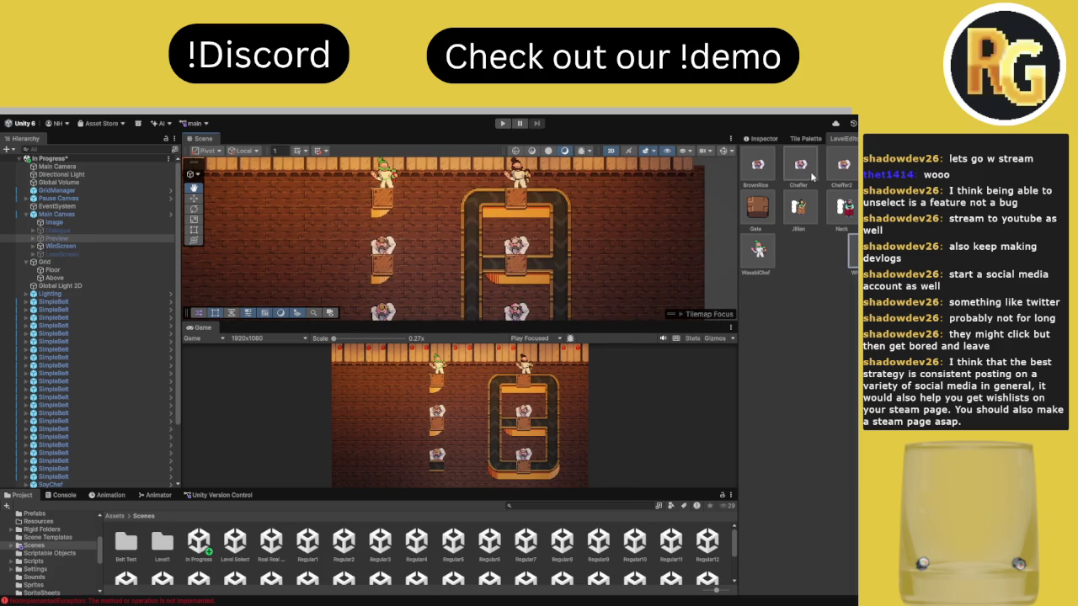
{"action": "left_click", "coordinate": [757, 165]}
{"action": "left_click", "coordinate": [405, 245]}
{"action": "mouse_move", "coordinate": [395, 238]}
{"action": "left_mouse_down"}
{"action": "mouse_move", "coordinate": [472, 238]}
{"action": "mouse_move", "coordinate": [463, 283]}
{"action": "left_mouse_up"}
{"action": "left_click", "coordinate": [474, 233], "text": "shift"}
{"action": "left_click", "coordinate": [757, 249]}
{"action": "left_click", "coordinate": [383, 195]}
{"action": "left_click", "coordinate": [385, 190], "text": "shift"}
Try a green chef on the belt and a Cheffer2 left of it, then remove both
{"action": "left_click_drag", "start_coordinate": [454, 216], "coordinate": [427, 190]}
{"action": "left_click", "coordinate": [558, 221]}
{"action": "left_click", "coordinate": [565, 220], "text": "shift"}
{"action": "left_click", "coordinate": [843, 166]}
{"action": "left_click", "coordinate": [441, 263]}
{"action": "left_click", "coordinate": [442, 263], "text": "shift"}
Pan over the belt loop to its left end, cancelling the BrownRice chef placement
{"action": "left_click_drag", "start_coordinate": [430, 314], "coordinate": [459, 238]}
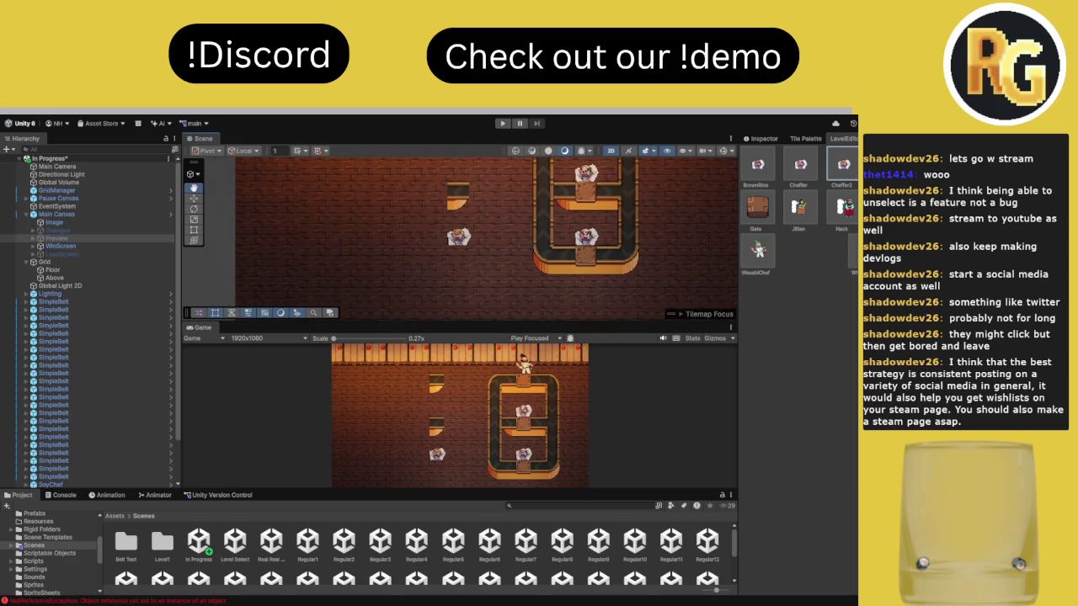
{"action": "left_click_drag", "start_coordinate": [457, 261], "coordinate": [464, 236]}
{"action": "left_click_drag", "start_coordinate": [569, 190], "coordinate": [564, 235]}
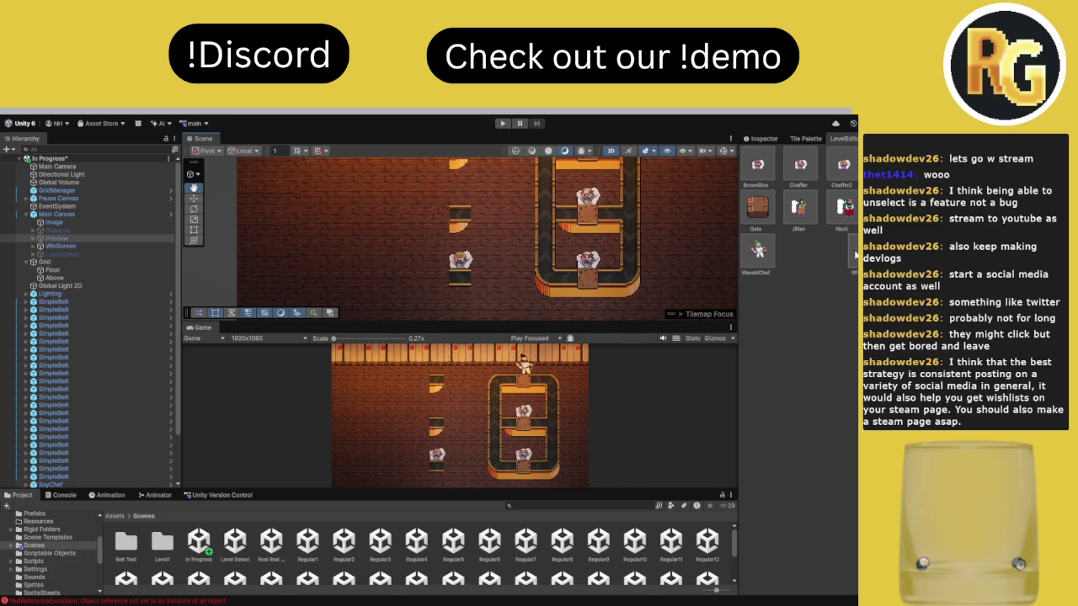
{"action": "left_click", "coordinate": [843, 164]}
{"action": "left_click_drag", "start_coordinate": [459, 262], "coordinate": [457, 237]}
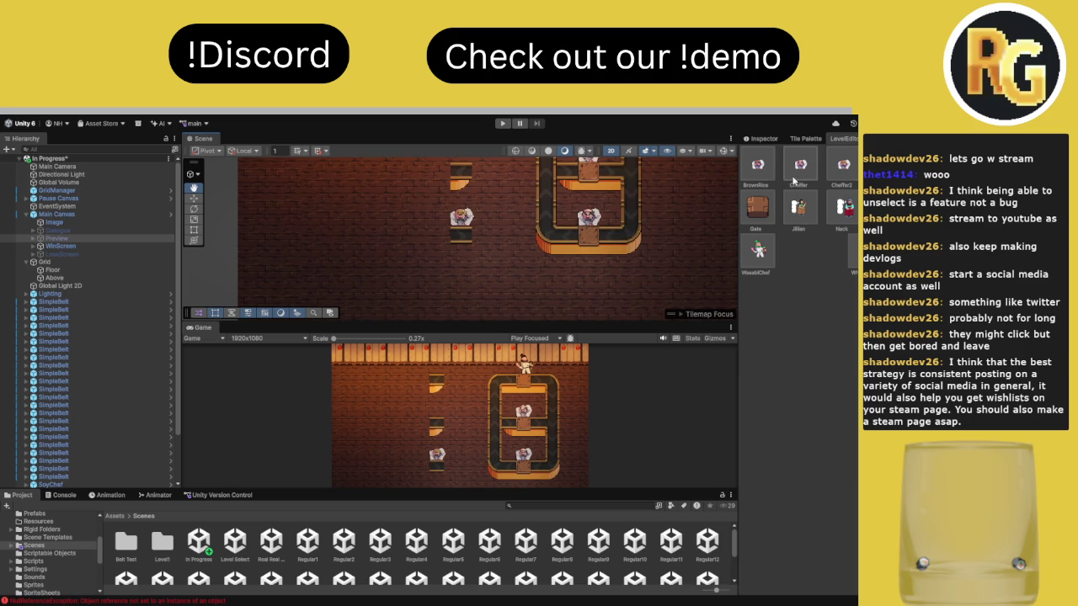
{"action": "left_click", "coordinate": [758, 165]}
{"action": "left_click_drag", "start_coordinate": [453, 217], "coordinate": [447, 251]}
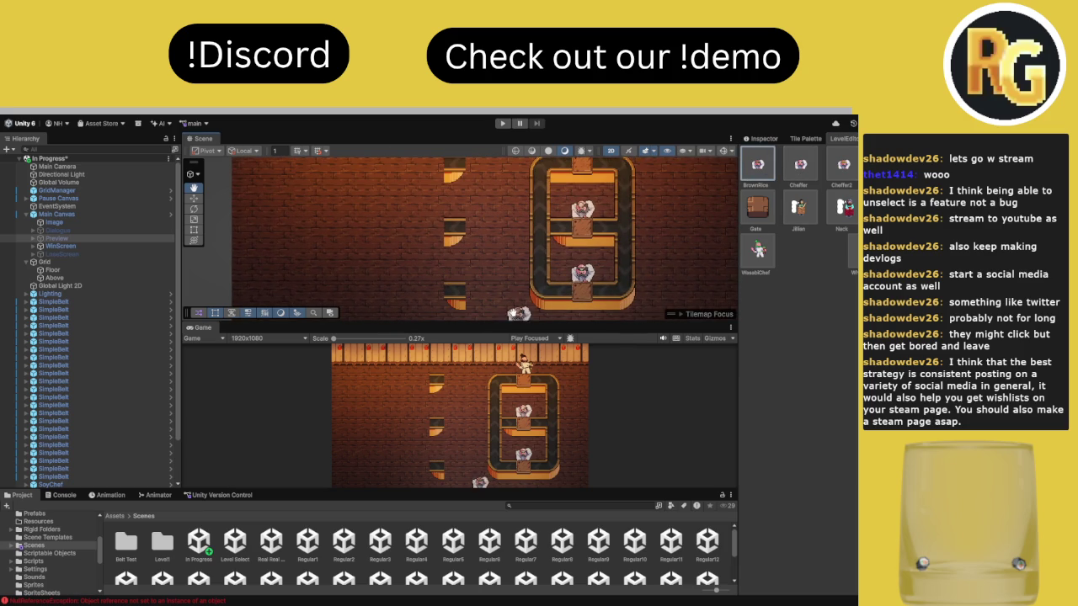
{"action": "key", "text": "Escape"}
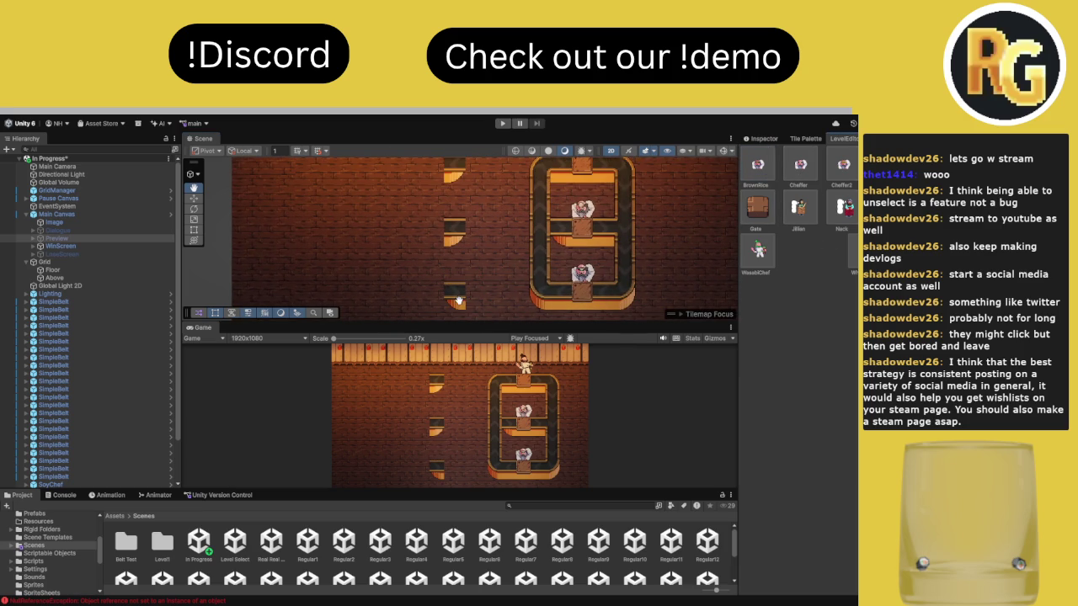
{"action": "left_click_drag", "start_coordinate": [447, 244], "coordinate": [447, 228]}
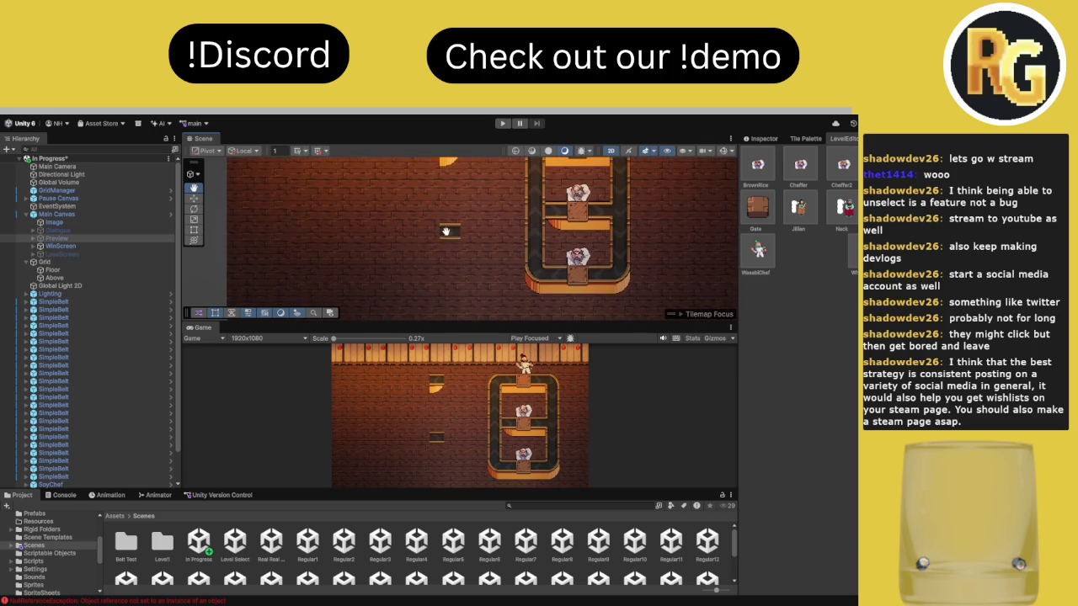
{"action": "scroll", "coordinate": [630, 280], "scroll_direction": "up", "scroll_amount": 3}
{"action": "mouse_move", "coordinate": [630, 280]}
{"action": "left_mouse_down"}
{"action": "mouse_move", "coordinate": [556, 239]}
{"action": "mouse_move", "coordinate": [564, 252]}
{"action": "left_mouse_up"}
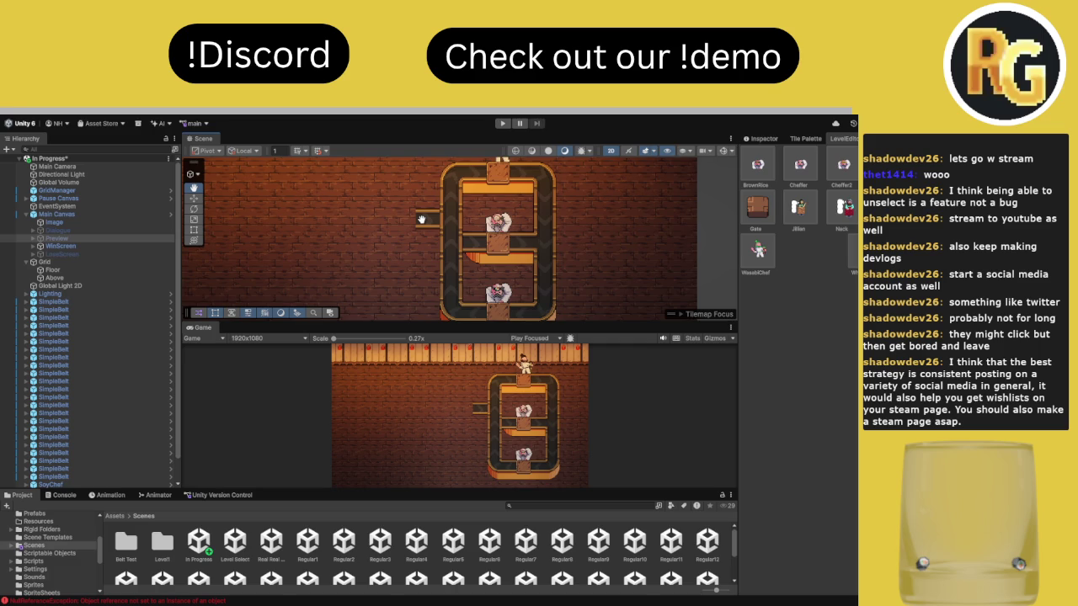
{"action": "mouse_move", "coordinate": [425, 218]}
{"action": "left_mouse_down"}
{"action": "mouse_move", "coordinate": [478, 230]}
{"action": "mouse_move", "coordinate": [408, 217]}
{"action": "mouse_move", "coordinate": [405, 297]}
{"action": "mouse_move", "coordinate": [449, 290]}
{"action": "left_mouse_up"}
Turn the belt's left end into an upward corner and add gates, undoing a stray one
{"action": "left_click", "coordinate": [409, 218]}
{"action": "left_click", "coordinate": [757, 209]}
{"action": "left_click", "coordinate": [473, 211]}
{"action": "left_click", "coordinate": [465, 263]}
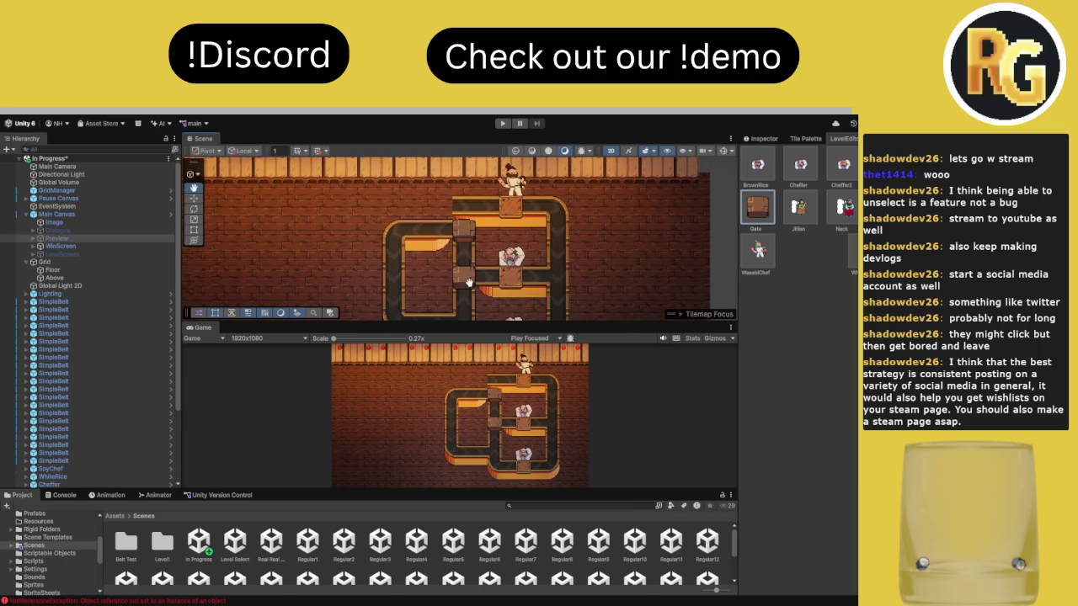
{"action": "left_click", "coordinate": [604, 221]}
{"action": "key", "text": "ctrl+z"}
Erase belt tiles along the left loop's edge and place a WasabiChef inside it
{"action": "left_click_drag", "start_coordinate": [573, 231], "coordinate": [571, 212]}
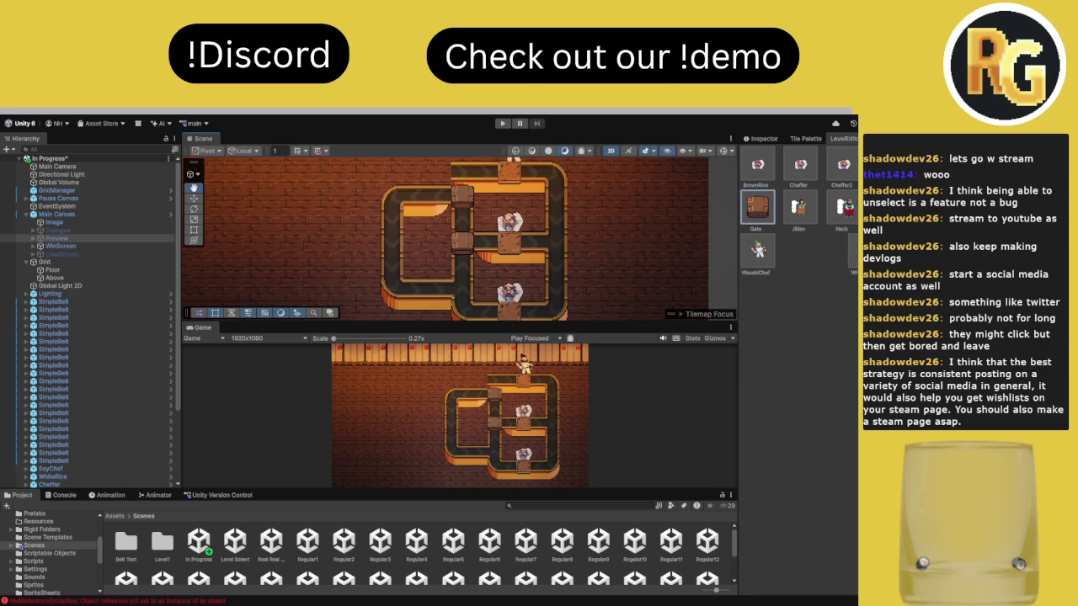
{"action": "left_click", "coordinate": [757, 165]}
{"action": "left_click", "coordinate": [429, 274]}
{"action": "key", "text": "ctrl+z"}
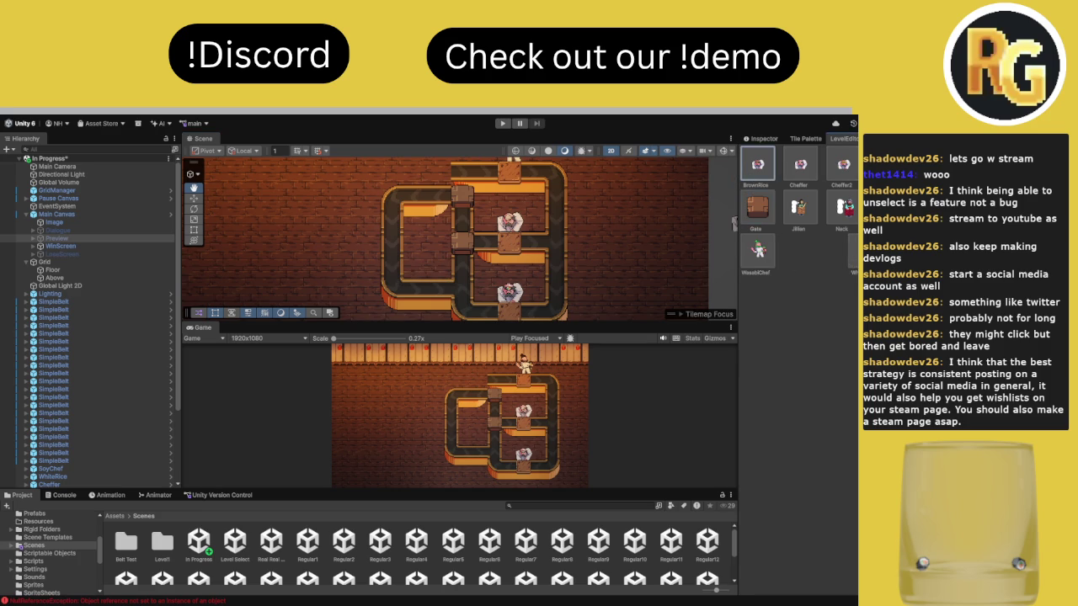
{"action": "mouse_move", "coordinate": [371, 198]}
{"action": "left_mouse_down"}
{"action": "mouse_move", "coordinate": [434, 228]}
{"action": "mouse_move", "coordinate": [456, 253]}
{"action": "mouse_move", "coordinate": [453, 312]}
{"action": "mouse_move", "coordinate": [455, 238]}
{"action": "mouse_move", "coordinate": [435, 236]}
{"action": "mouse_move", "coordinate": [428, 305]}
{"action": "mouse_move", "coordinate": [418, 270]}
{"action": "mouse_move", "coordinate": [421, 302]}
{"action": "mouse_move", "coordinate": [454, 302]}
{"action": "left_mouse_up"}
{"action": "left_click", "coordinate": [758, 249]}
{"action": "left_click", "coordinate": [468, 265]}
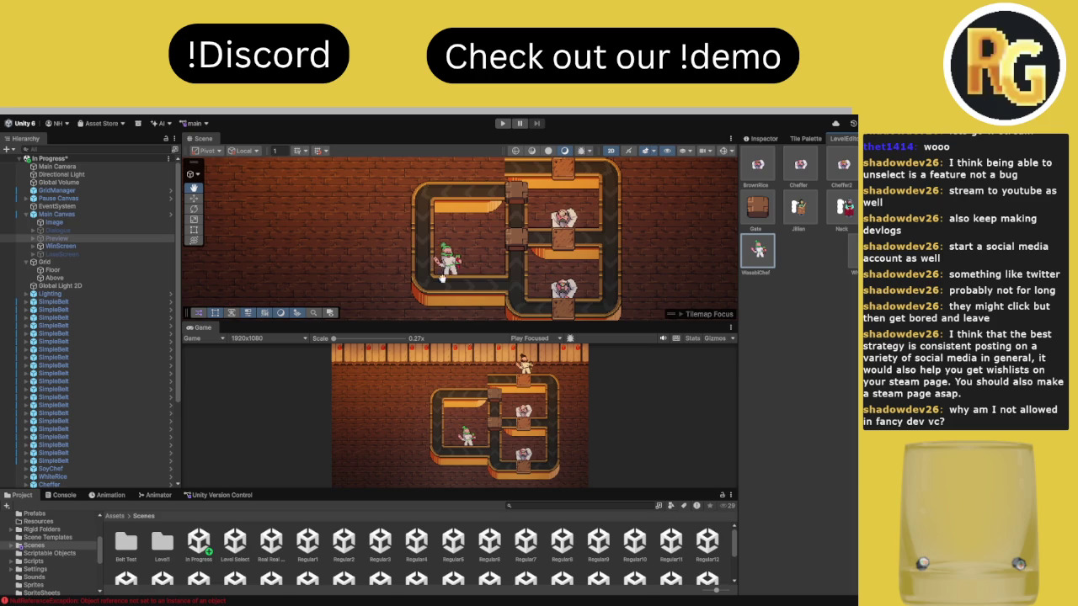
Place another WasabiChef in the left loop, then undo it
{"action": "scroll", "coordinate": [472, 201], "scroll_direction": "up", "scroll_amount": 2}
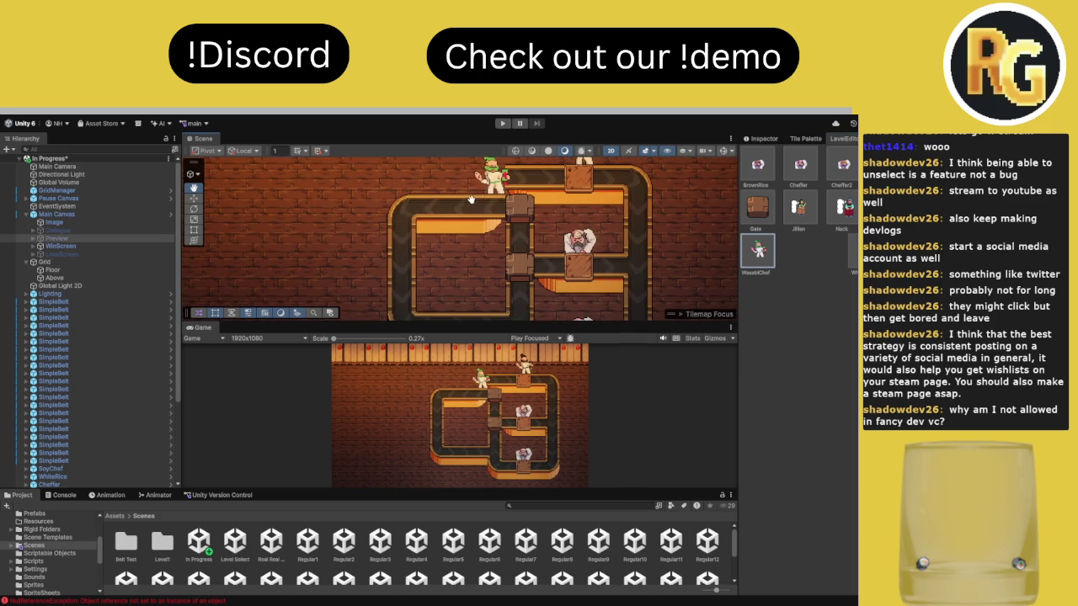
{"action": "mouse_move", "coordinate": [455, 198]}
{"action": "left_mouse_down"}
{"action": "mouse_move", "coordinate": [443, 160]}
{"action": "mouse_move", "coordinate": [452, 209]}
{"action": "left_mouse_up"}
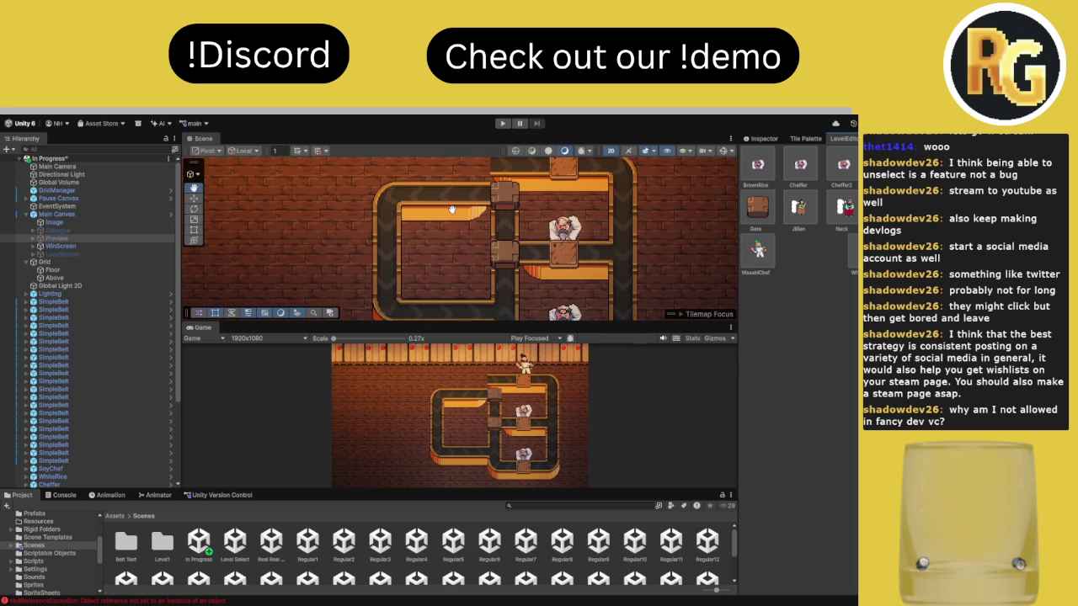
{"action": "left_click_drag", "start_coordinate": [436, 252], "coordinate": [458, 239]}
{"action": "left_click", "coordinate": [767, 252]}
{"action": "left_click", "coordinate": [455, 267]}
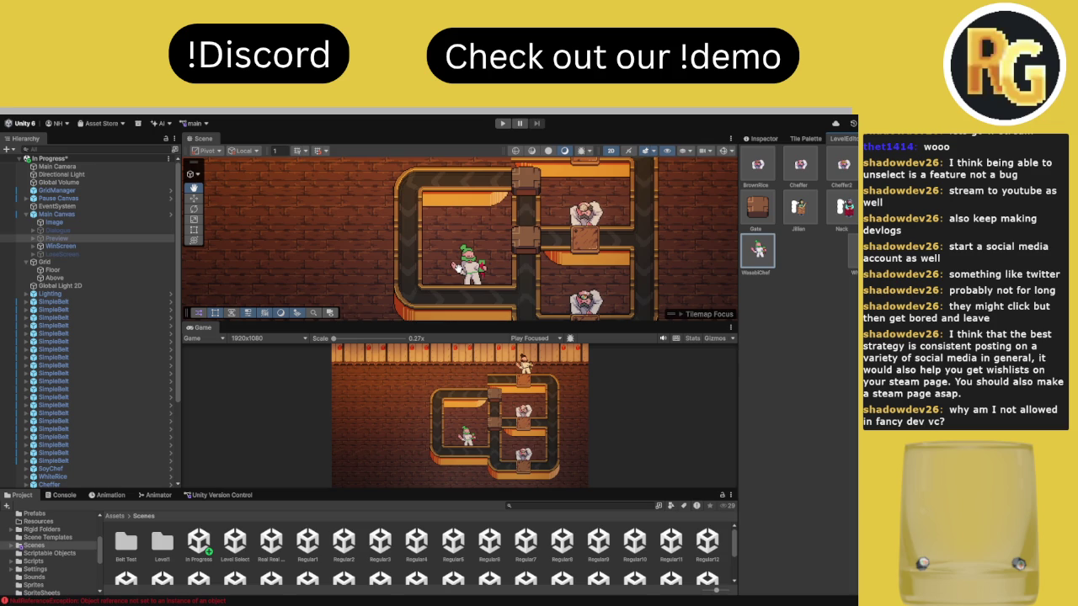
{"action": "left_click_drag", "start_coordinate": [461, 264], "coordinate": [459, 286]}
{"action": "key", "text": "ctrl+z"}
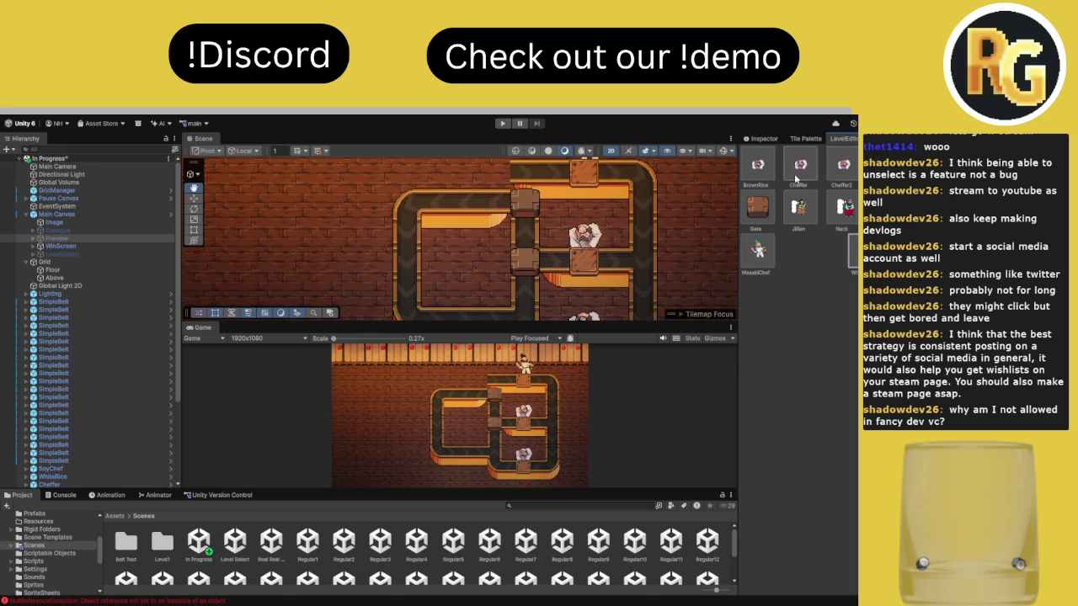
Place BrownRice chefs in the left loop, moving one up off the lower belt
{"action": "left_click", "coordinate": [758, 165]}
{"action": "left_click", "coordinate": [469, 289]}
{"action": "left_click_drag", "start_coordinate": [468, 289], "coordinate": [474, 243]}
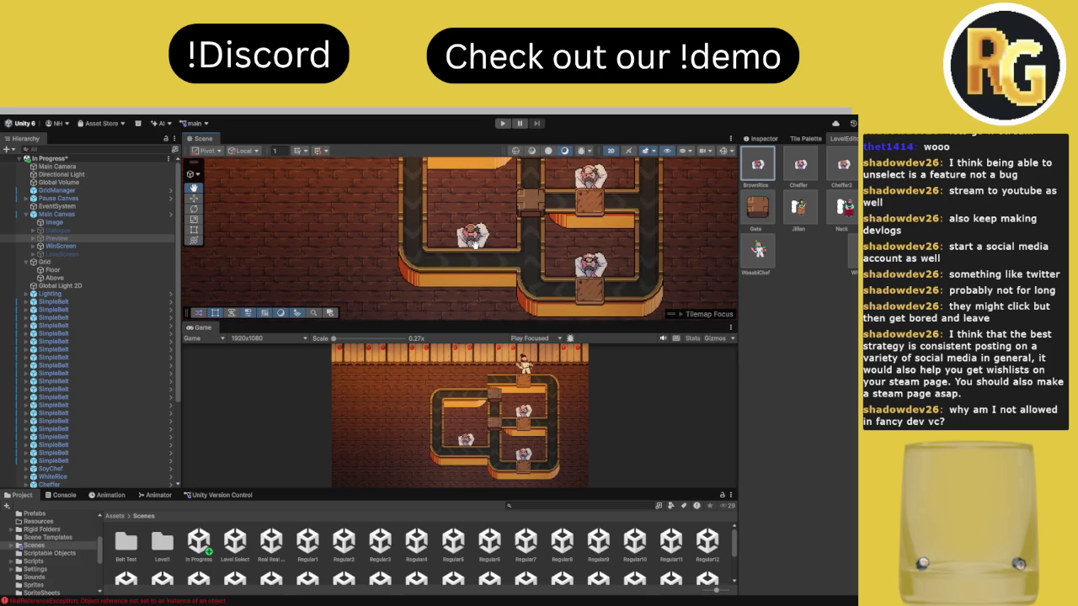
{"action": "left_click", "coordinate": [487, 243]}
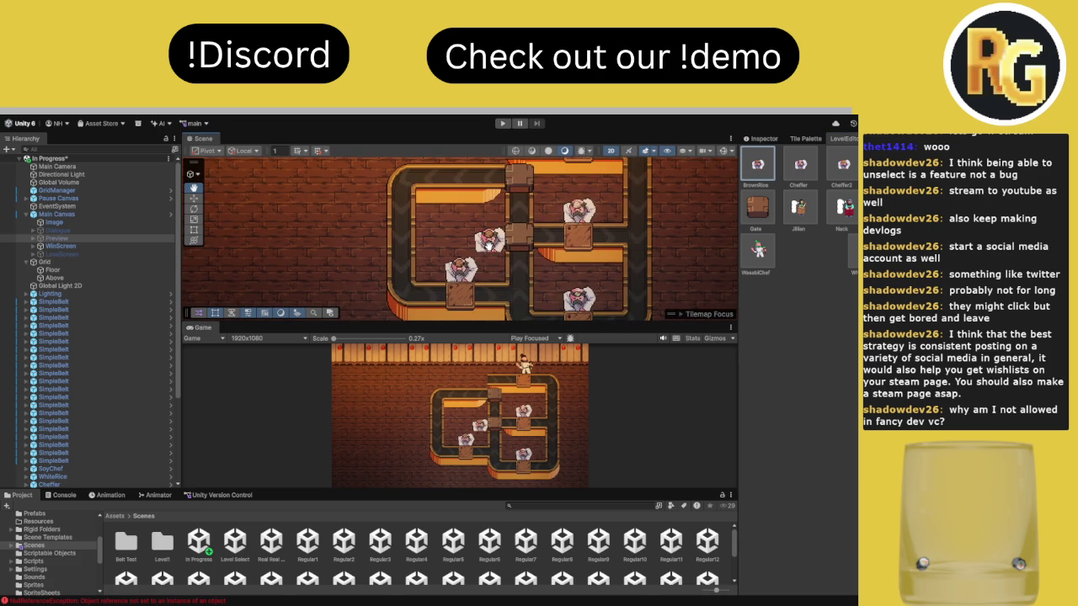
Undo the extra chef and place a Cheffer2 chef on the top belt
{"action": "key", "text": "ctrl+z"}
{"action": "left_click", "coordinate": [843, 164]}
{"action": "left_click", "coordinate": [473, 192]}
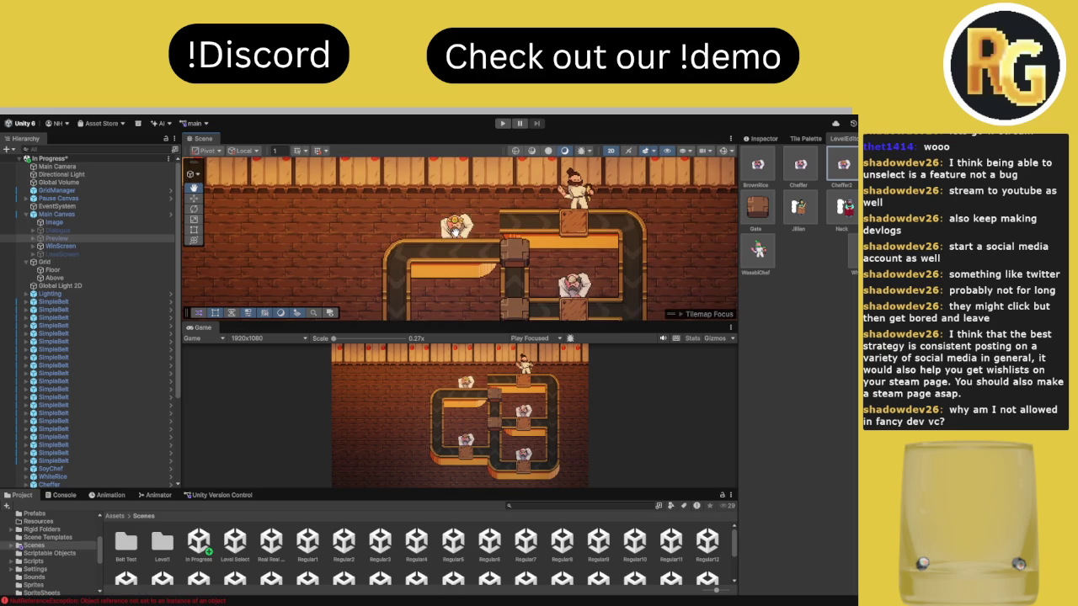
{"action": "left_click_drag", "start_coordinate": [620, 312], "coordinate": [608, 263]}
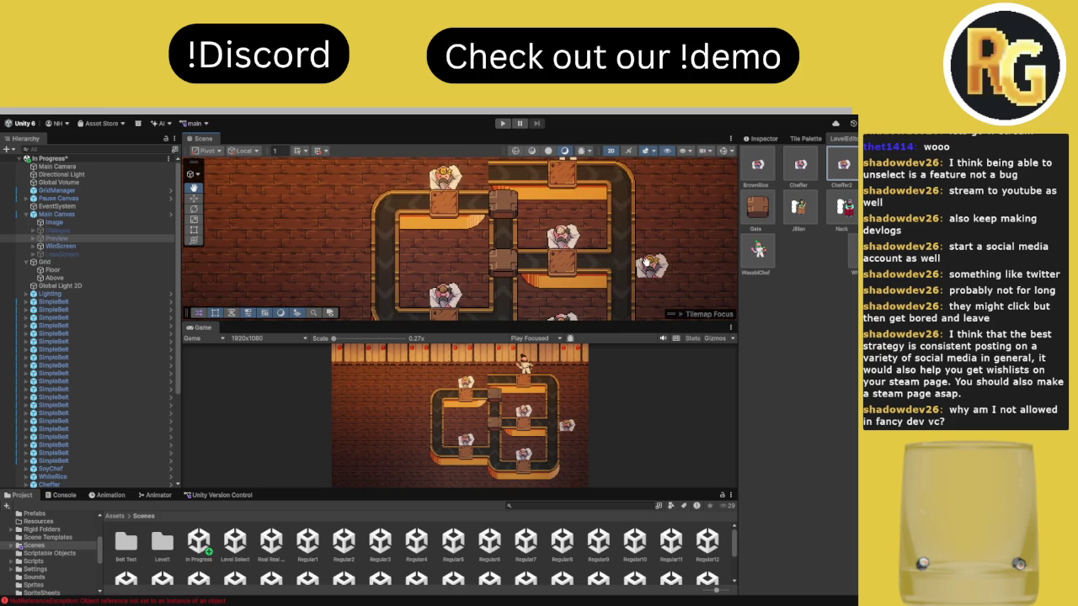
{"action": "left_click_drag", "start_coordinate": [630, 255], "coordinate": [627, 274]}
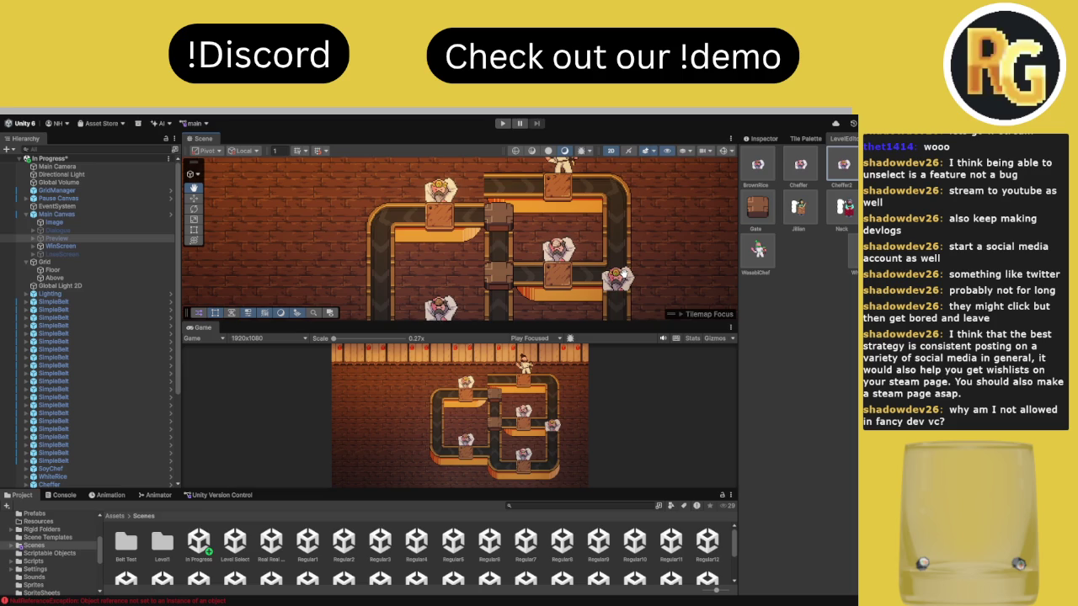
Pick the BrownRice chef, zoom the scene, and bring up the Preview object's properties
{"action": "scroll", "coordinate": [496, 252], "scroll_direction": "down", "scroll_amount": 2}
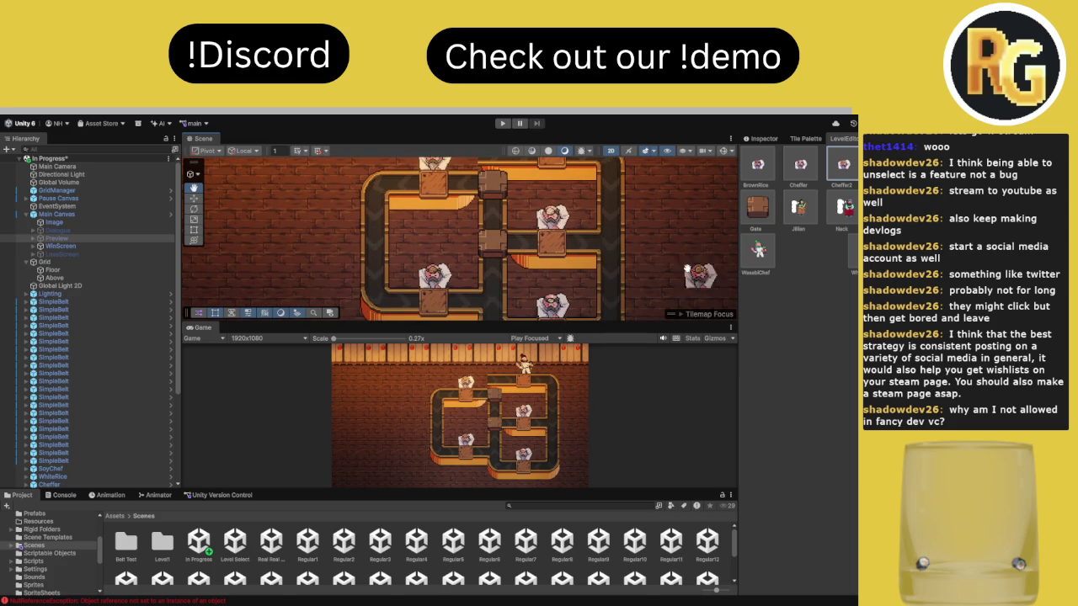
{"action": "left_click", "coordinate": [754, 172]}
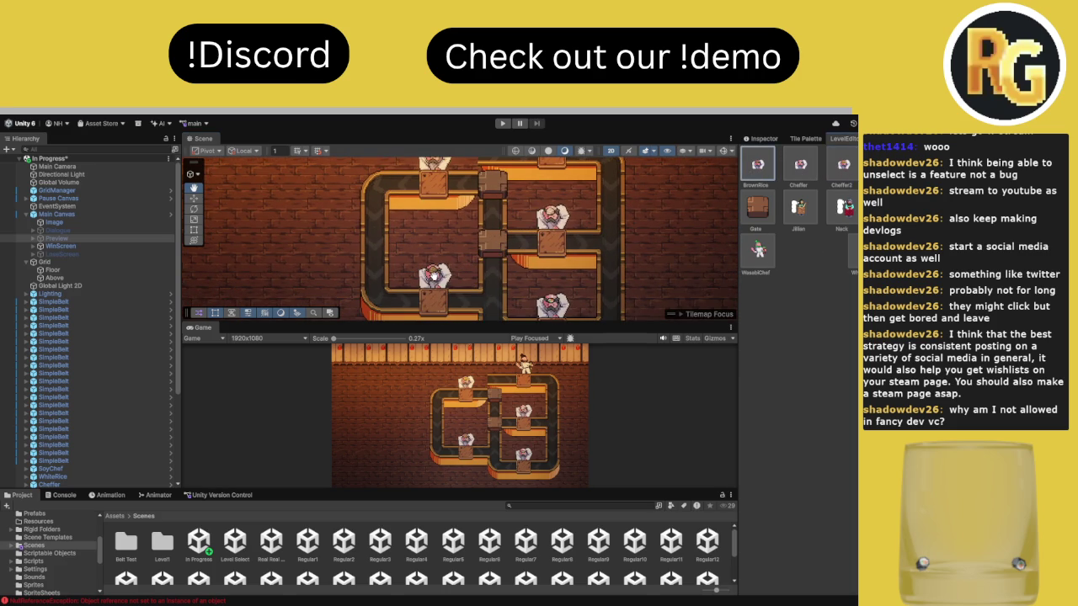
{"action": "scroll", "coordinate": [404, 303], "scroll_direction": "down", "scroll_amount": 3}
{"action": "scroll", "coordinate": [497, 257], "scroll_direction": "down", "scroll_amount": 5}
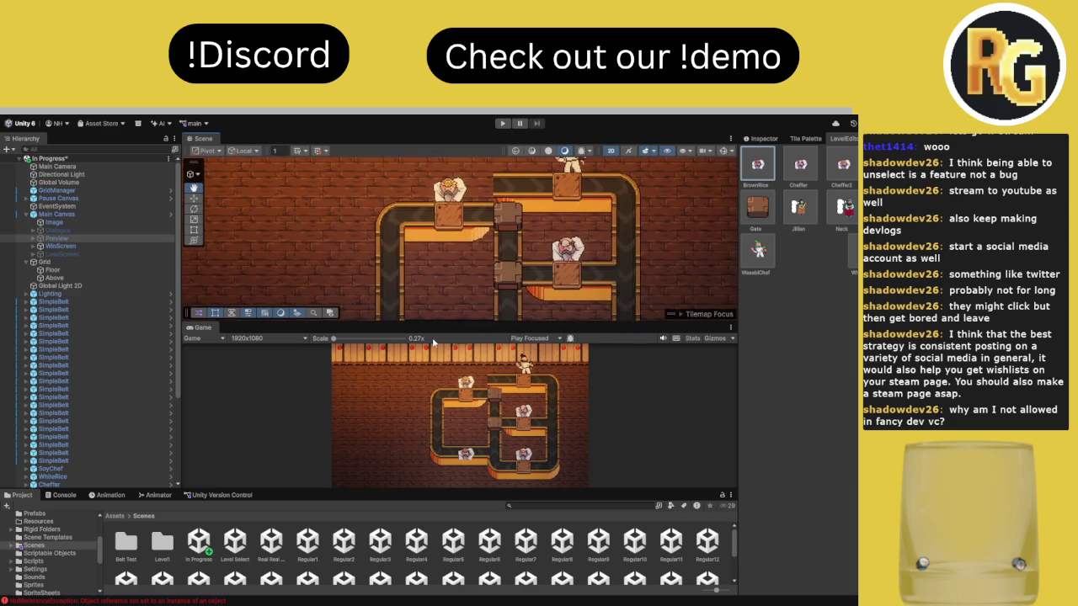
{"action": "scroll", "coordinate": [497, 257], "scroll_direction": "down", "scroll_amount": 2}
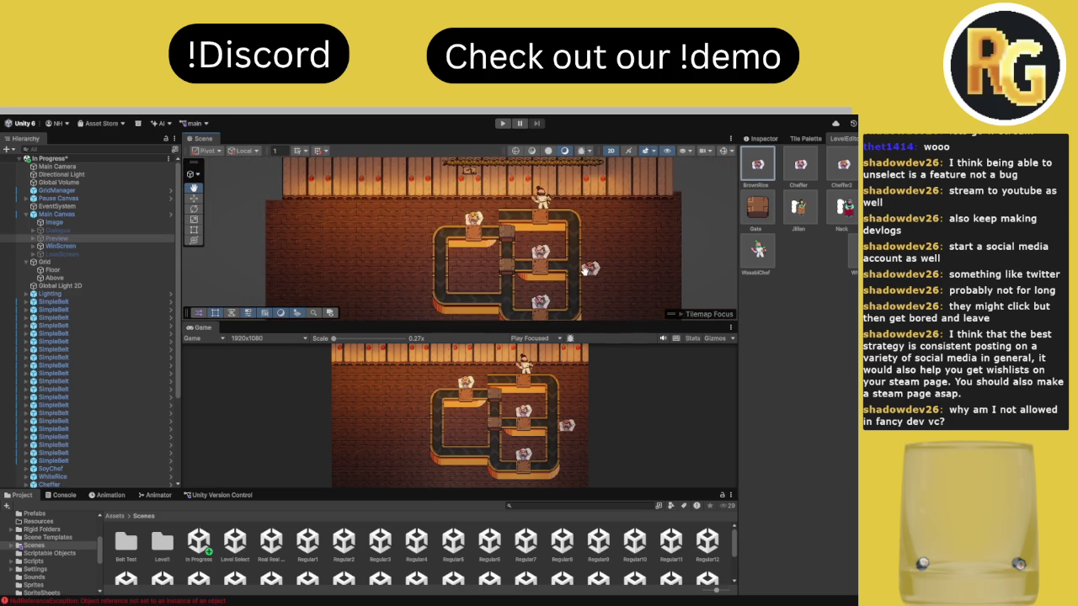
{"action": "scroll", "coordinate": [581, 278], "scroll_direction": "up", "scroll_amount": 1}
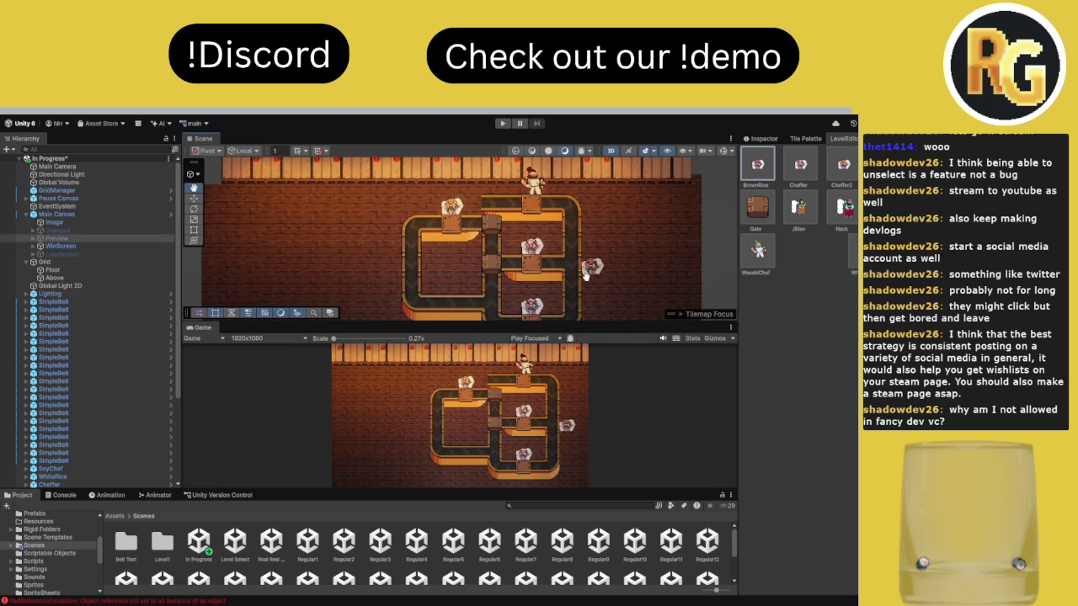
{"action": "scroll", "coordinate": [587, 268], "scroll_direction": "up", "scroll_amount": 1}
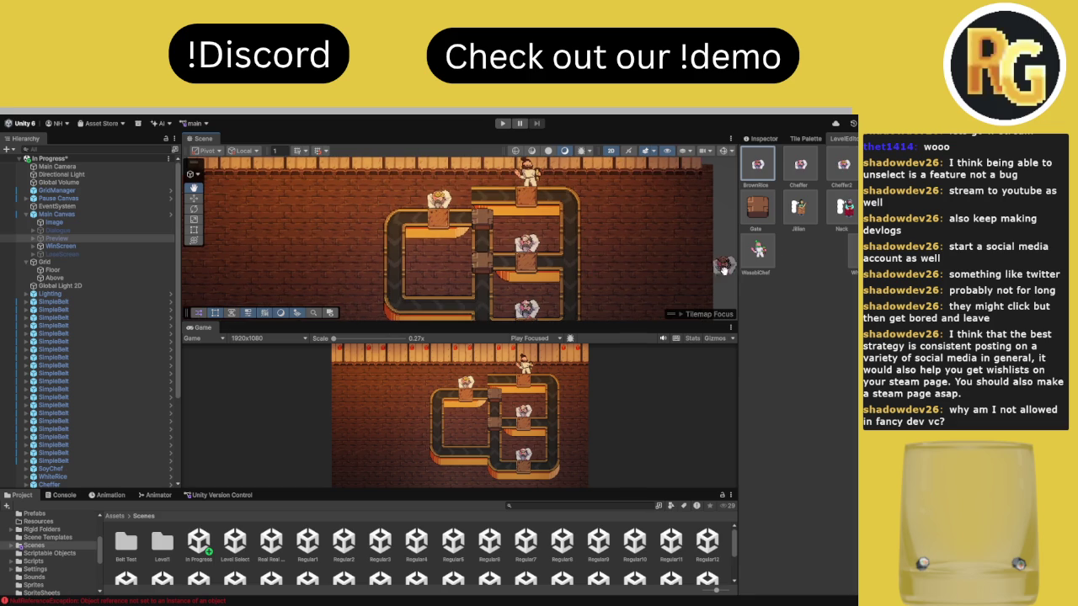
{"action": "left_click", "coordinate": [768, 142]}
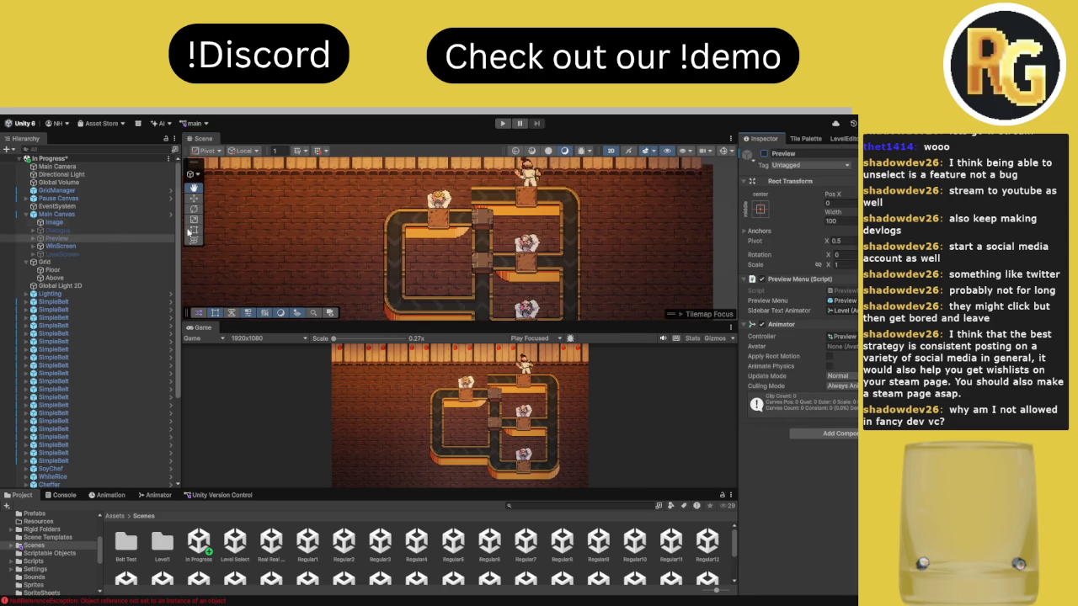
Select the Gate on the vertical belt and give the Scene view more room
{"action": "left_click", "coordinate": [193, 198]}
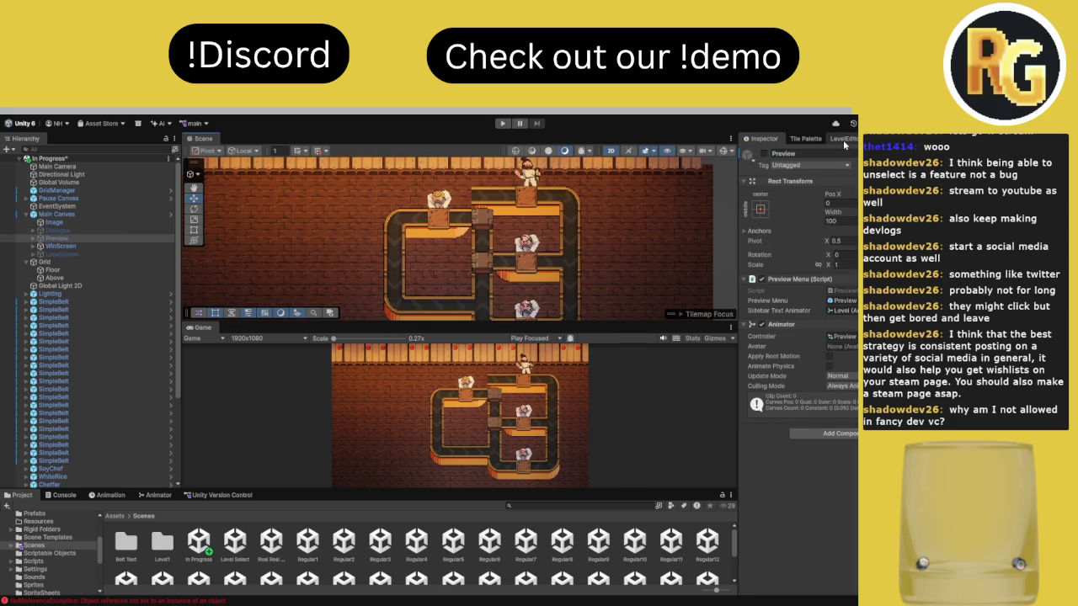
{"action": "scroll", "coordinate": [514, 227], "scroll_direction": "up", "scroll_amount": 1}
{"action": "left_click", "coordinate": [482, 221]}
{"action": "scroll", "coordinate": [496, 236], "scroll_direction": "up", "scroll_amount": 5}
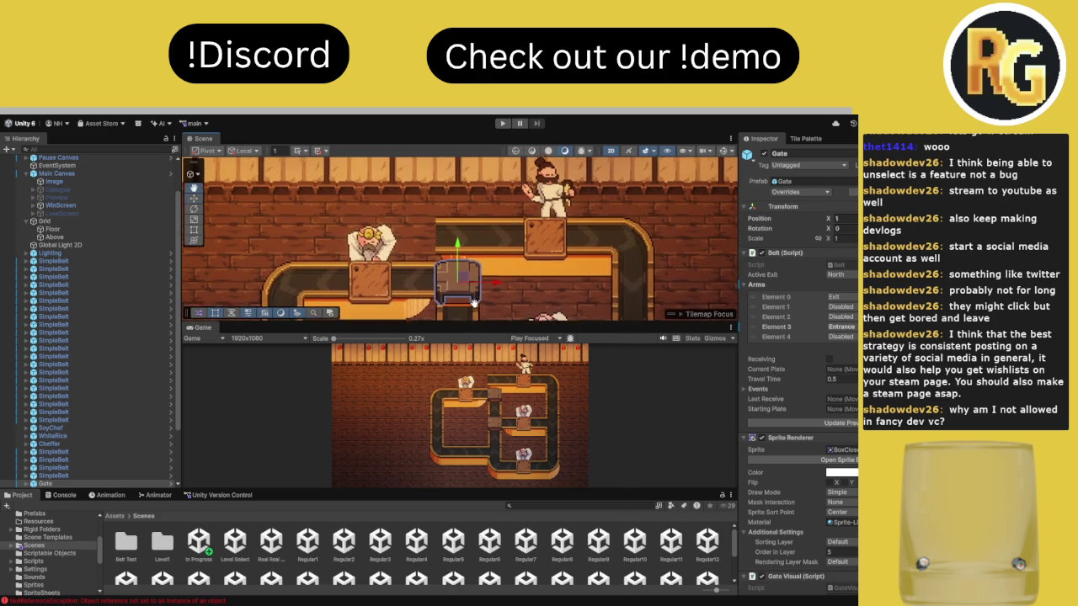
{"action": "left_click_drag", "start_coordinate": [480, 324], "coordinate": [480, 478]}
{"action": "scroll", "coordinate": [477, 334], "scroll_direction": "down", "scroll_amount": 3}
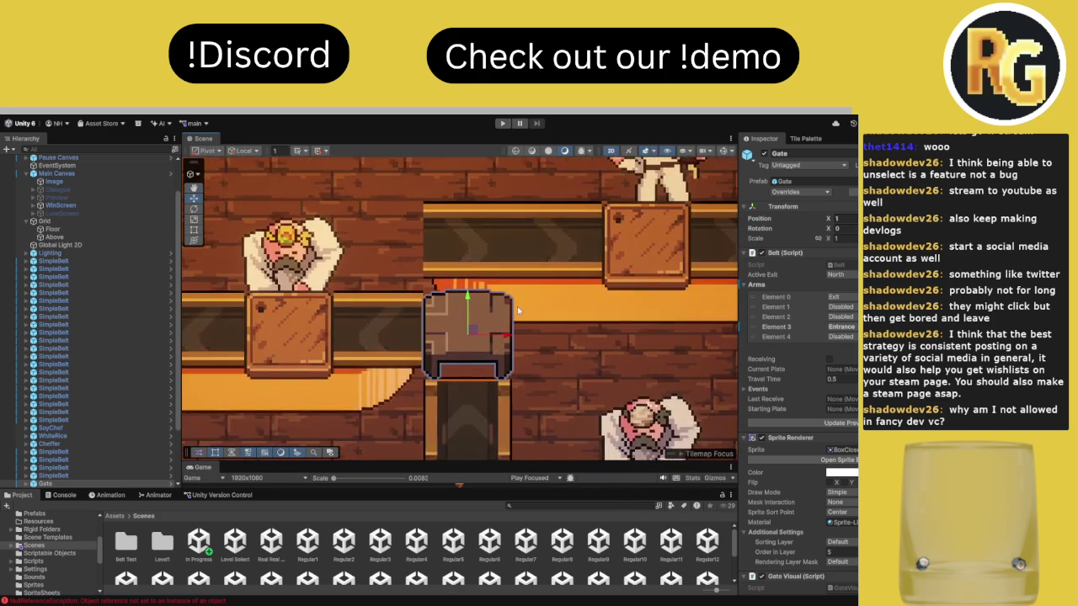
Set the Gate's Element 1 and Element 4 arms to Exit, then select the belt tile above
{"action": "left_click", "coordinate": [850, 320]}
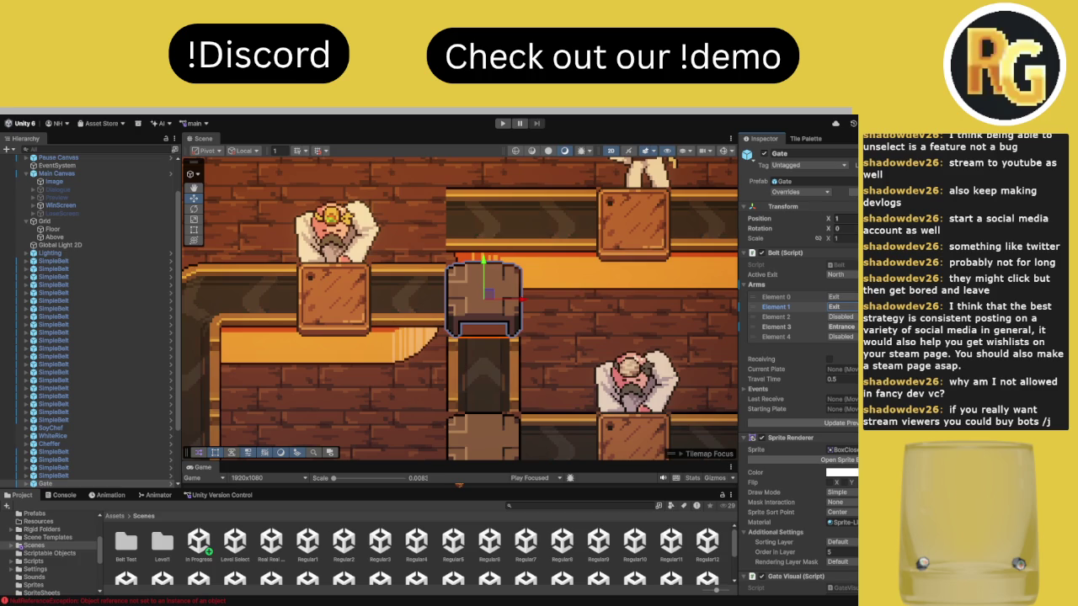
{"action": "left_click", "coordinate": [775, 336]}
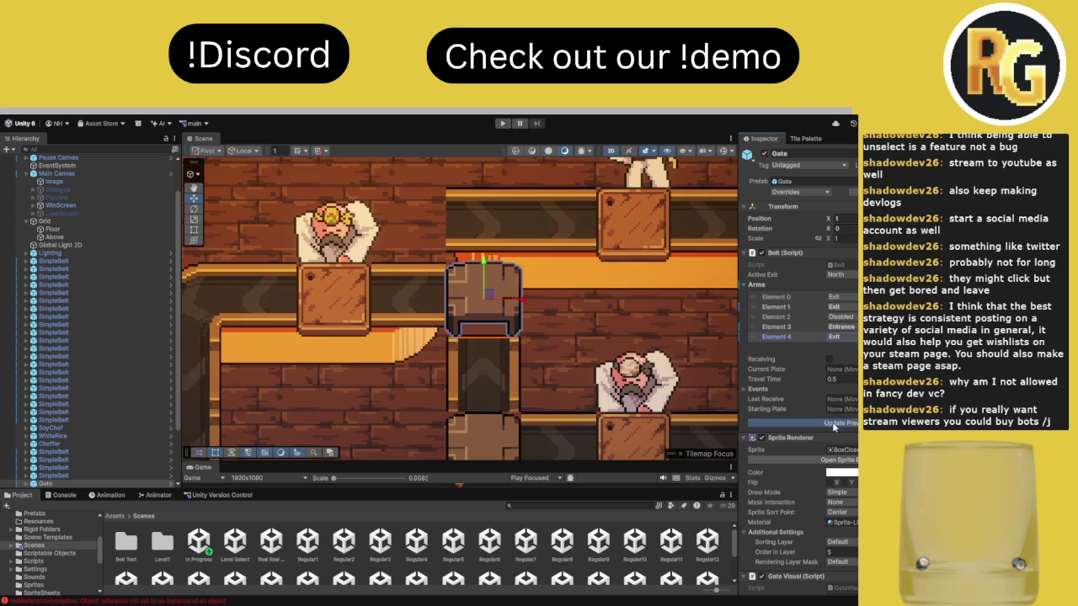
{"action": "scroll", "coordinate": [582, 361], "scroll_direction": "down", "scroll_amount": 3}
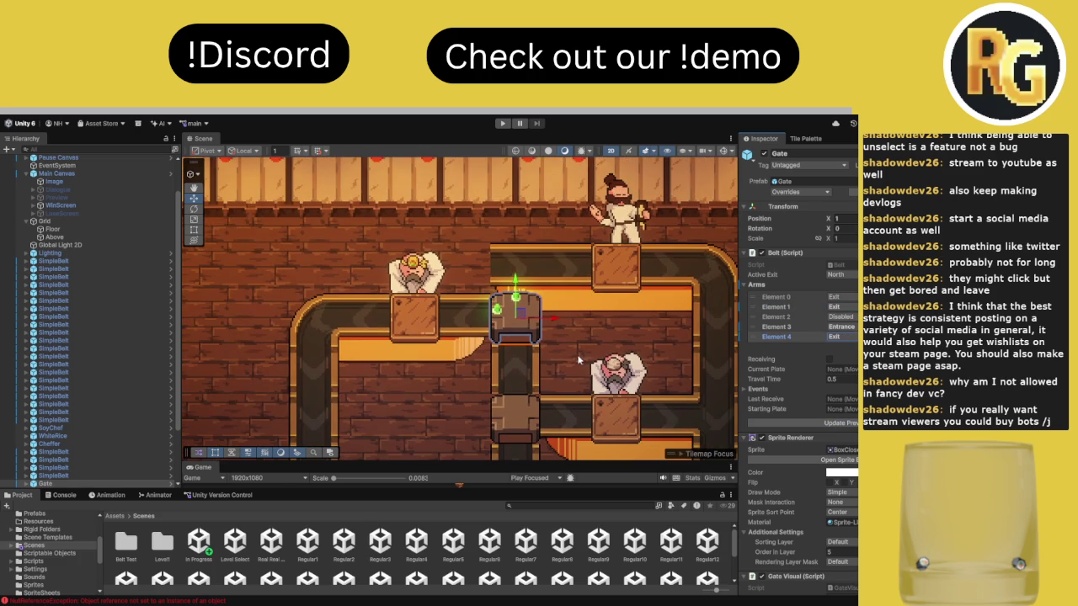
{"action": "left_click", "coordinate": [535, 292]}
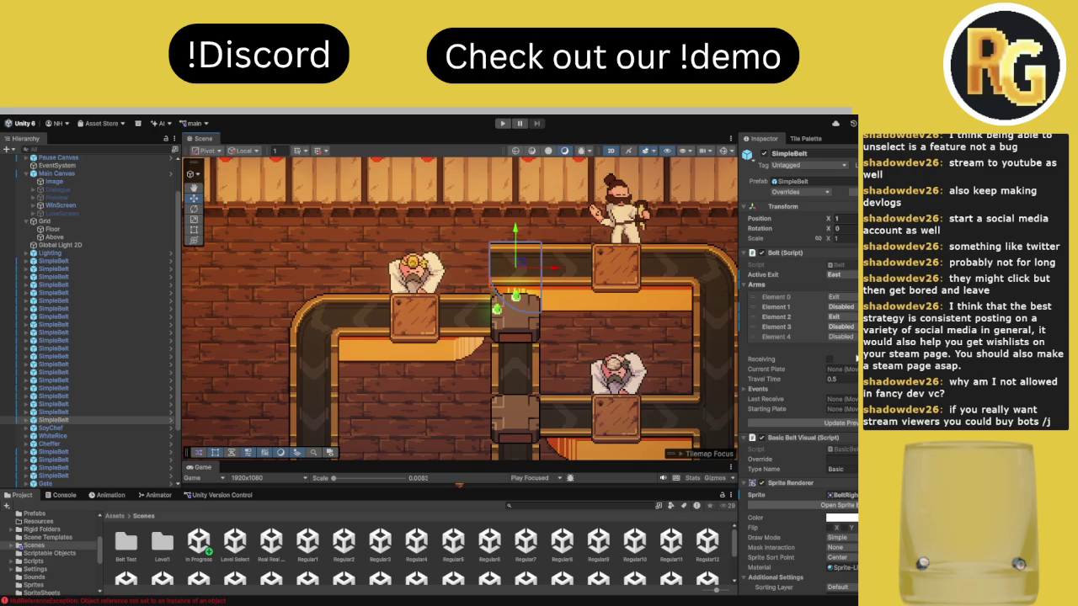
Make arm 3 of the upper and lower belt tiles and arm 2 of the curved belt Entrances
{"action": "left_click", "coordinate": [846, 337]}
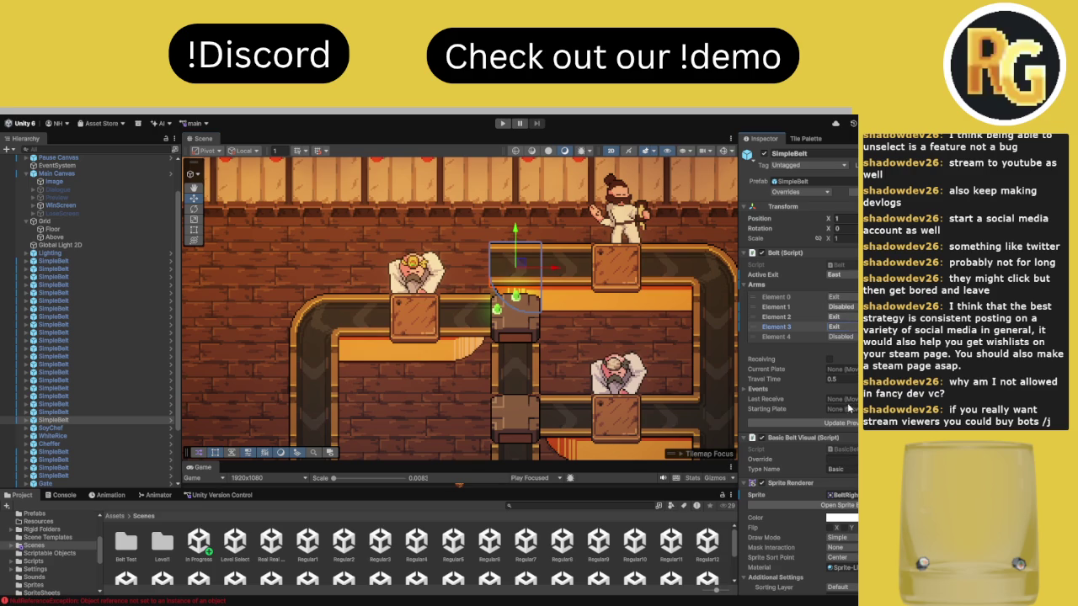
{"action": "left_click", "coordinate": [523, 379]}
{"action": "left_click", "coordinate": [844, 328]}
{"action": "left_click", "coordinate": [477, 333]}
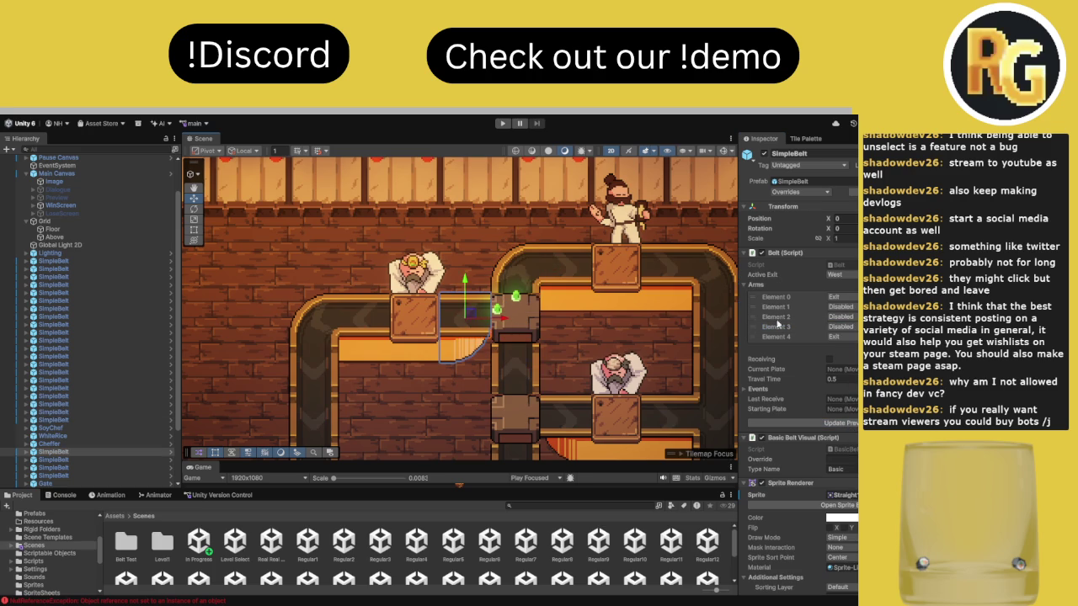
{"action": "left_click", "coordinate": [843, 316]}
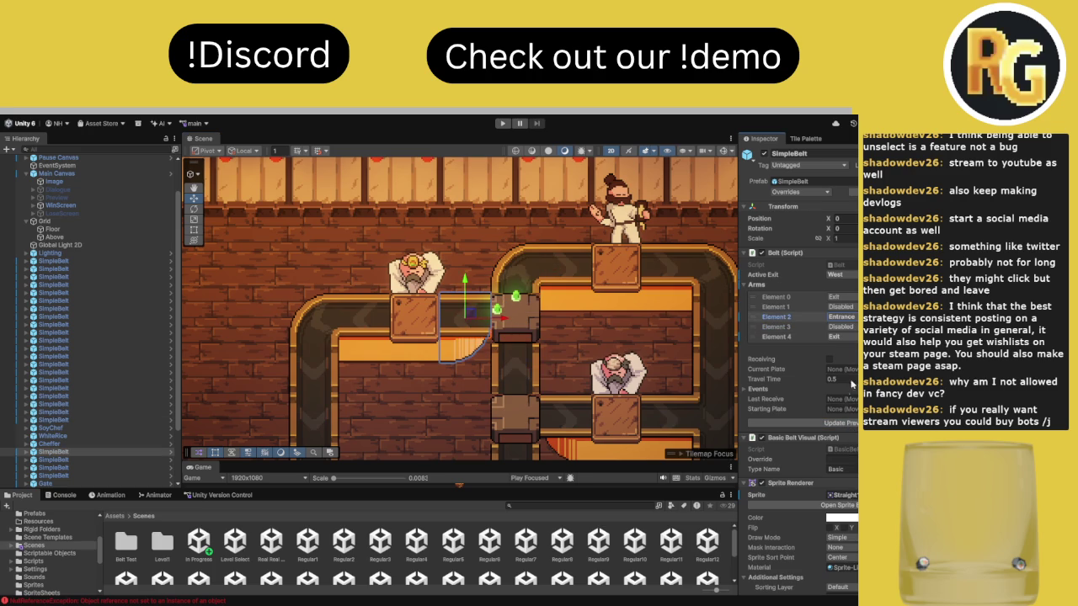
{"action": "scroll", "coordinate": [542, 352], "scroll_direction": "down", "scroll_amount": 5}
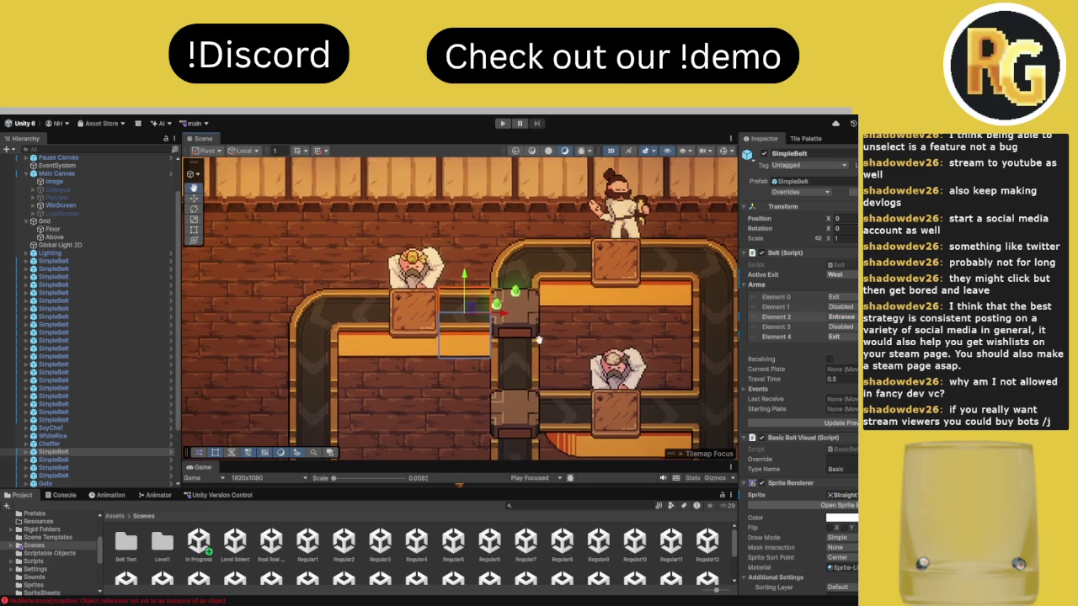
Set the lower gate's arms 1 and 2 to Exit
{"action": "left_click", "coordinate": [524, 333]}
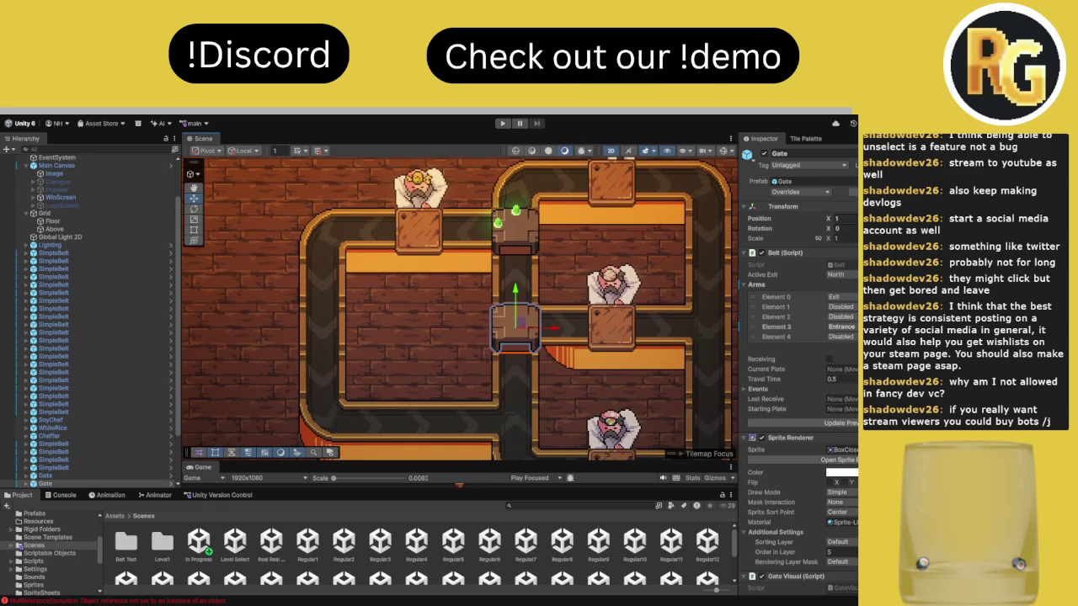
{"action": "left_click", "coordinate": [841, 307]}
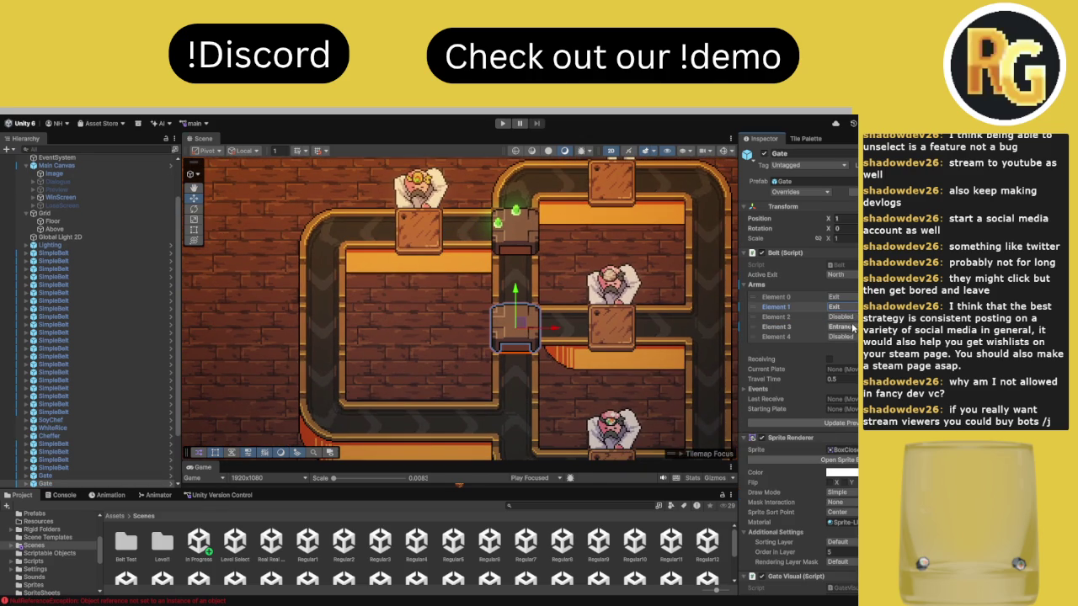
{"action": "left_click", "coordinate": [842, 317]}
{"action": "left_click", "coordinate": [849, 354]}
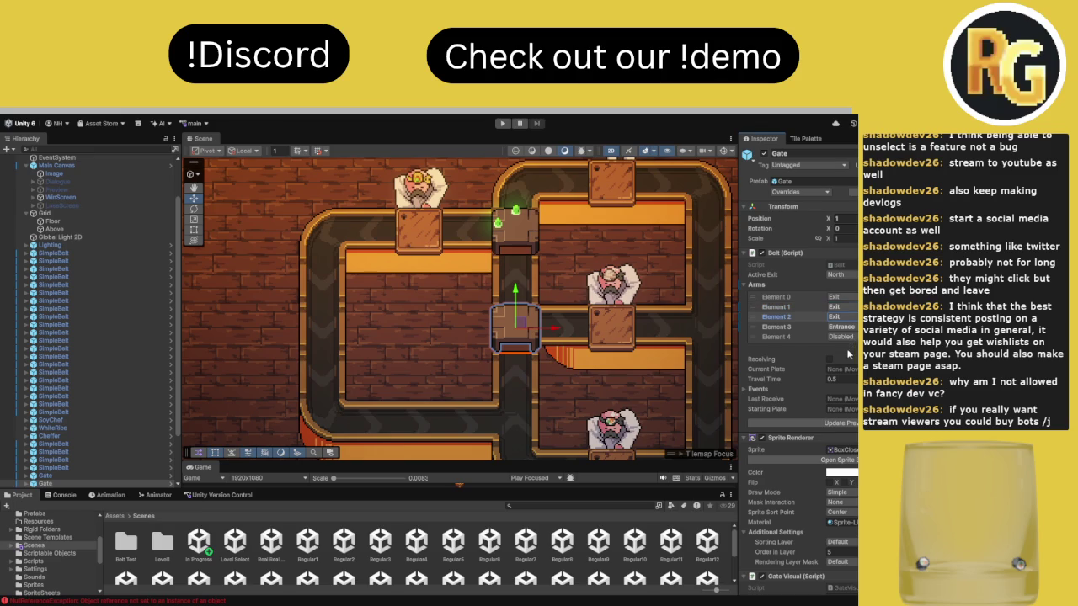
Make arm 4 of the belt right of the gate an Entrance, then recheck the tiles below and above
{"action": "left_click", "coordinate": [563, 333]}
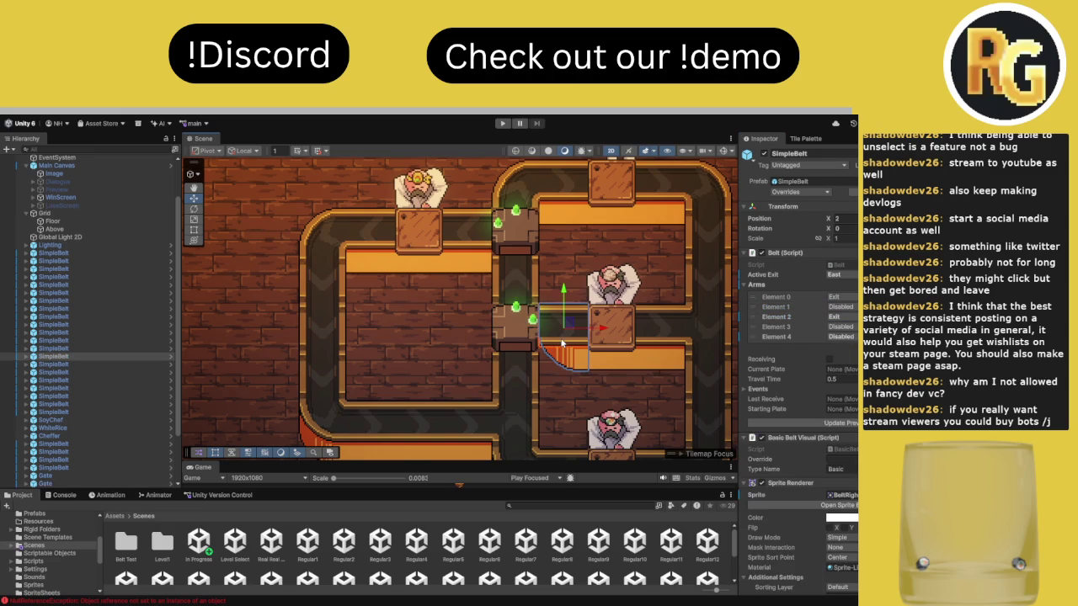
{"action": "left_click", "coordinate": [842, 337]}
{"action": "left_click", "coordinate": [841, 401]}
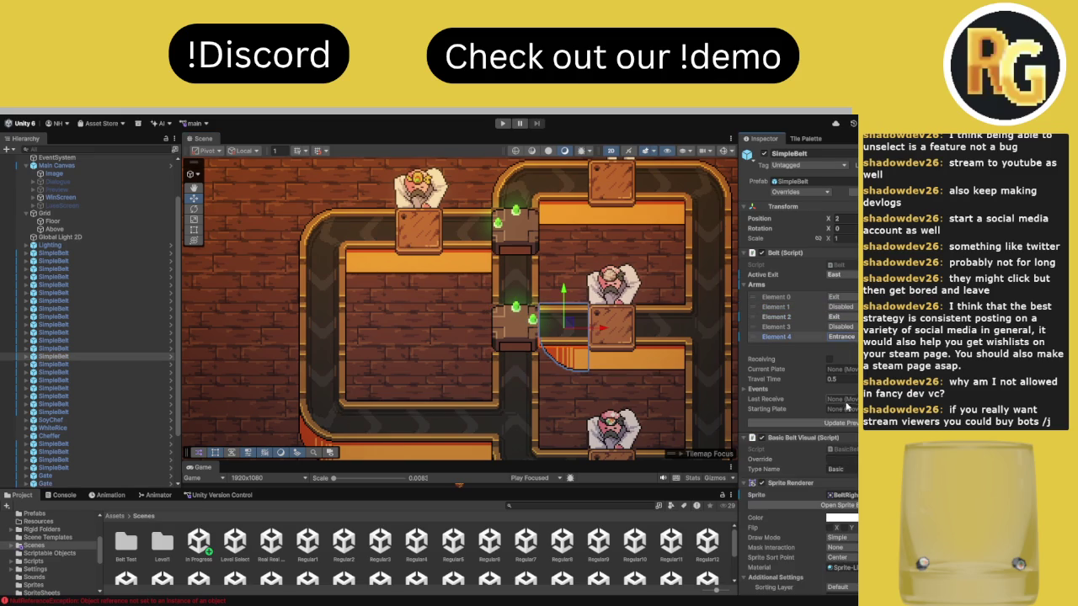
{"action": "left_click", "coordinate": [833, 424]}
{"action": "left_click", "coordinate": [512, 370]}
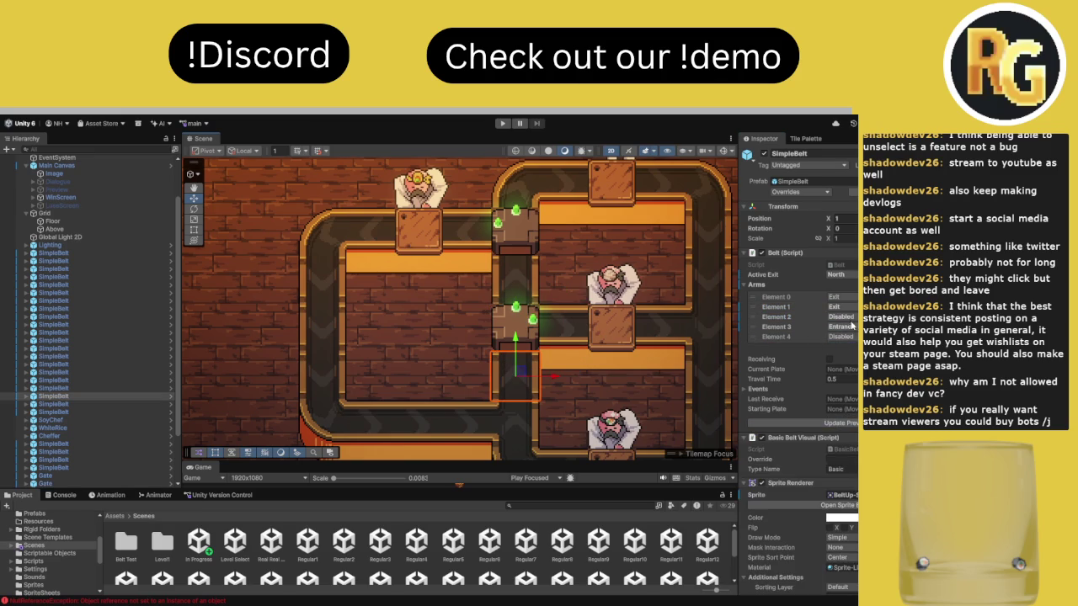
{"action": "left_click", "coordinate": [524, 295]}
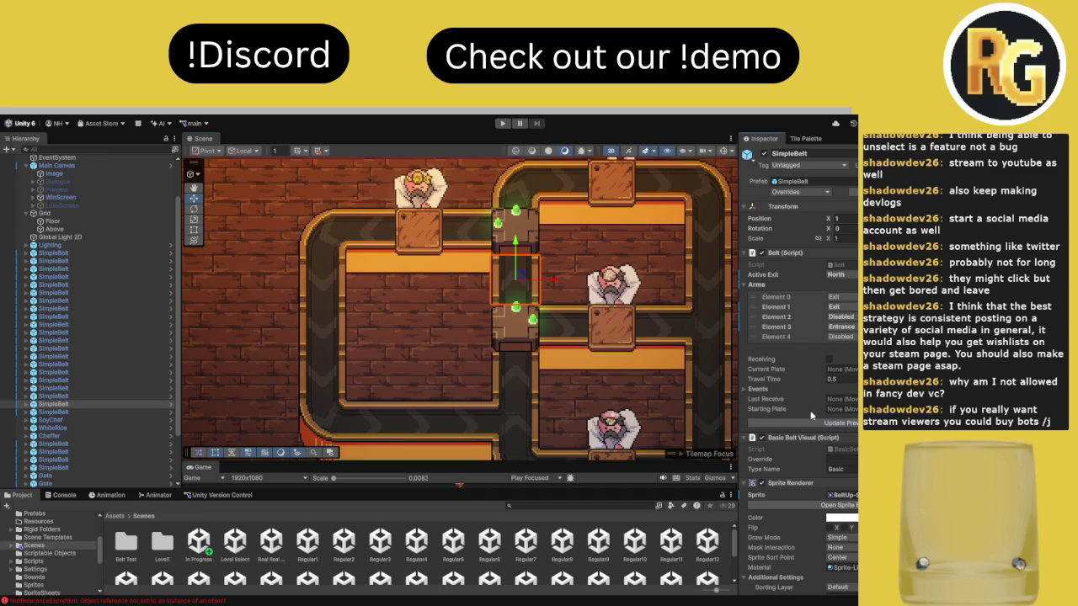
{"action": "scroll", "coordinate": [546, 324], "scroll_direction": "down", "scroll_amount": 3}
{"action": "scroll", "coordinate": [546, 324], "scroll_direction": "down", "scroll_amount": 2}
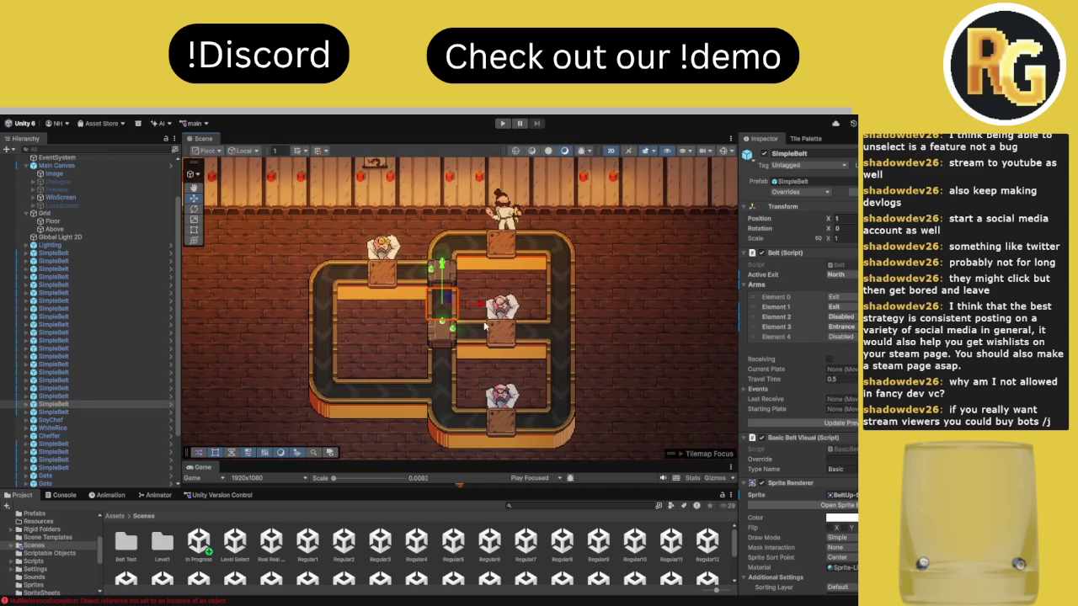
Clear the Console's logged errors and return to the Project panel
{"action": "left_click", "coordinate": [68, 495]}
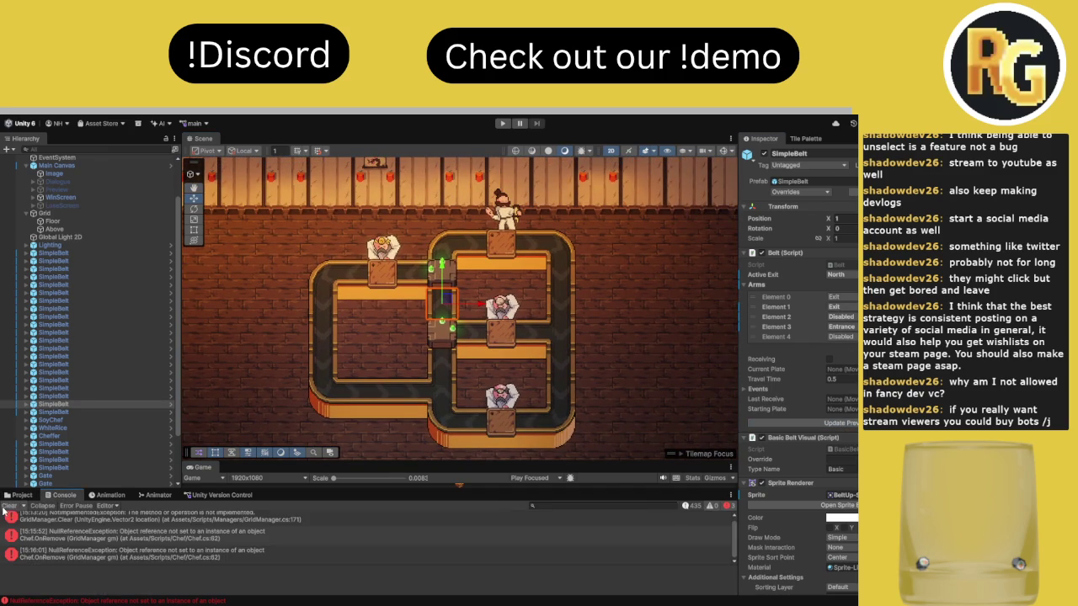
{"action": "left_click", "coordinate": [9, 505]}
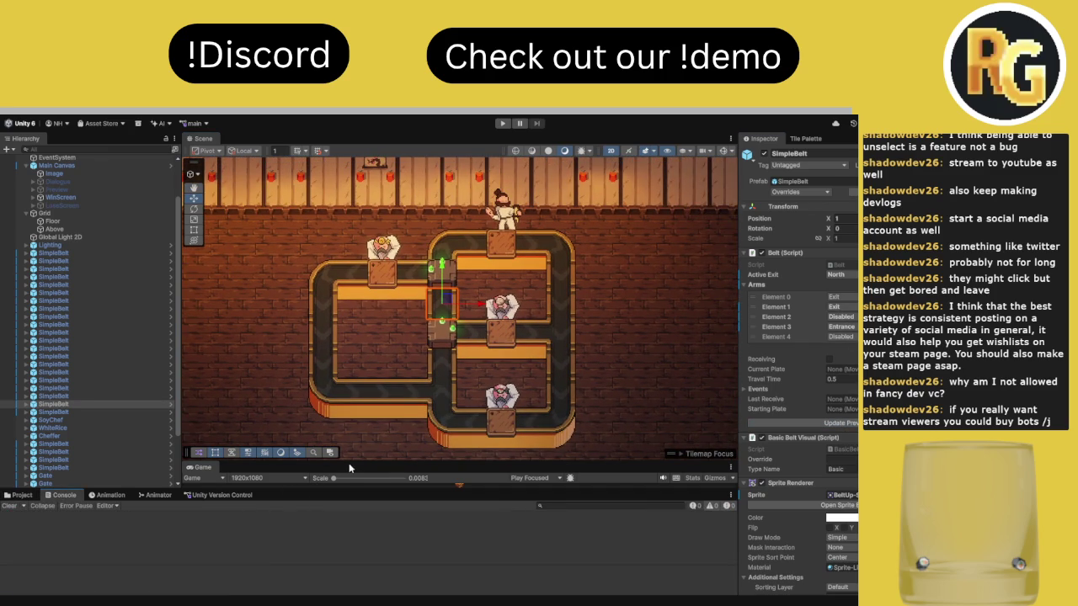
{"action": "left_click", "coordinate": [22, 495]}
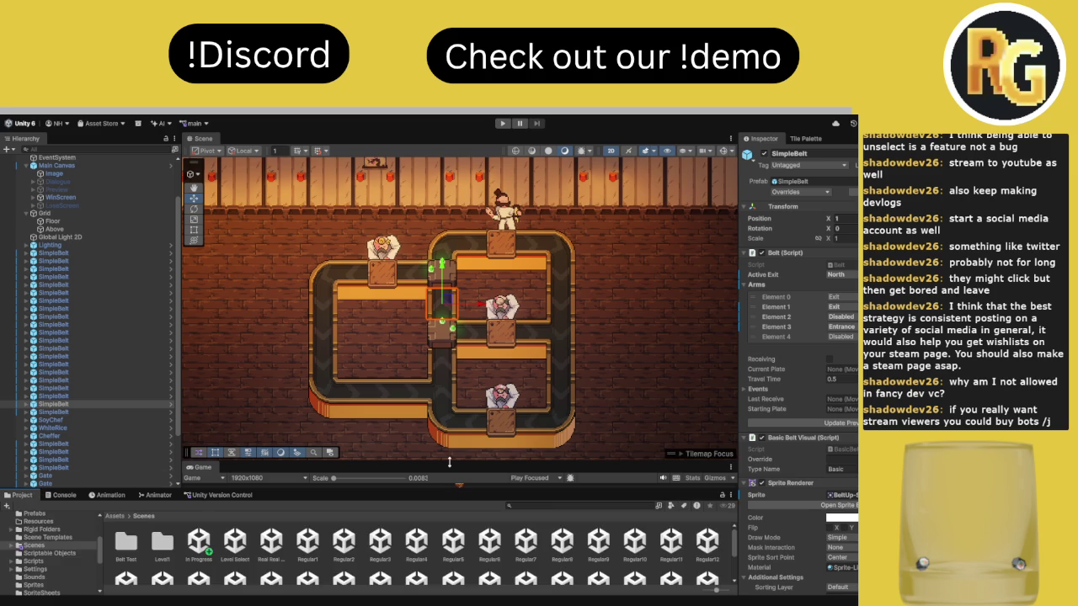
Pick the Neck customer from the LevelEditor's character palette and begin placing it
{"action": "left_click", "coordinate": [805, 139]}
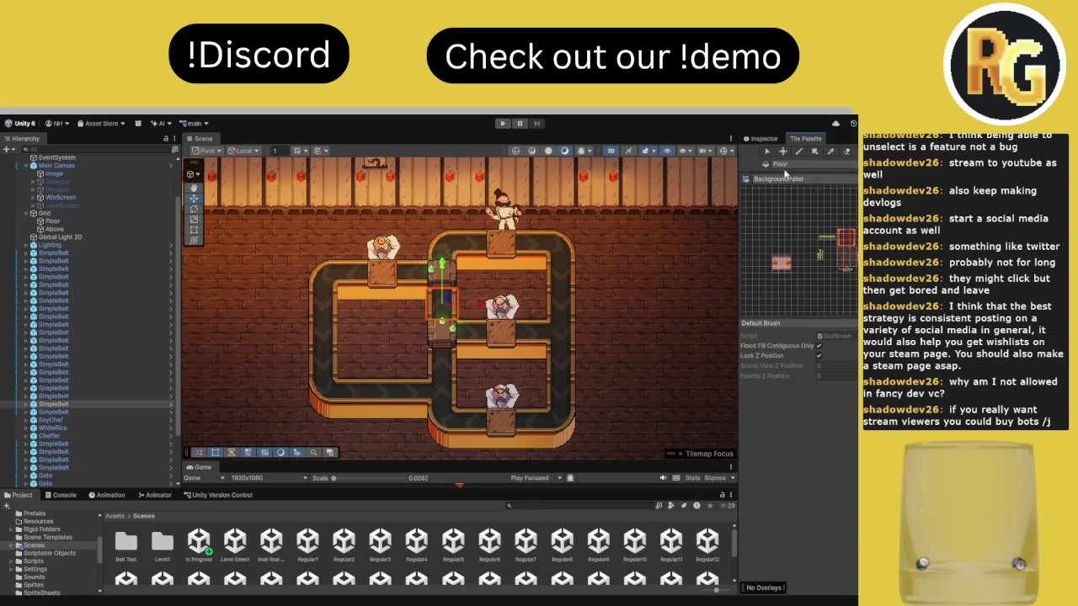
{"action": "left_click", "coordinate": [764, 139]}
{"action": "left_click", "coordinate": [805, 138]}
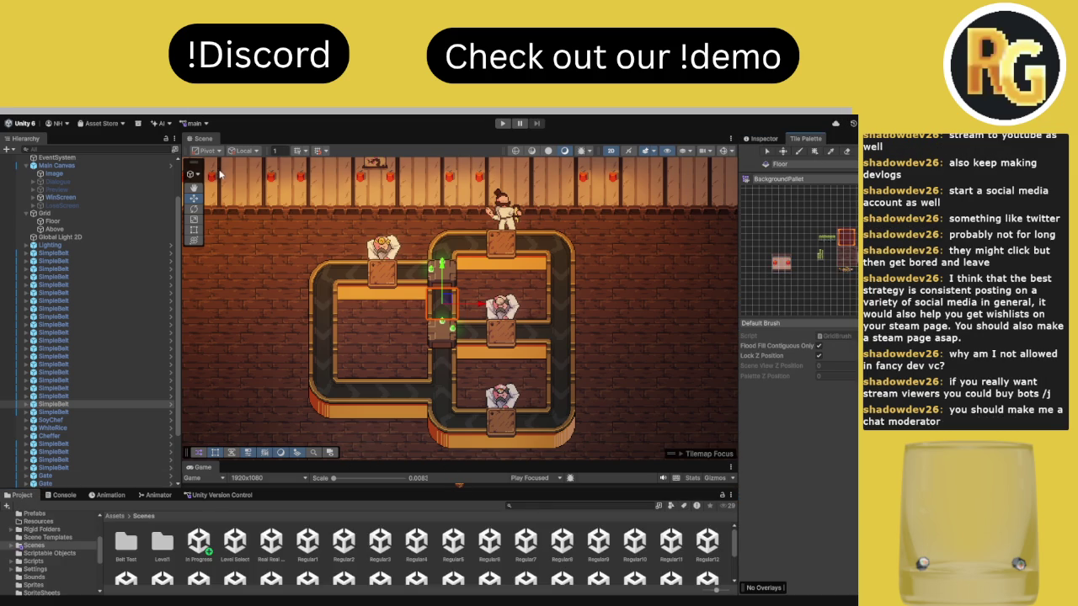
{"action": "left_click", "coordinate": [842, 140]}
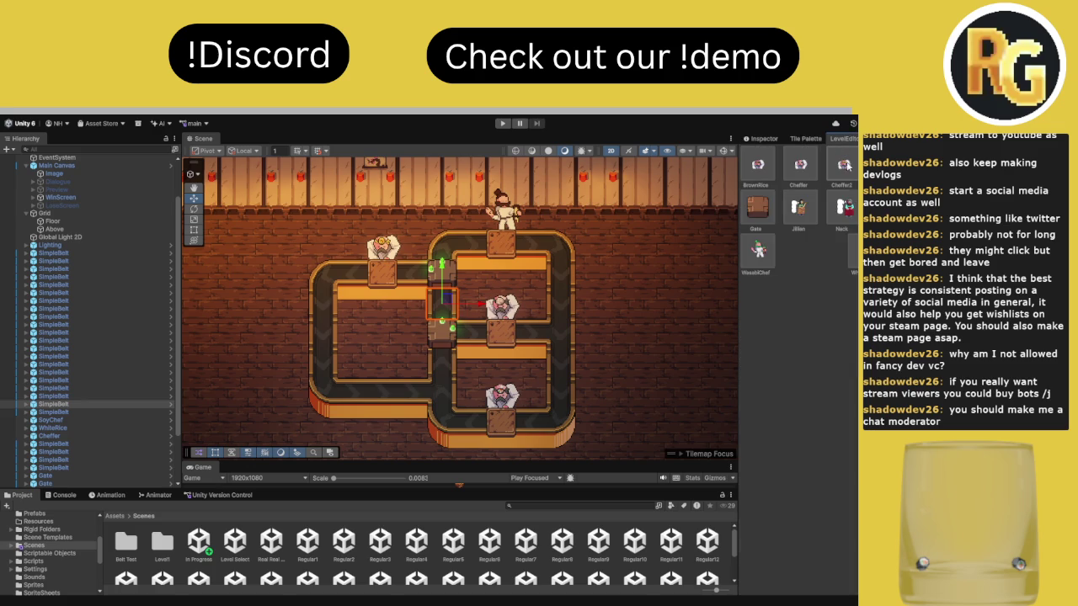
{"action": "left_click", "coordinate": [843, 206]}
{"action": "left_click", "coordinate": [594, 320]}
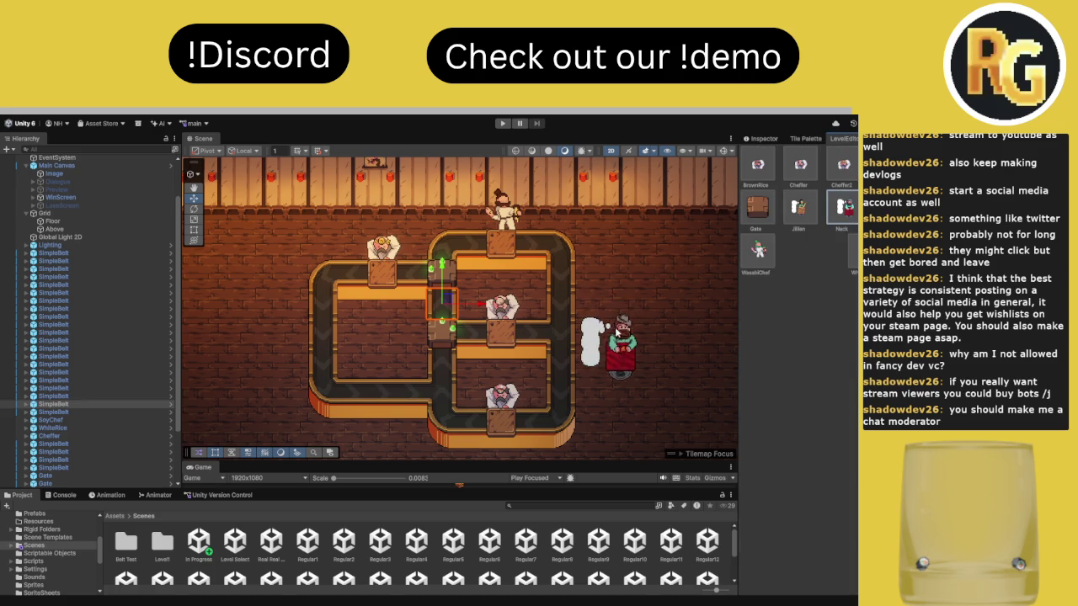
Place the Neck customer beside the middle belt and flip it with R to face the belts
{"action": "left_click", "coordinate": [596, 327]}
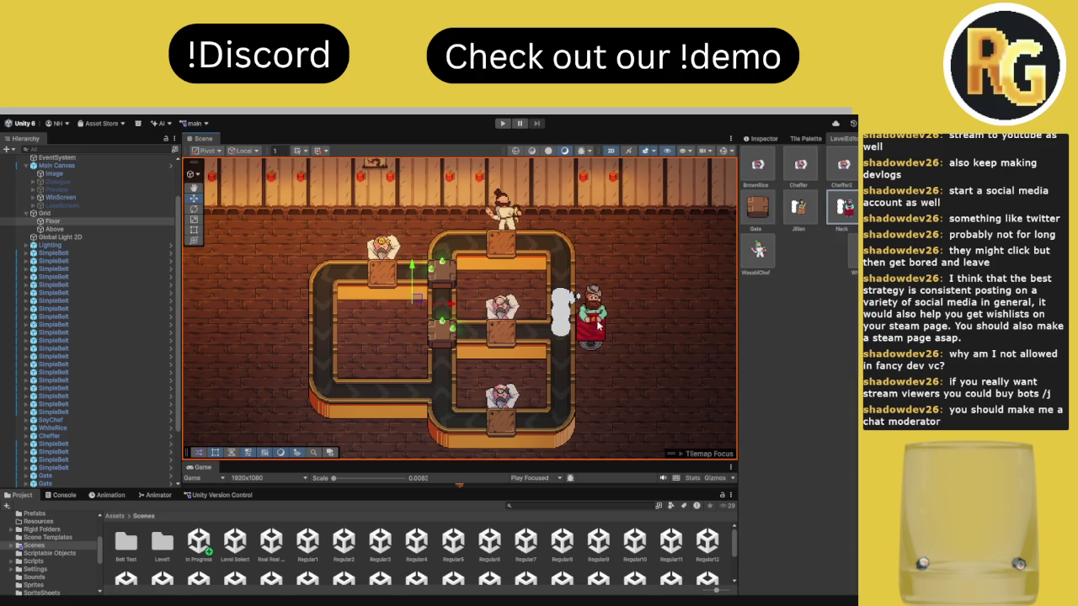
{"action": "key", "text": "r"}
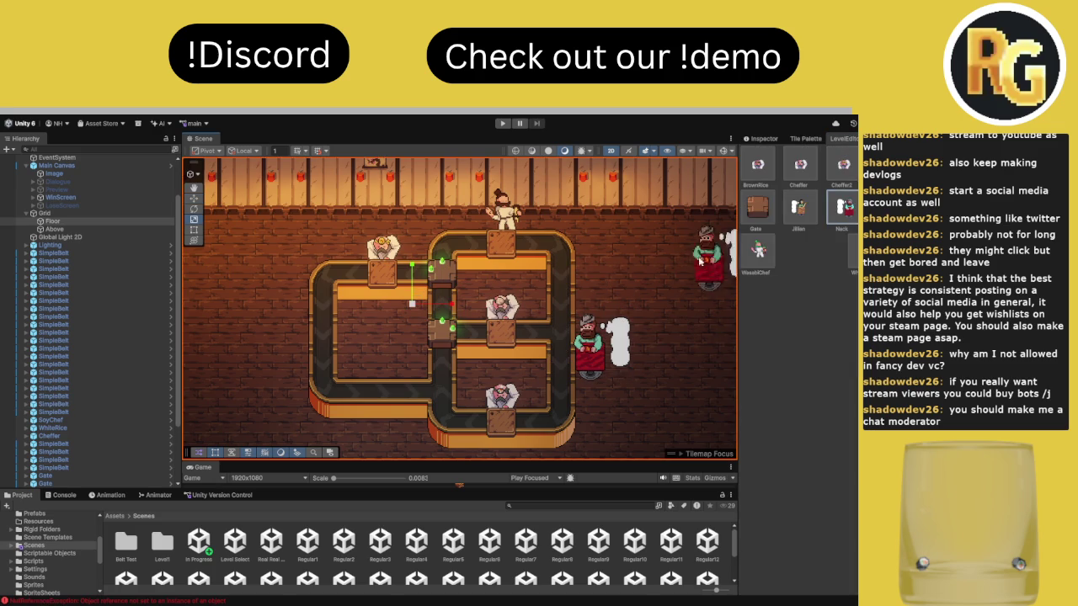
{"action": "left_click", "coordinate": [762, 138]}
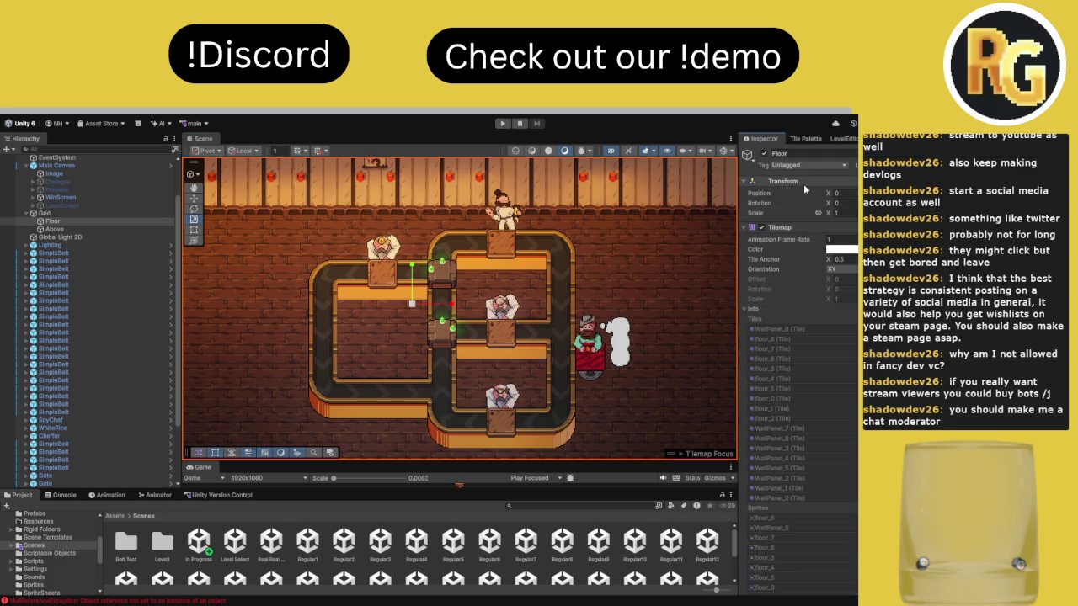
{"action": "left_click", "coordinate": [842, 138]}
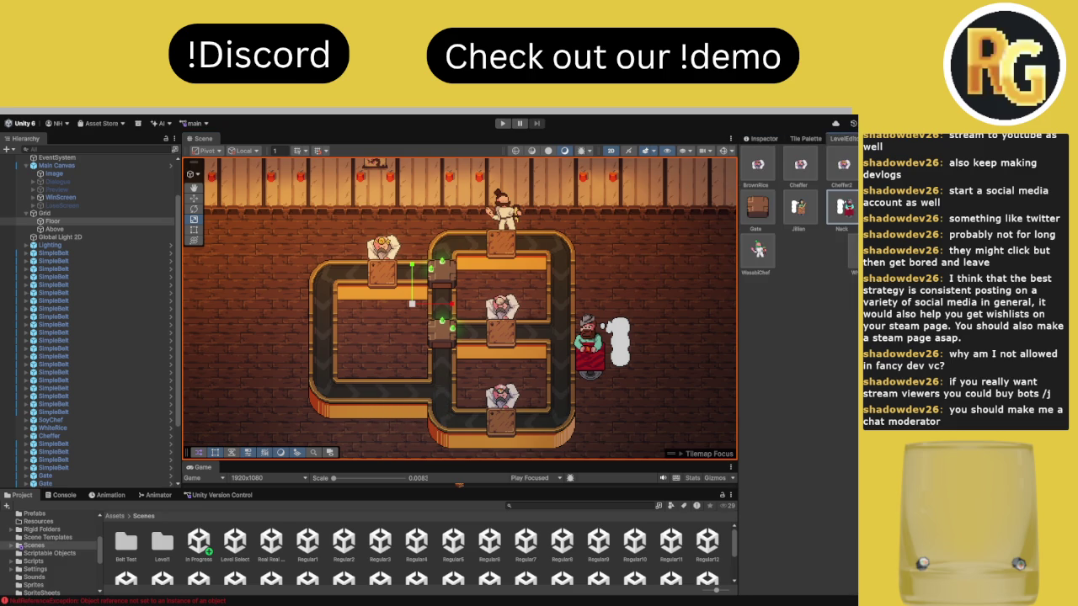
{"action": "left_click", "coordinate": [762, 138]}
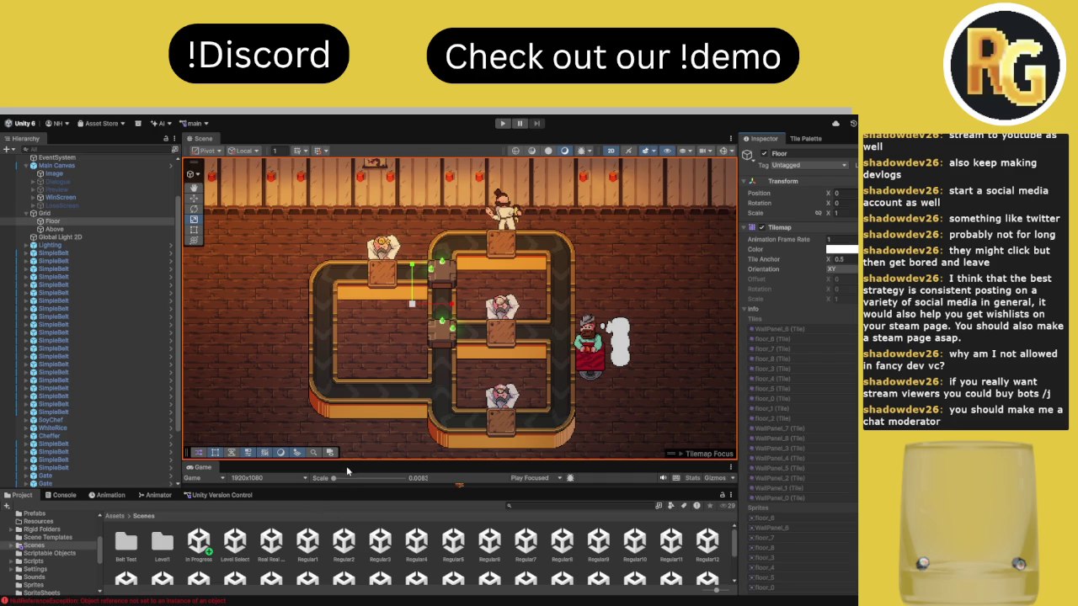
{"action": "left_click_drag", "start_coordinate": [348, 459], "coordinate": [348, 329]}
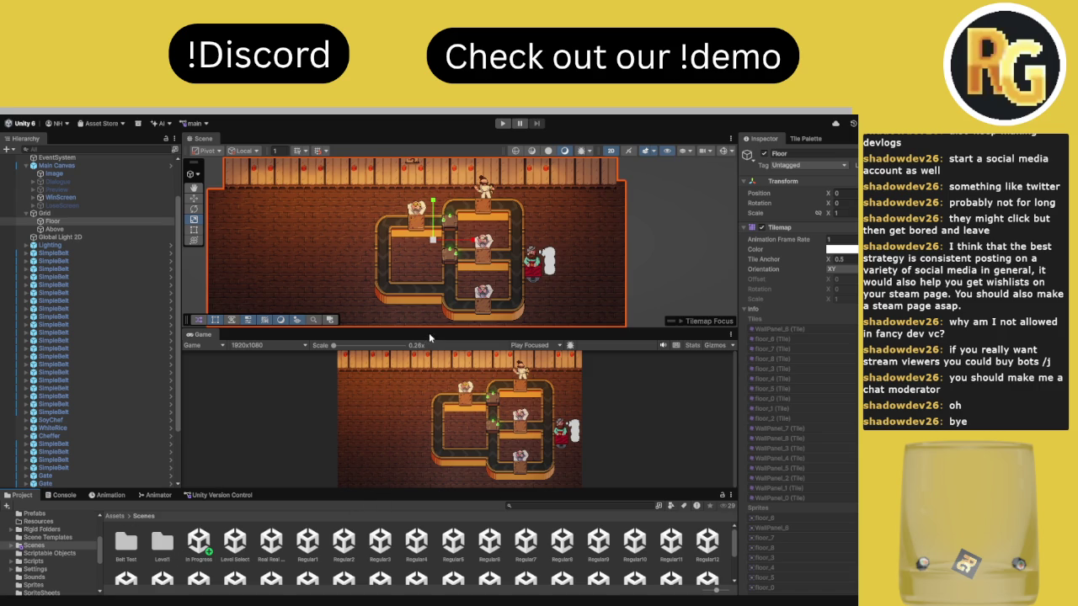
Shrink the Scene view so the Game view takes most of the space
{"action": "left_click_drag", "start_coordinate": [431, 328], "coordinate": [461, 199]}
{"action": "left_click", "coordinate": [570, 506]}
Search the Project for 'bento' and enlarge the asset grid to browse the results
{"action": "type", "text": "bento"}
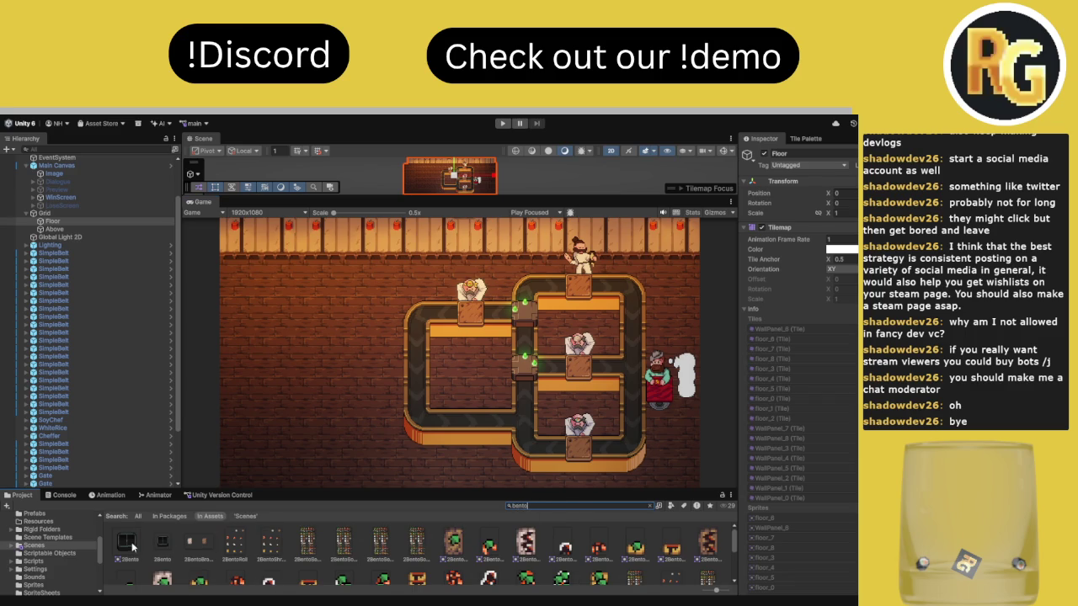
{"action": "left_click", "coordinate": [135, 543]}
{"action": "scroll", "coordinate": [216, 549], "scroll_direction": "down", "scroll_amount": 1}
{"action": "scroll", "coordinate": [215, 549], "scroll_direction": "up", "scroll_amount": 1}
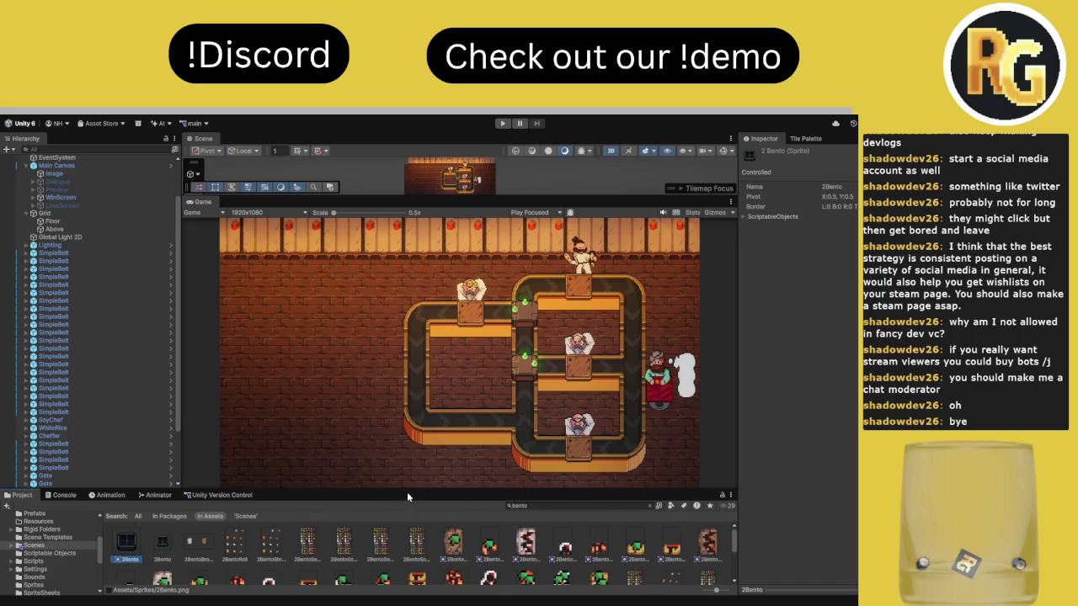
{"action": "left_click_drag", "start_coordinate": [407, 490], "coordinate": [483, 442]}
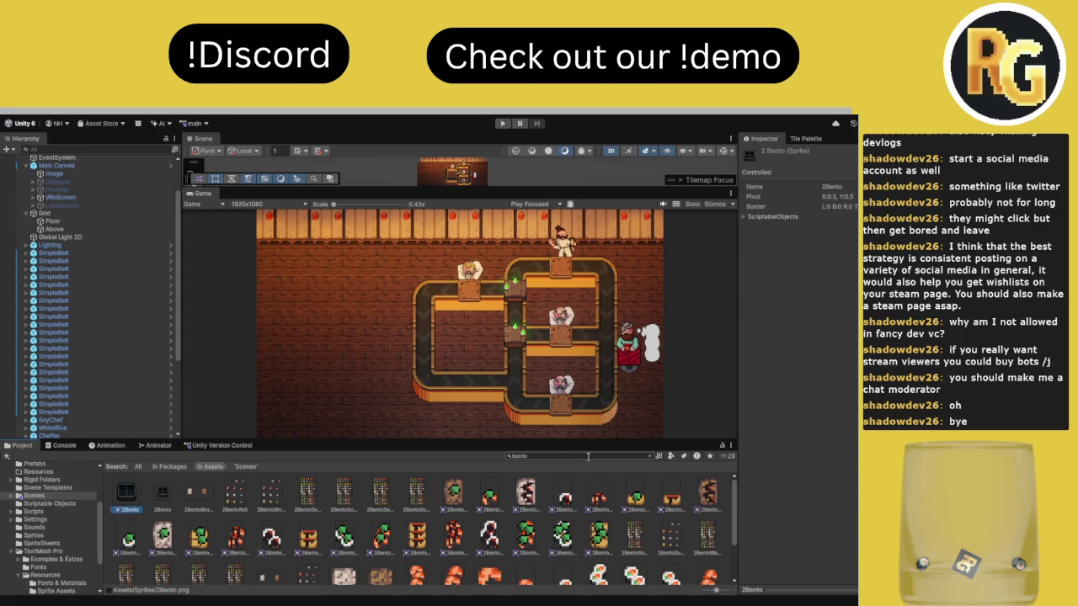
{"action": "scroll", "coordinate": [470, 525], "scroll_direction": "down", "scroll_amount": 2}
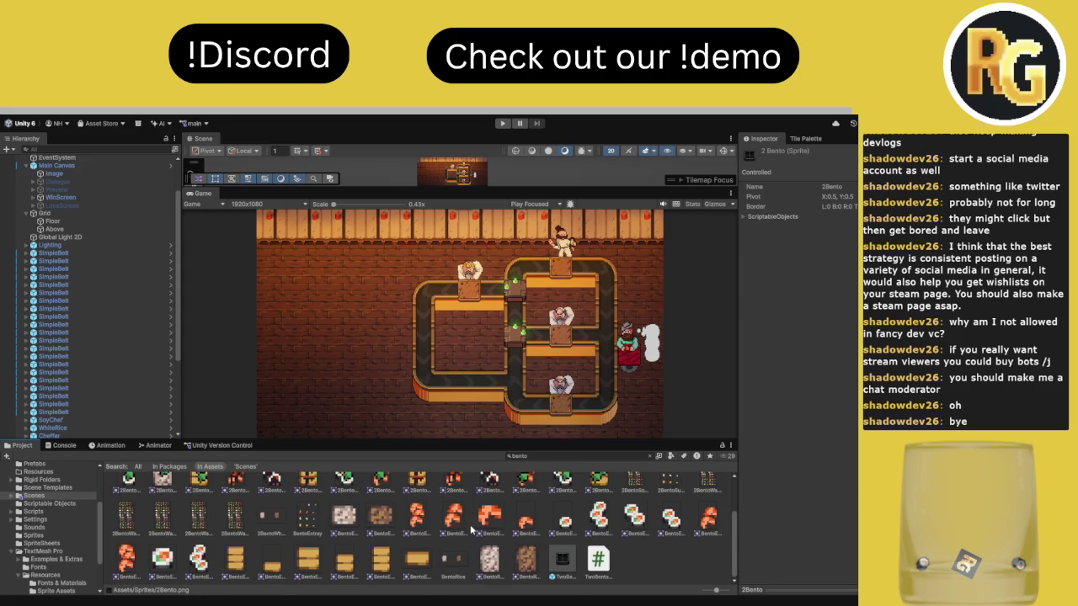
Open the TwoBento prefab in prefab mode, then return to the main scene
{"action": "double_click", "coordinate": [562, 558]}
{"action": "left_click_drag", "start_coordinate": [446, 189], "coordinate": [447, 372]}
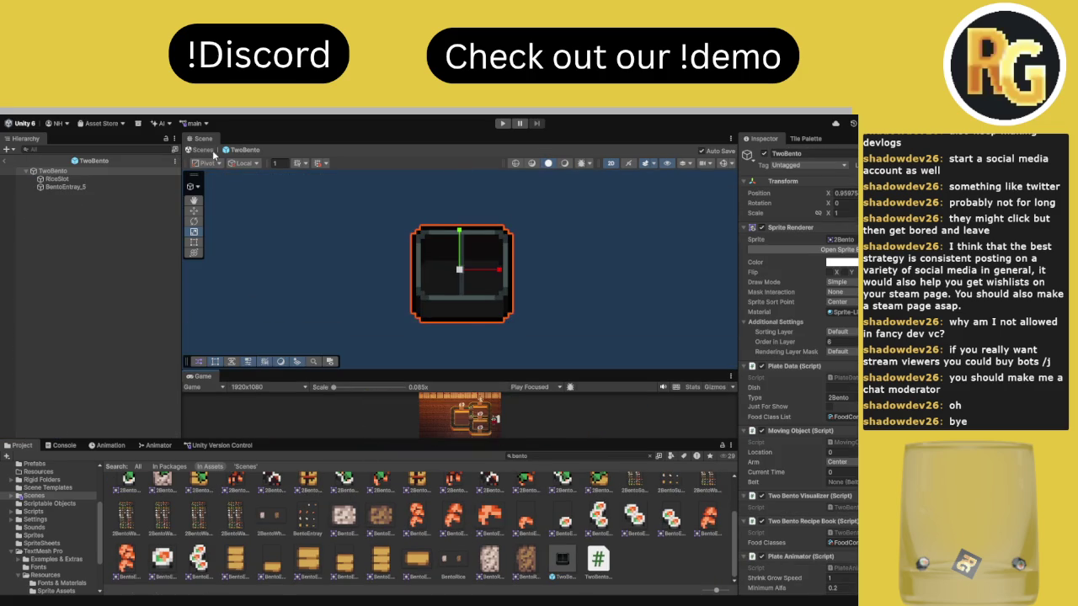
{"action": "left_click", "coordinate": [202, 149]}
{"action": "scroll", "coordinate": [514, 327], "scroll_direction": "up", "scroll_amount": 3}
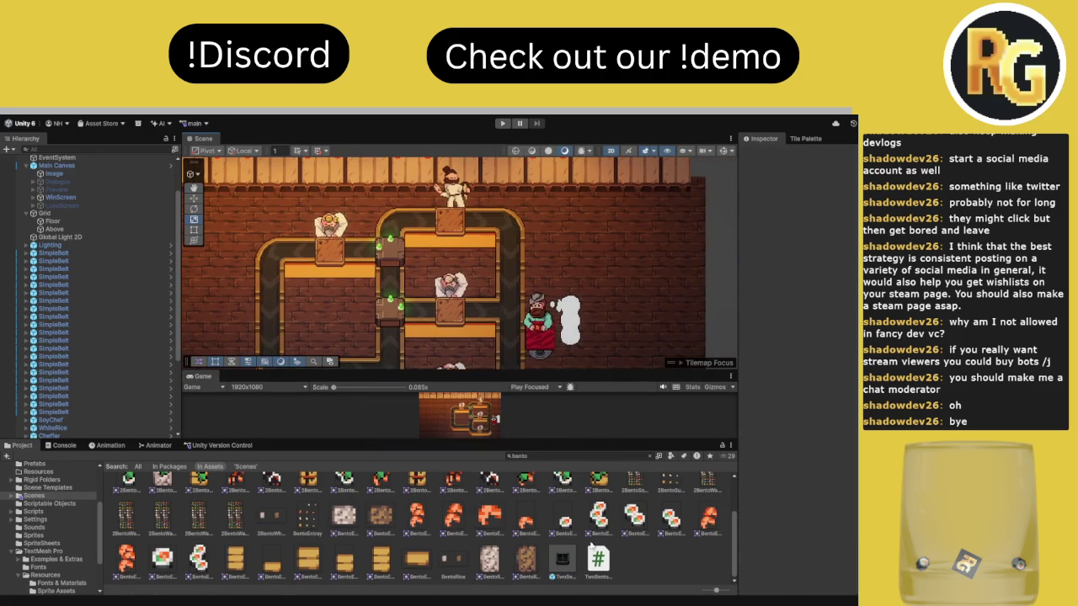
Drop two TwoBento plates onto the top-right and lower-right belt tiles
{"action": "left_click_drag", "start_coordinate": [522, 352], "coordinate": [482, 346]}
{"action": "left_click_drag", "start_coordinate": [560, 413], "coordinate": [500, 212]}
{"action": "mouse_move", "coordinate": [558, 563]}
{"action": "left_mouse_down"}
{"action": "mouse_move", "coordinate": [517, 344]}
{"action": "mouse_move", "coordinate": [502, 329]}
{"action": "left_mouse_up"}
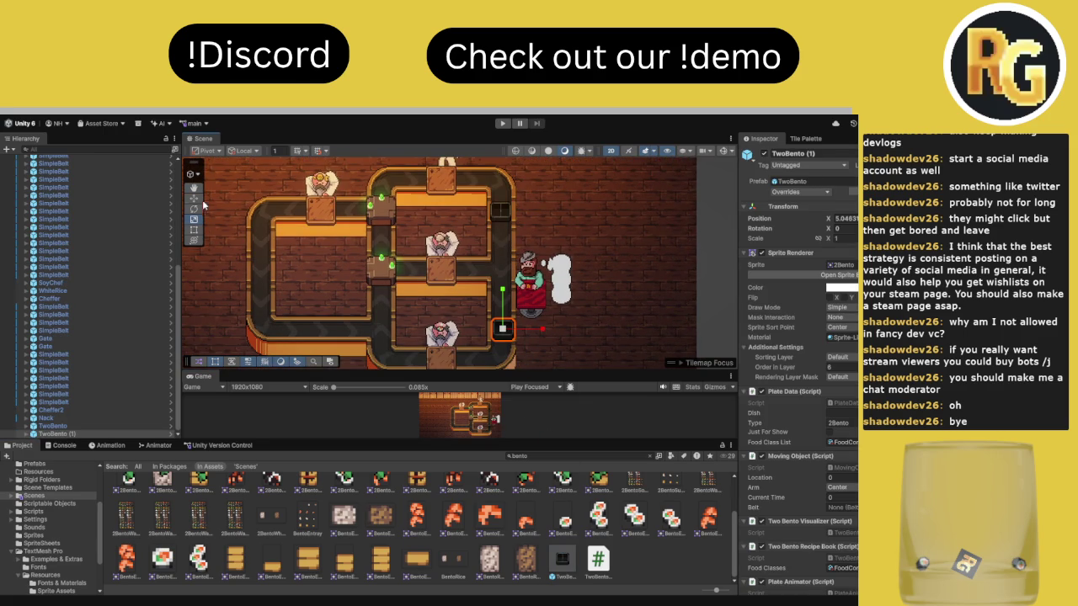
Set TwoBento and TwoBento (1) as the Starting Plate of their SimpleBelt tiles
{"action": "left_click", "coordinate": [508, 224]}
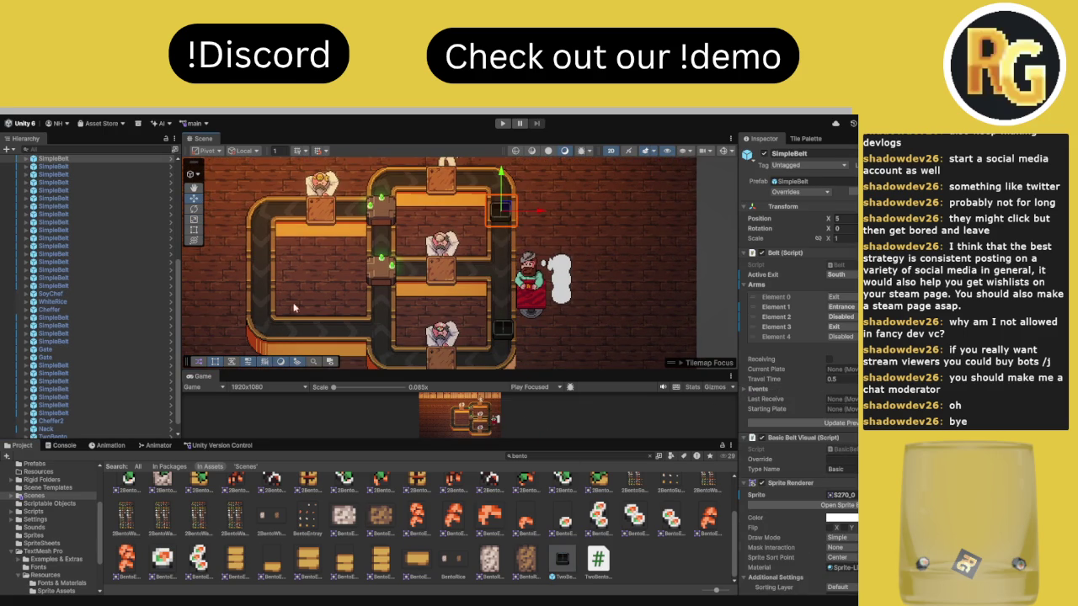
{"action": "scroll", "coordinate": [100, 258], "scroll_direction": "down", "scroll_amount": 2}
{"action": "mouse_move", "coordinate": [97, 436]}
{"action": "left_mouse_down"}
{"action": "mouse_move", "coordinate": [96, 425]}
{"action": "mouse_move", "coordinate": [842, 409]}
{"action": "left_mouse_up"}
{"action": "left_click", "coordinate": [495, 347]}
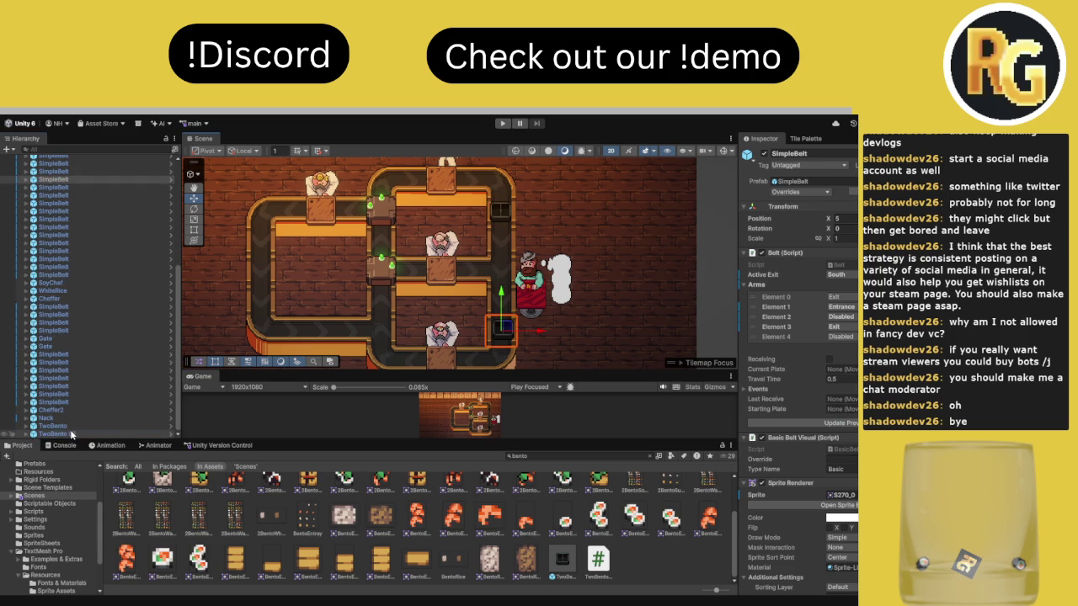
{"action": "left_click_drag", "start_coordinate": [72, 435], "coordinate": [847, 410]}
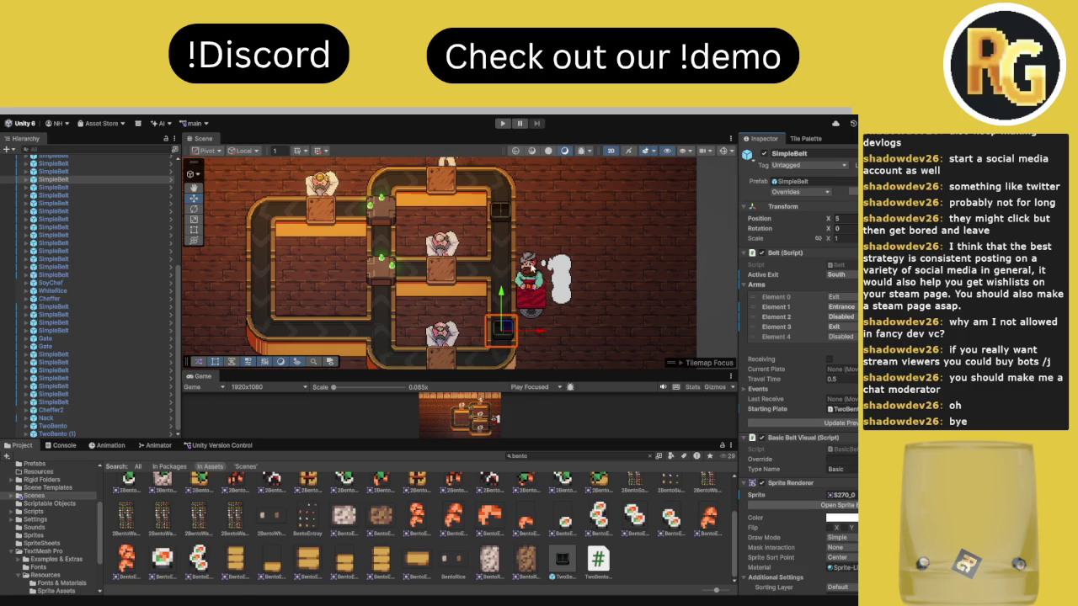
{"action": "scroll", "coordinate": [529, 268], "scroll_direction": "down", "scroll_amount": 2}
{"action": "scroll", "coordinate": [527, 267], "scroll_direction": "up", "scroll_amount": 3}
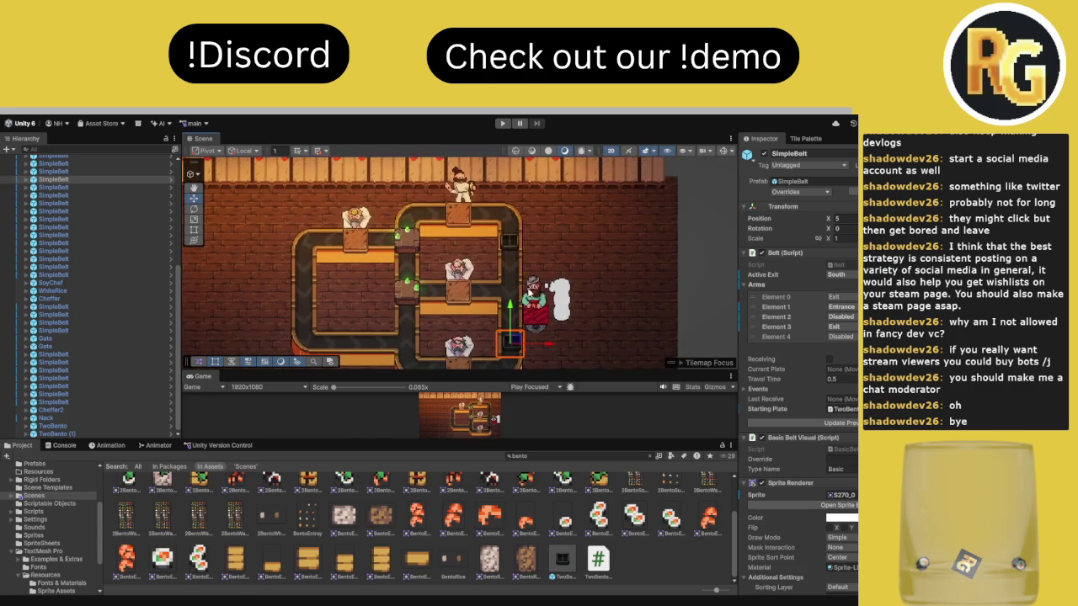
{"action": "scroll", "coordinate": [531, 283], "scroll_direction": "down", "scroll_amount": 3}
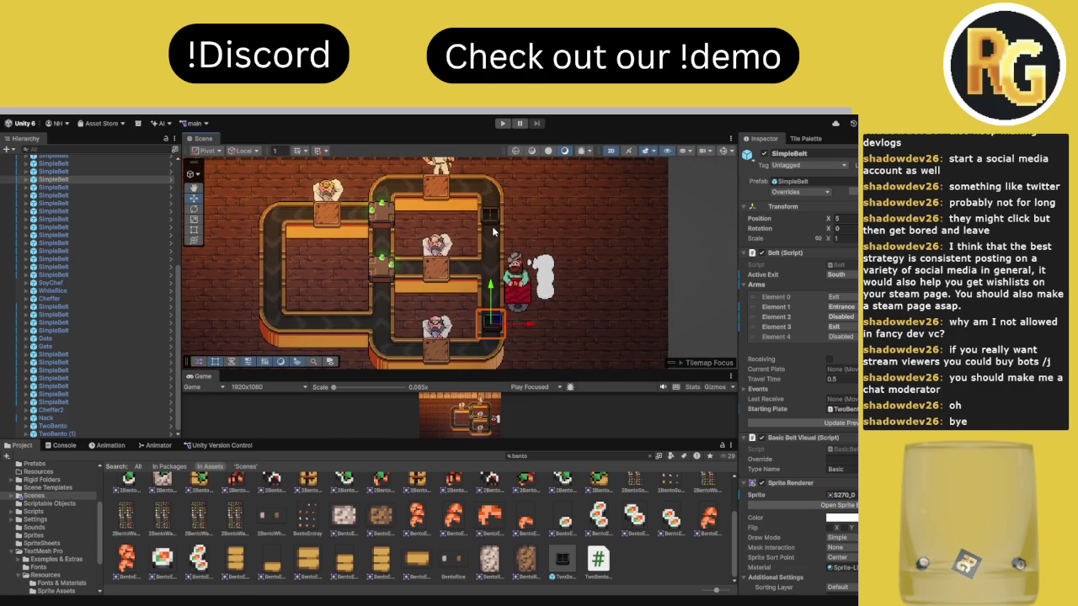
Add Orders Element 0 to the Neck customer with two 2Bento dishes
{"action": "left_click", "coordinate": [515, 270]}
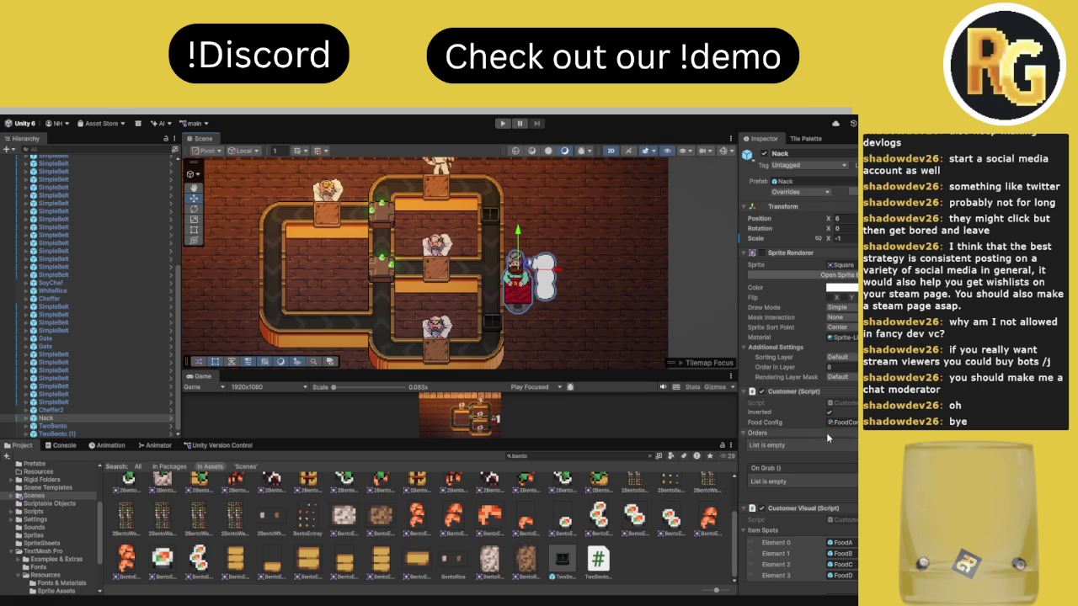
{"action": "scroll", "coordinate": [829, 434], "scroll_direction": "down", "scroll_amount": 5}
{"action": "left_click", "coordinate": [850, 375]}
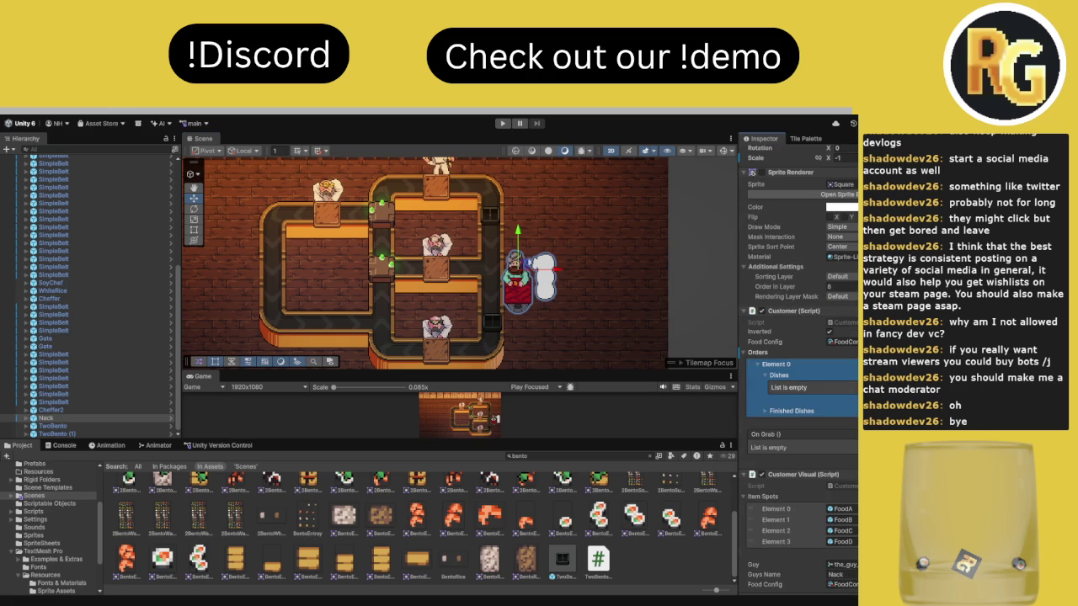
{"action": "left_click", "coordinate": [848, 376]}
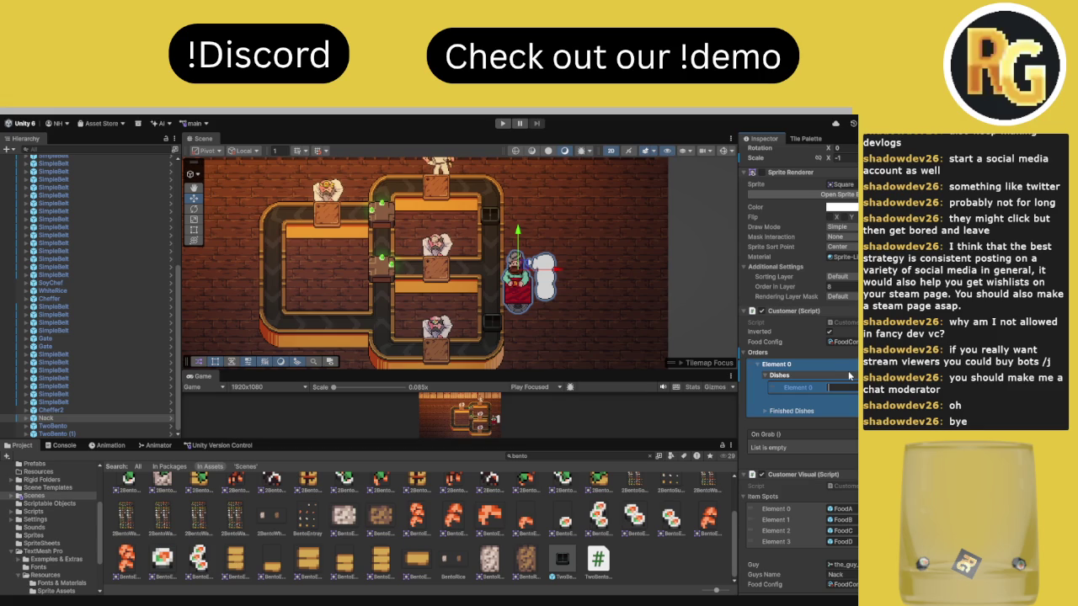
{"action": "type", "text": "2B"}
{"action": "type", "text": "8"}
{"action": "type", "text": "of"}
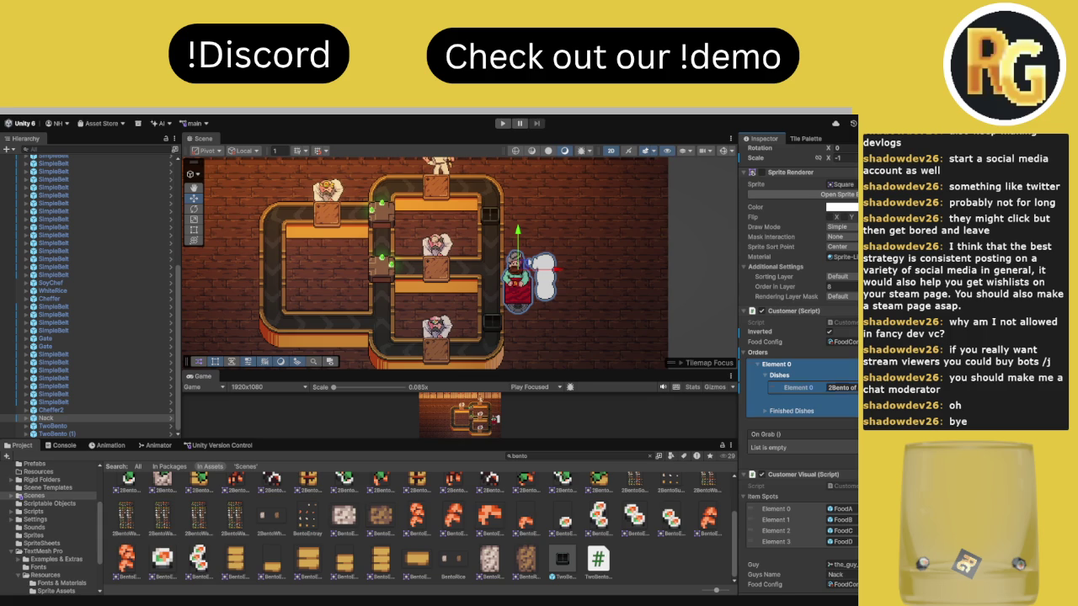
{"action": "key", "text": "ctrl+d"}
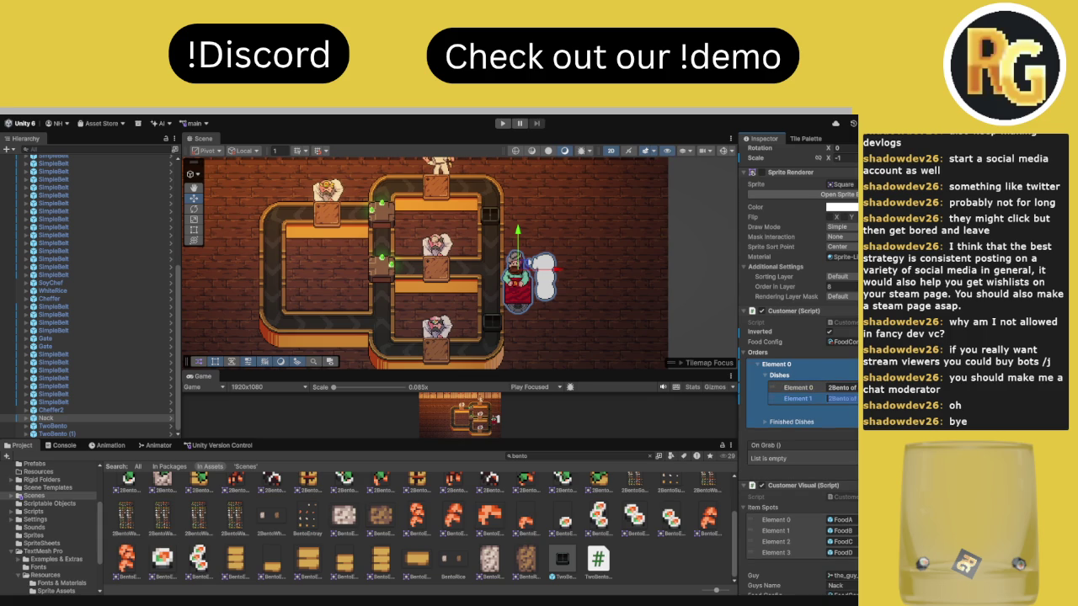
{"action": "type", "text": "2B"}
{"action": "type", "text": "ento of"}
Duplicate the order into Element 1 and set its dishes to 2Bento
{"action": "key", "text": "ctrl+d"}
{"action": "left_click", "coordinate": [842, 455]}
{"action": "type", "text": "2Bento of"}
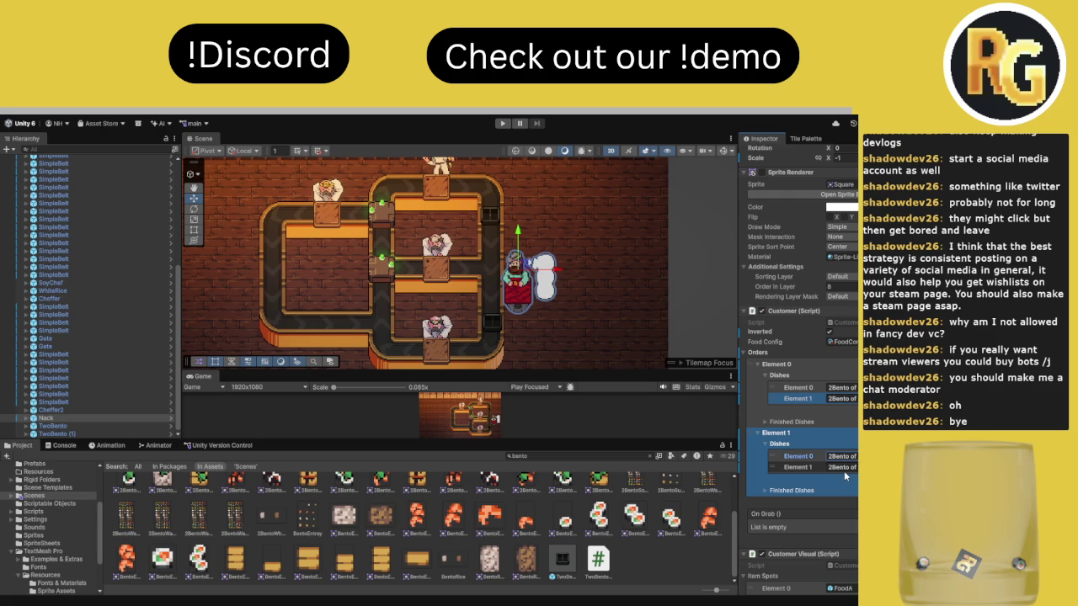
{"action": "left_click", "coordinate": [843, 469]}
Enlarge the Game view via the splitters, enter Play mode and maximize the running game
{"action": "left_click", "coordinate": [64, 445]}
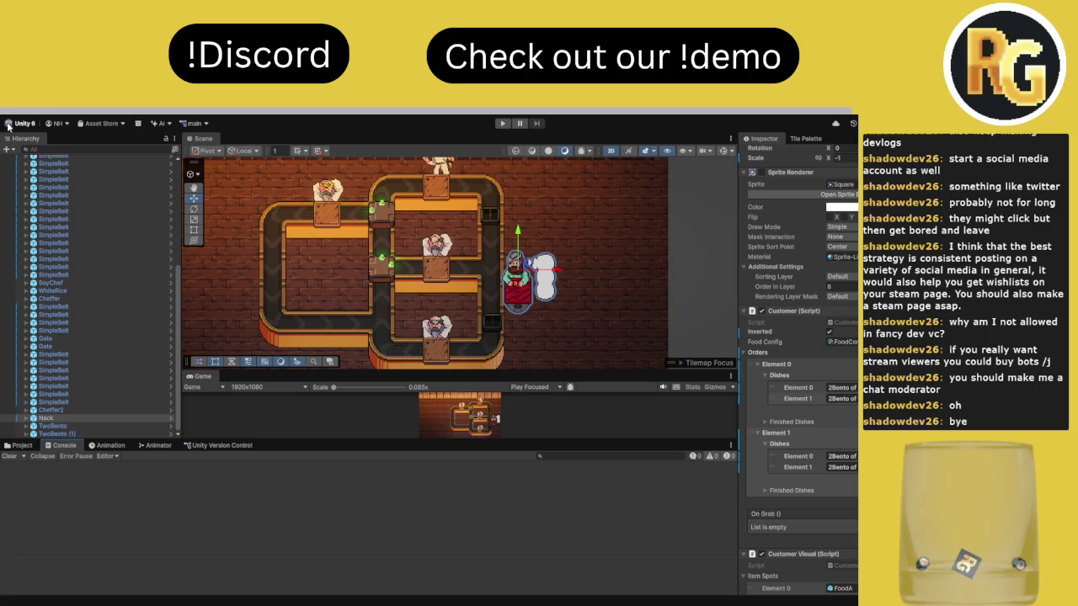
{"action": "left_click_drag", "start_coordinate": [362, 371], "coordinate": [356, 257]}
{"action": "left_click_drag", "start_coordinate": [439, 441], "coordinate": [440, 512]}
{"action": "left_click_drag", "start_coordinate": [522, 266], "coordinate": [514, 153]}
{"action": "left_click", "coordinate": [502, 123]}
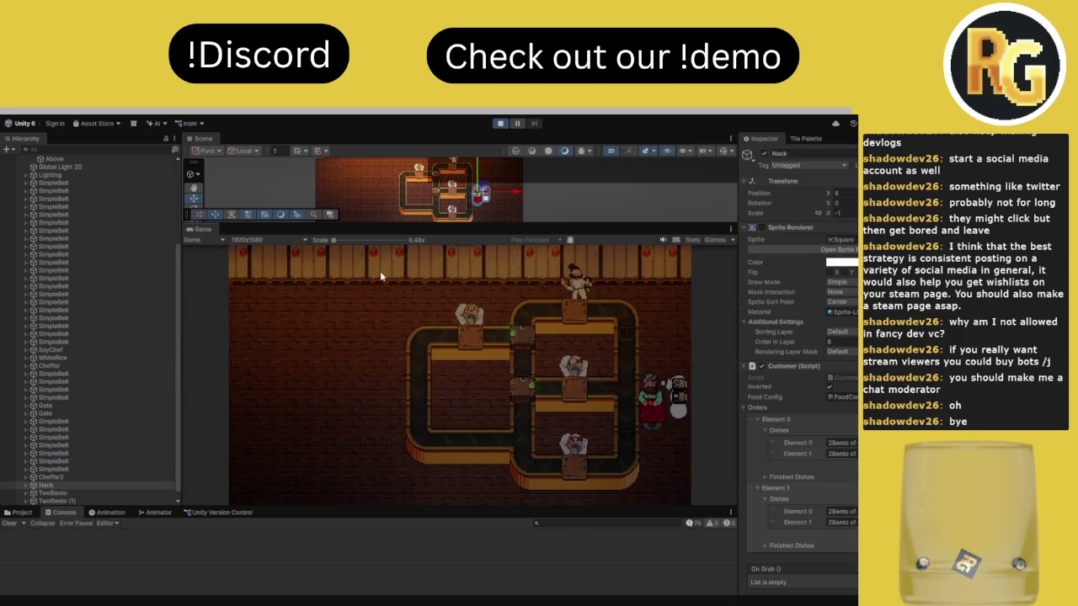
{"action": "double_click", "coordinate": [212, 228]}
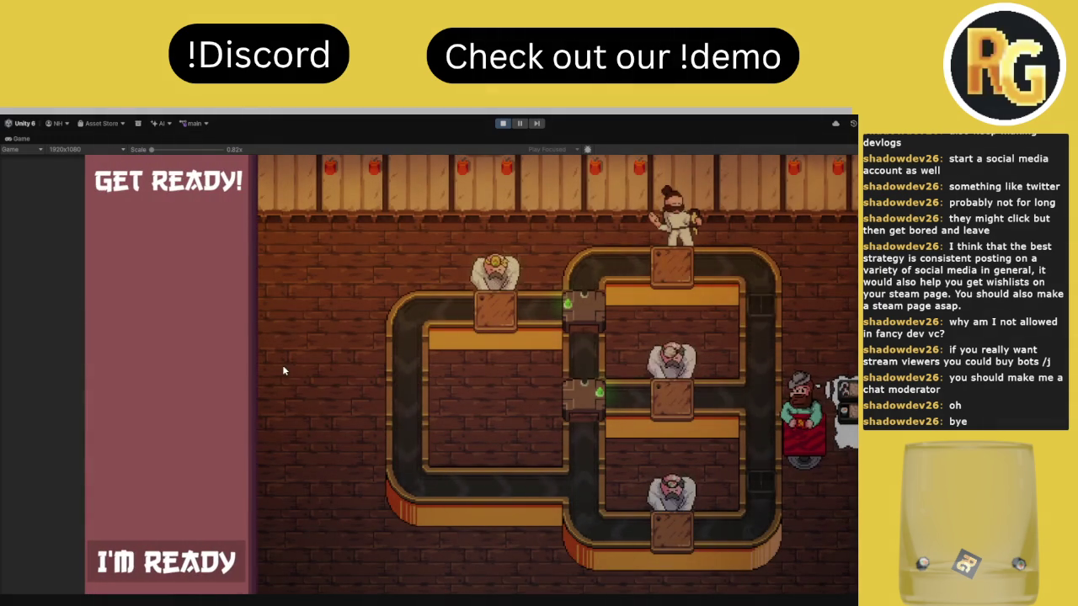
Click I'M READY, rotate a track switch, stop Play mode and inspect the customer's orders
{"action": "left_click", "coordinate": [207, 552]}
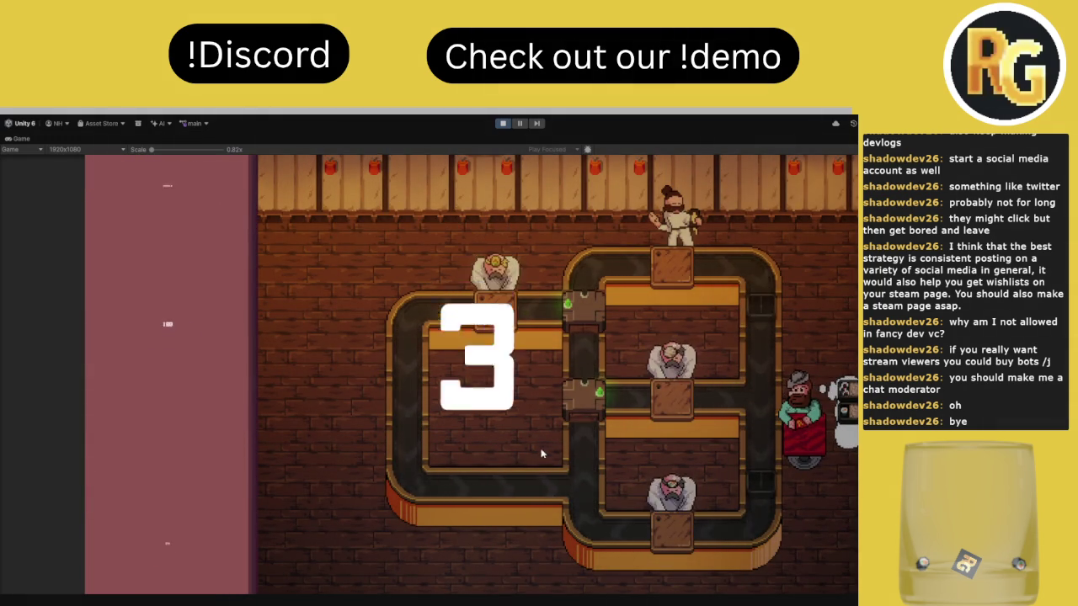
{"action": "left_click", "coordinate": [586, 411]}
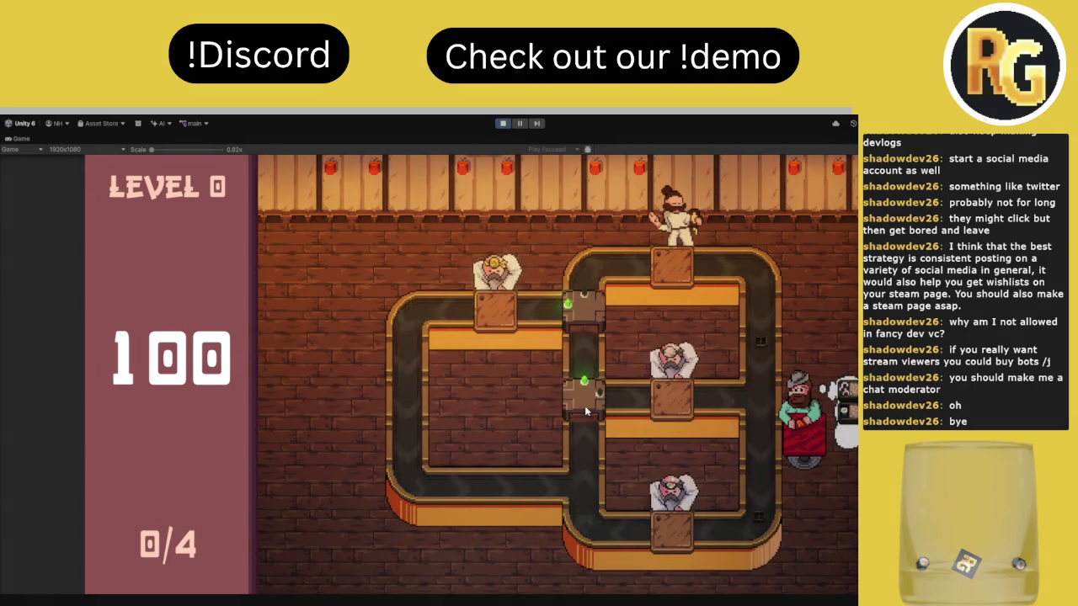
{"action": "key", "text": "ctrl+p"}
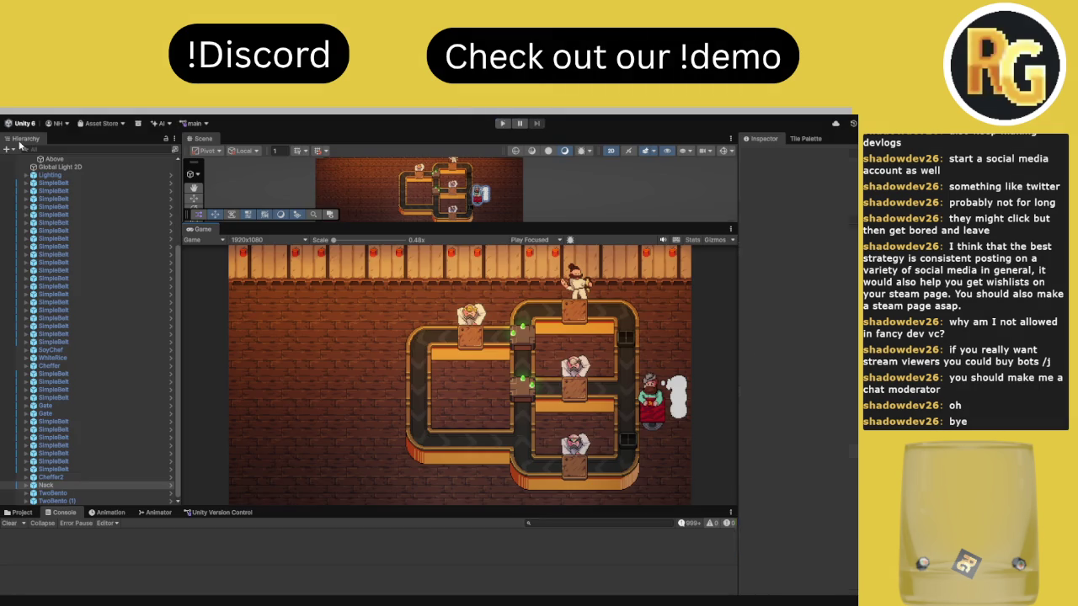
{"action": "left_click", "coordinate": [798, 479]}
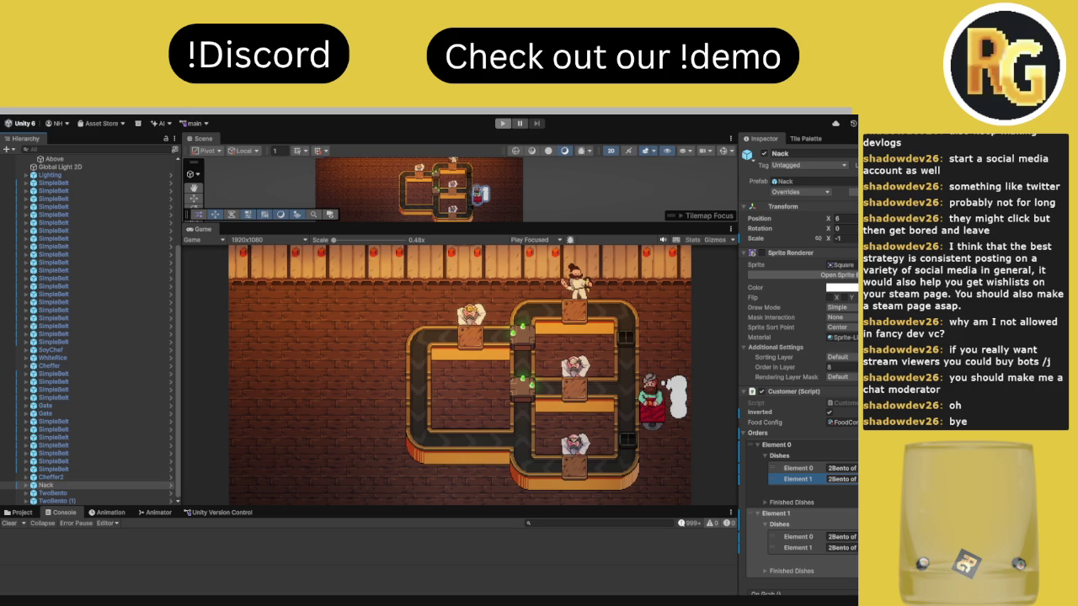
{"action": "left_click", "coordinate": [776, 513]}
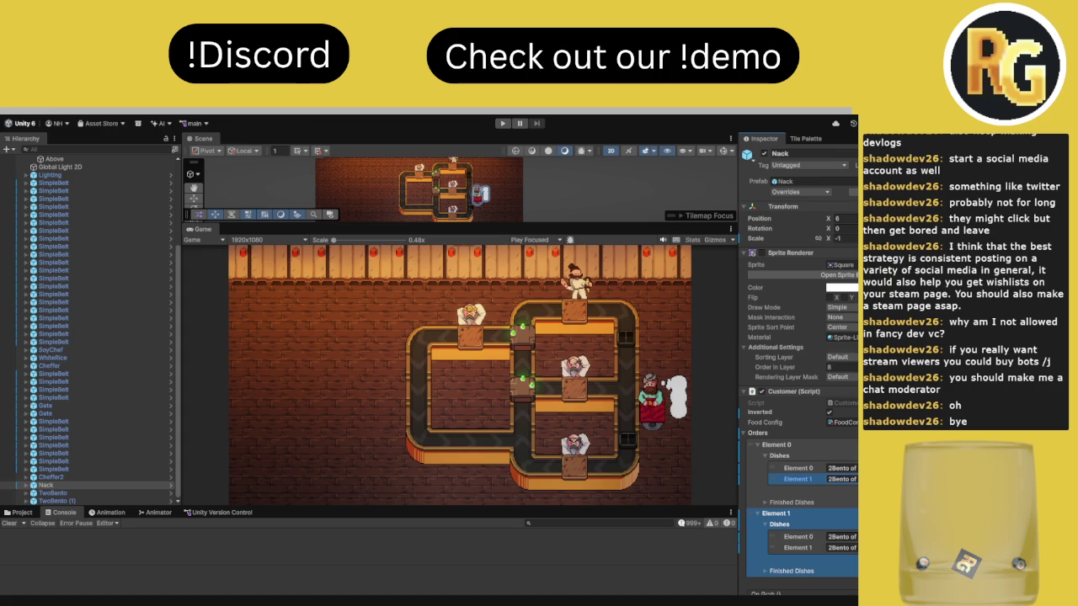
Run and stop the playtest again, restore the editor layout and recheck the second order
{"action": "left_click", "coordinate": [502, 125]}
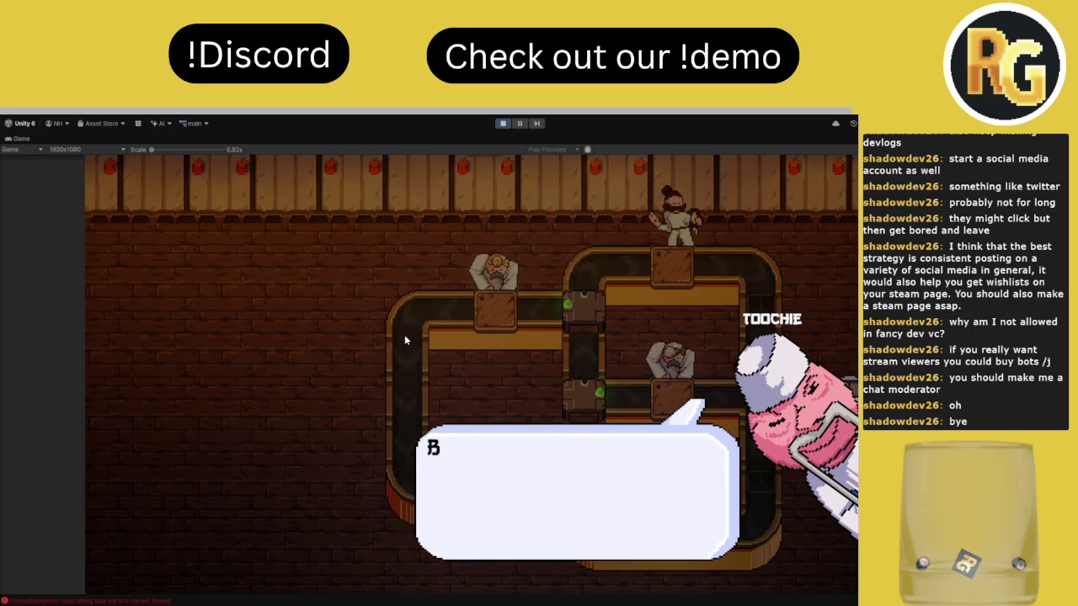
{"action": "key", "text": "ctrl+p"}
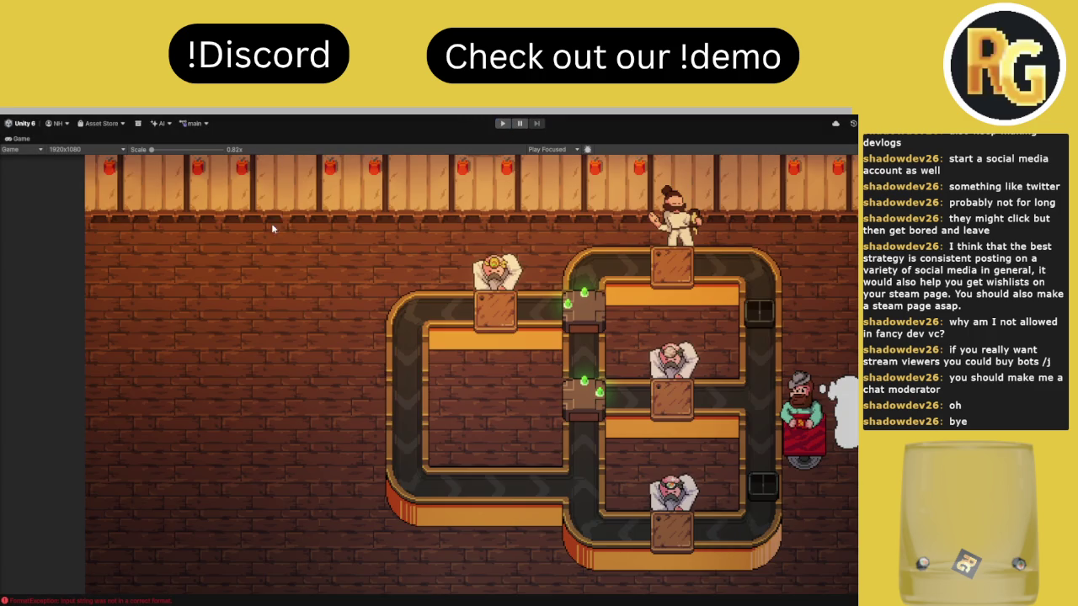
{"action": "double_click", "coordinate": [26, 140]}
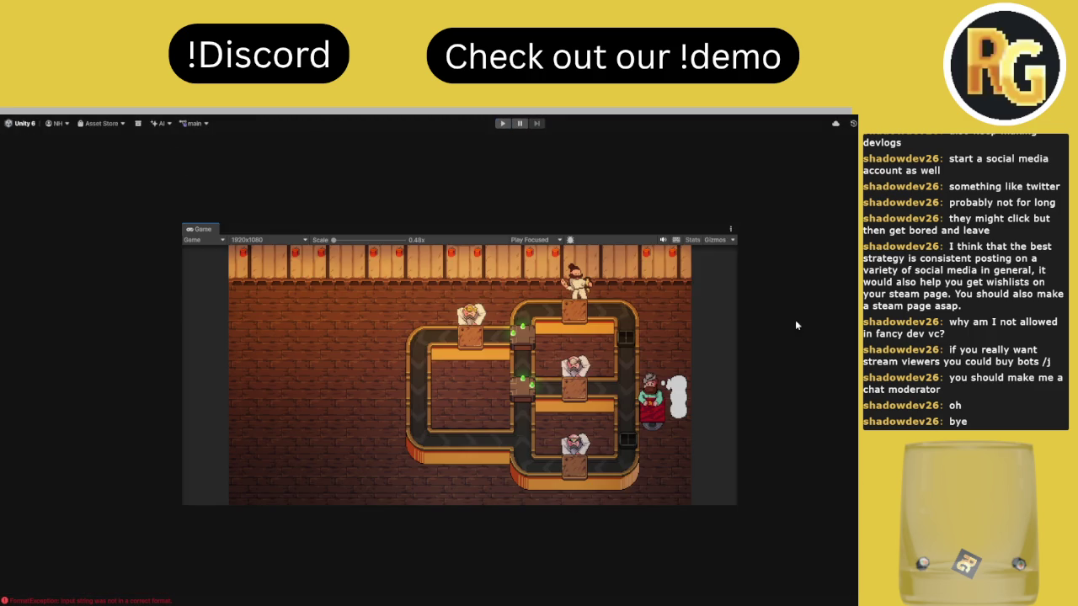
{"action": "left_click", "coordinate": [775, 513]}
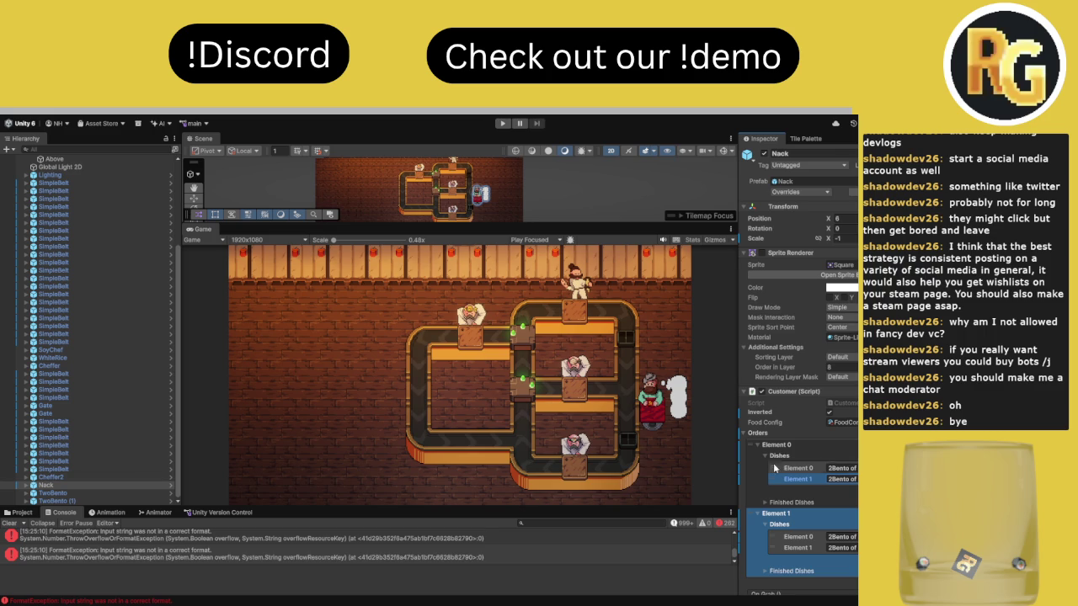
Clear the console errors, restart the playtest maximized, and get past the customer's intro
{"action": "left_click", "coordinate": [9, 523]}
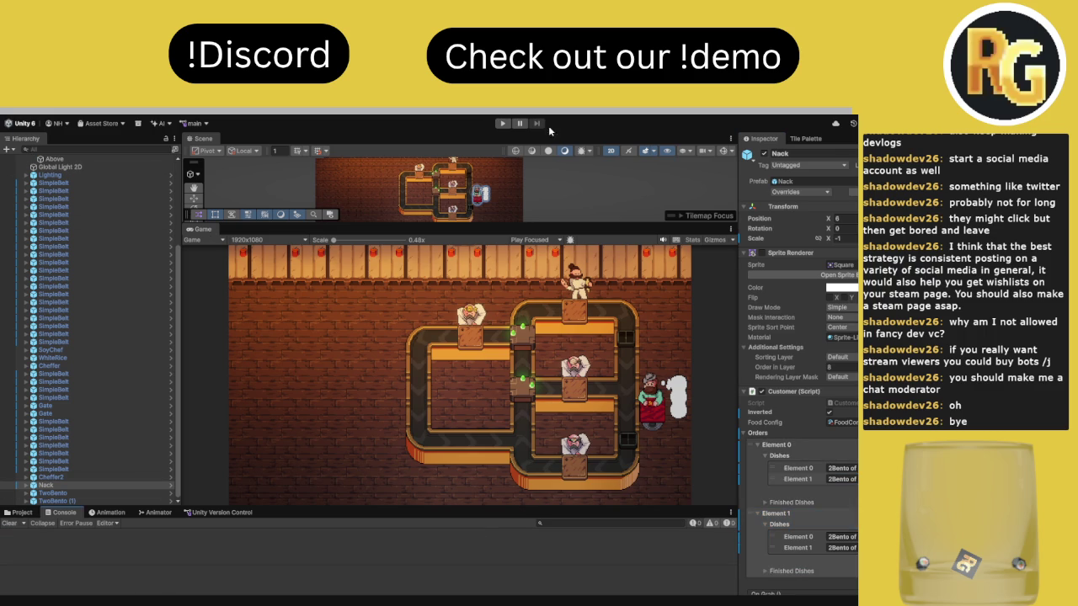
{"action": "left_click", "coordinate": [501, 123]}
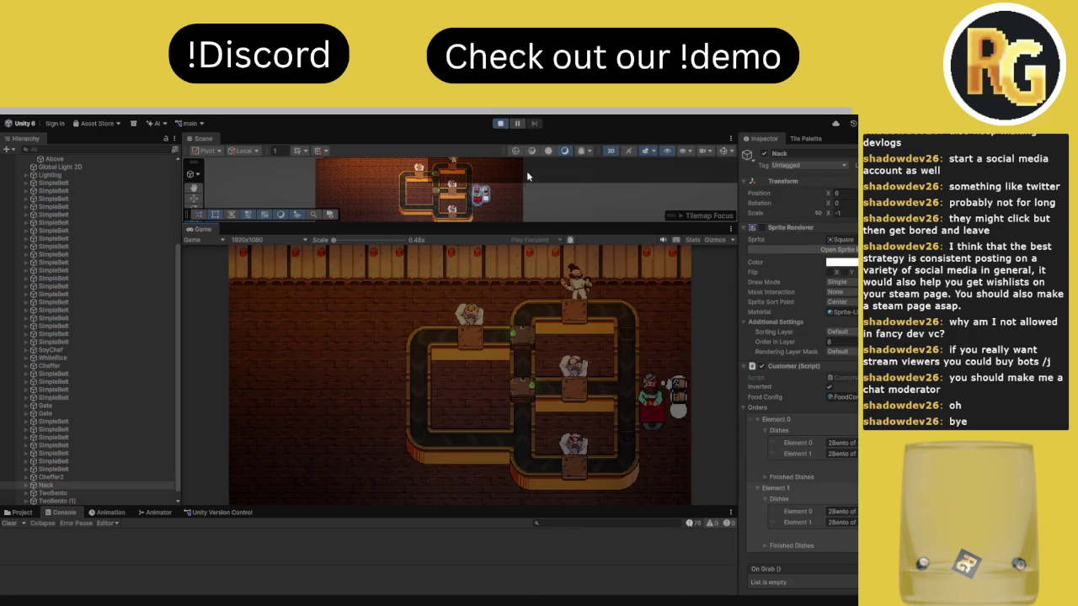
{"action": "double_click", "coordinate": [202, 230]}
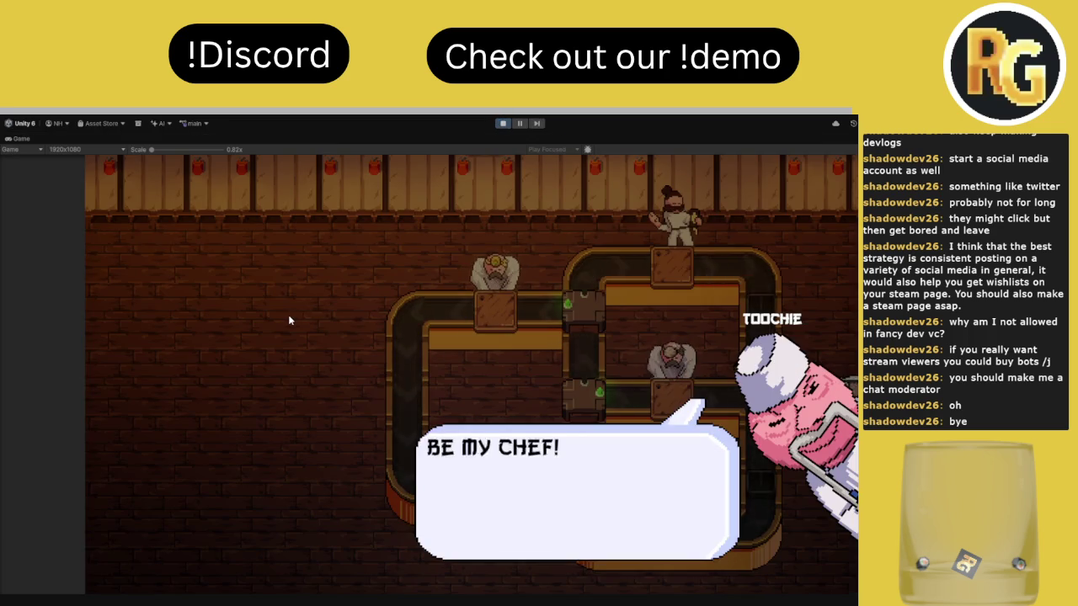
{"action": "left_click", "coordinate": [280, 330]}
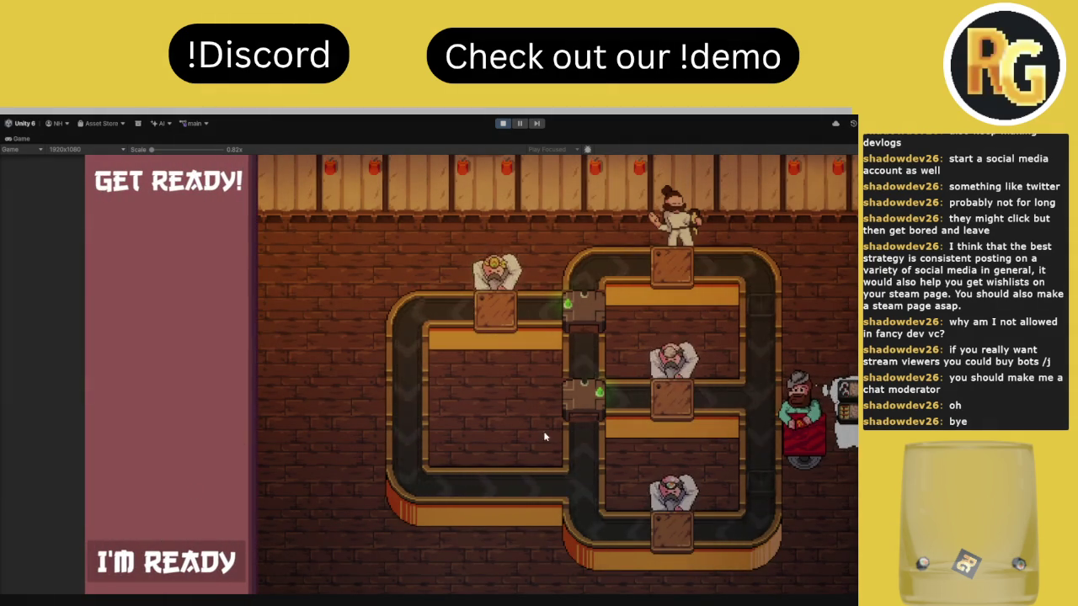
{"action": "left_click", "coordinate": [205, 563]}
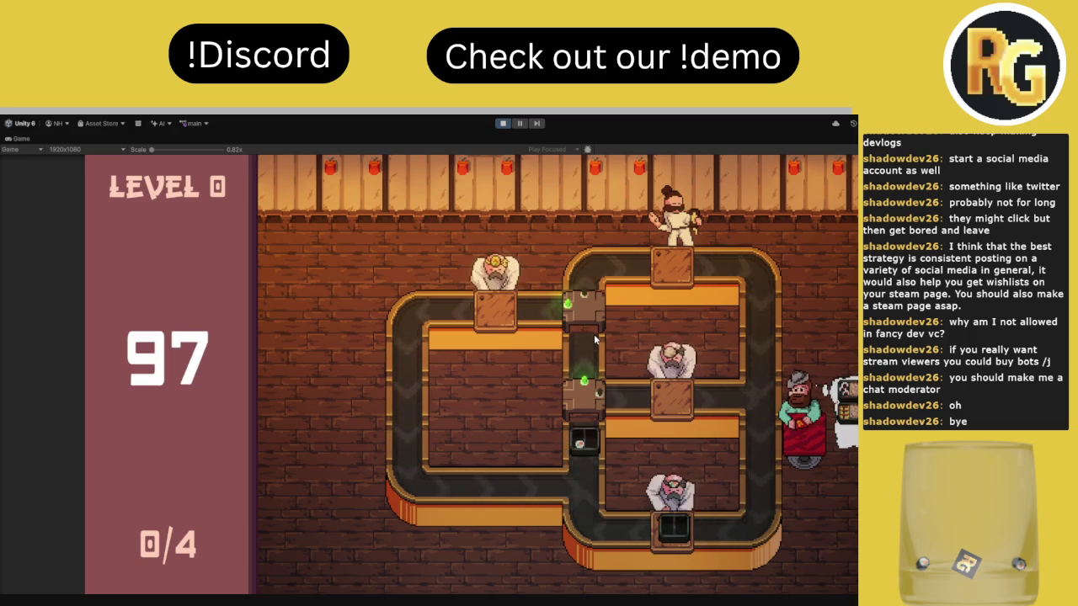
Flip the middle, lower and upper conveyor switches to route boxes, then pause at 64 with 0/4 delivered
{"action": "left_click", "coordinate": [588, 398]}
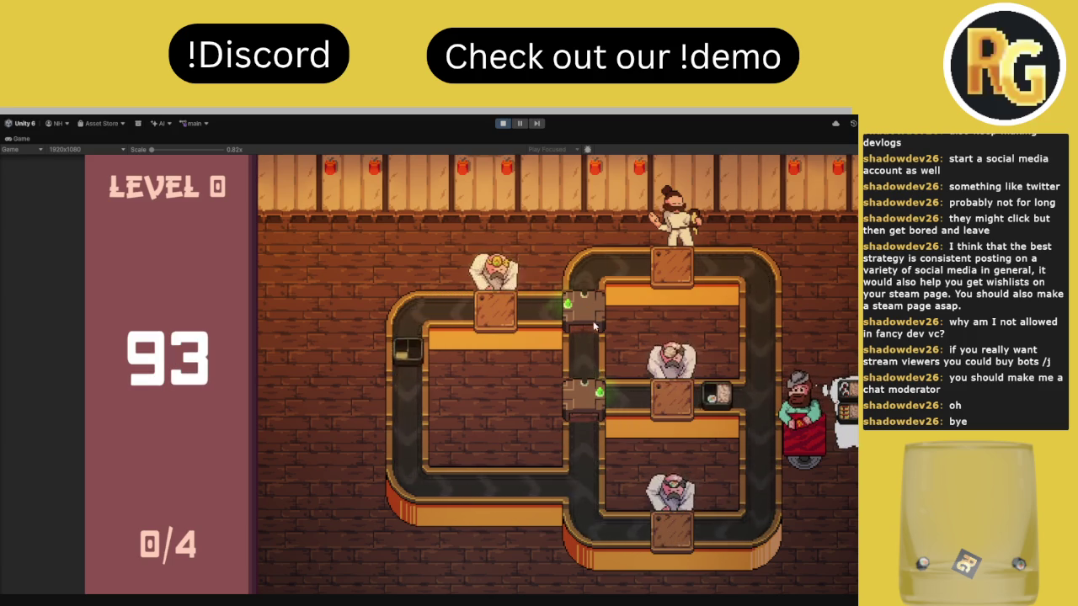
{"action": "left_click", "coordinate": [593, 405]}
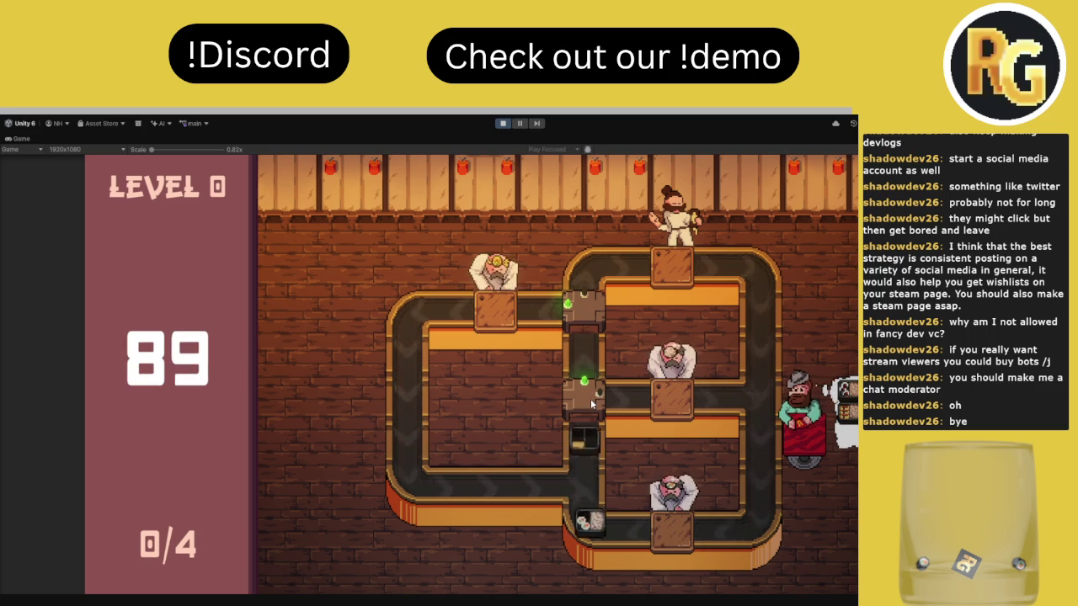
{"action": "left_click", "coordinate": [592, 405]}
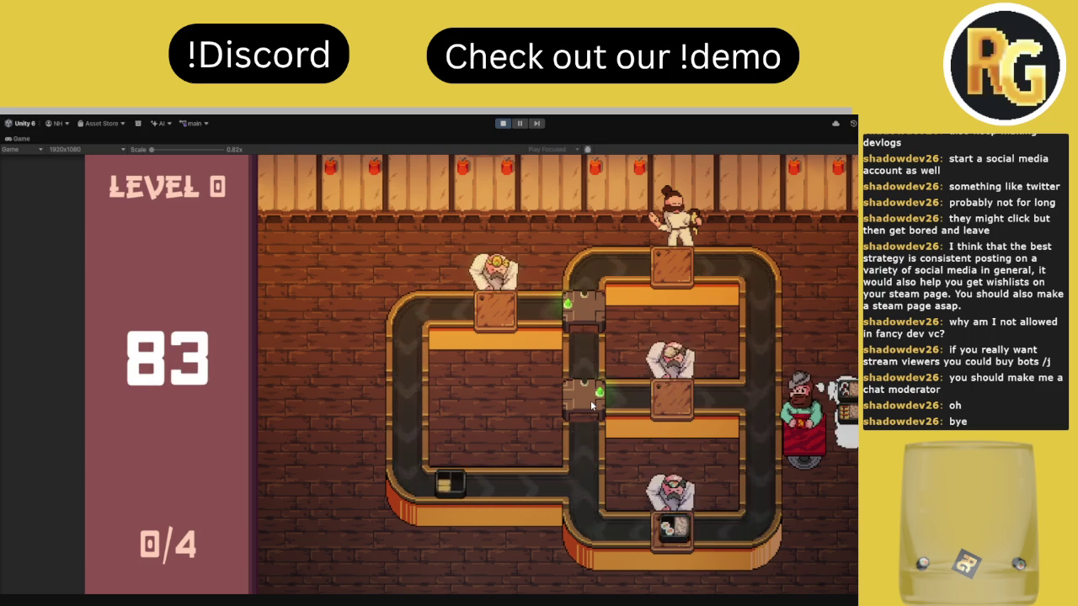
{"action": "left_click", "coordinate": [594, 395]}
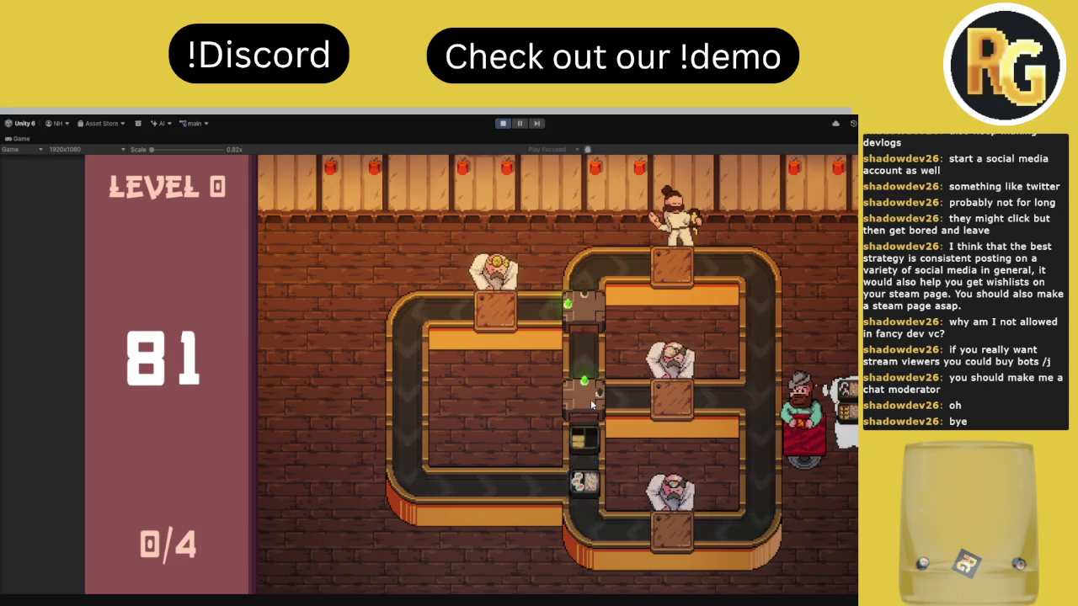
{"action": "left_click", "coordinate": [591, 315]}
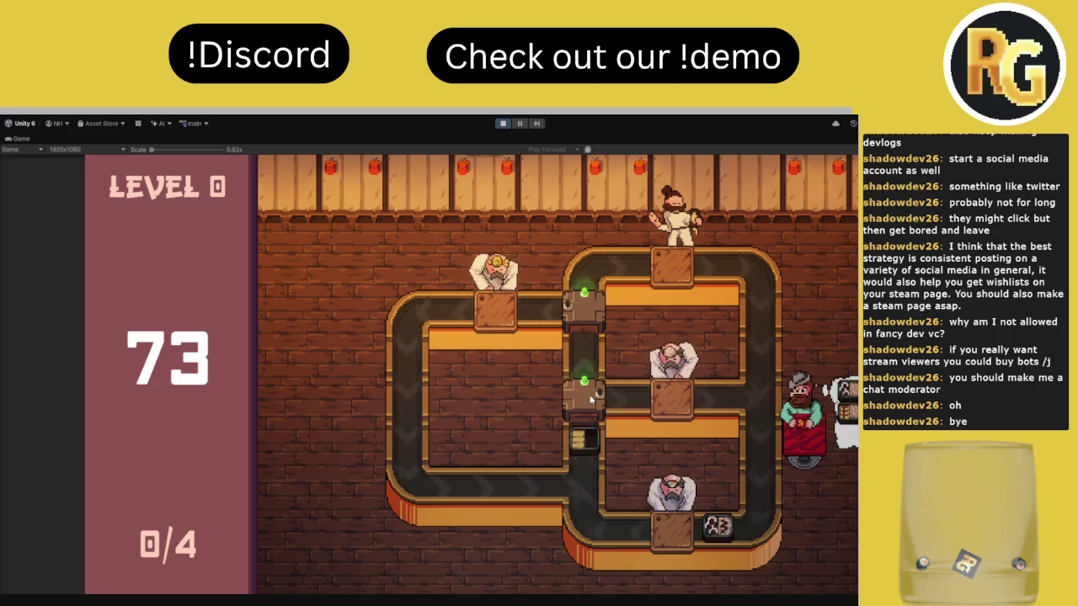
{"action": "left_click", "coordinate": [591, 397]}
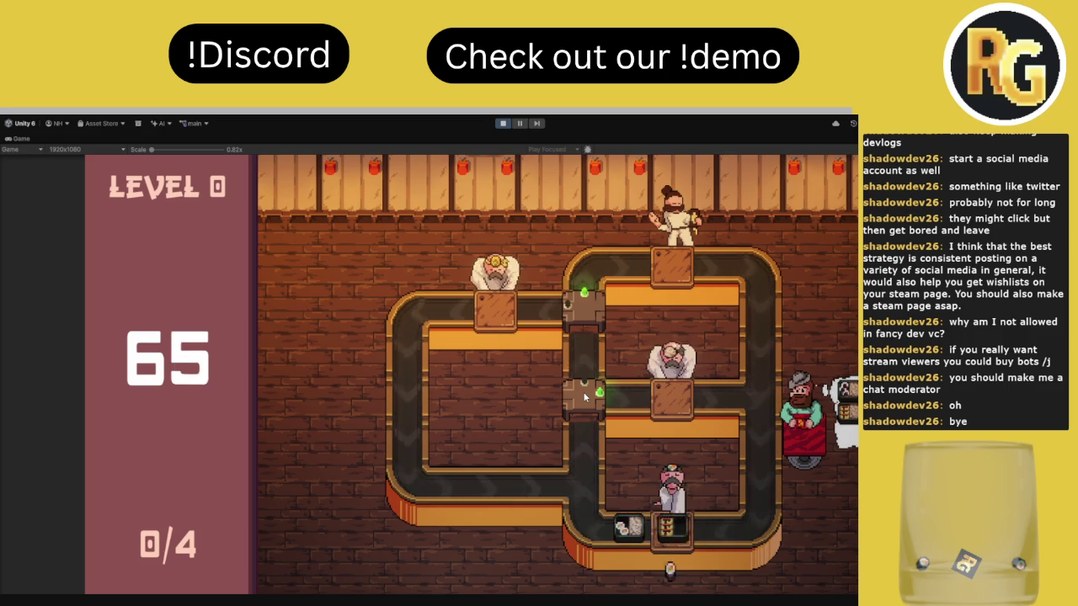
{"action": "left_click", "coordinate": [517, 125]}
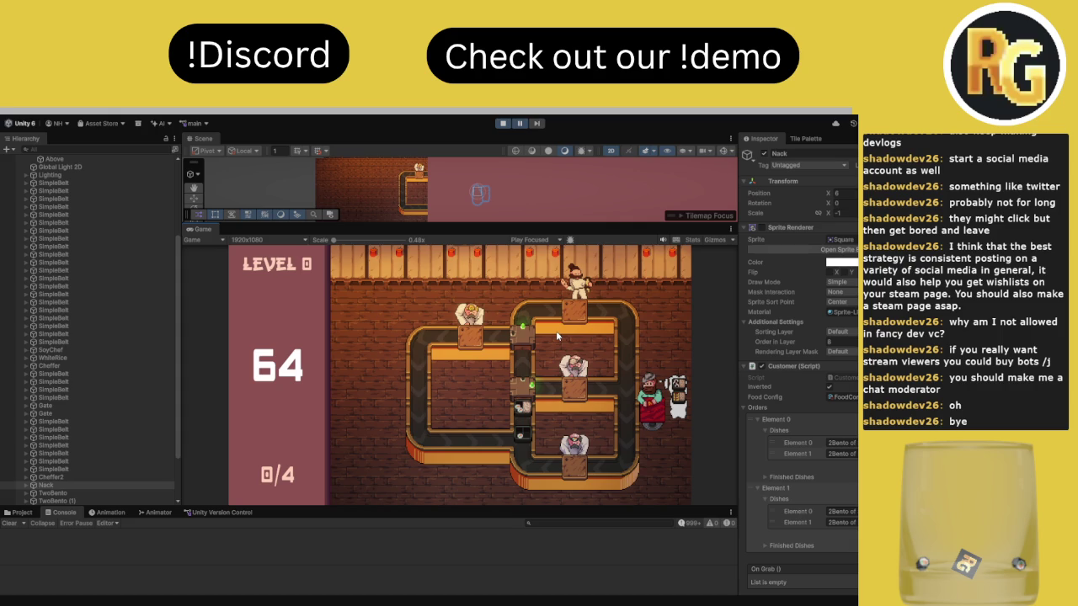
Stop the playtest, enlarge the Scene view over the Game preview, and frame the conveyors
{"action": "left_click", "coordinate": [502, 123]}
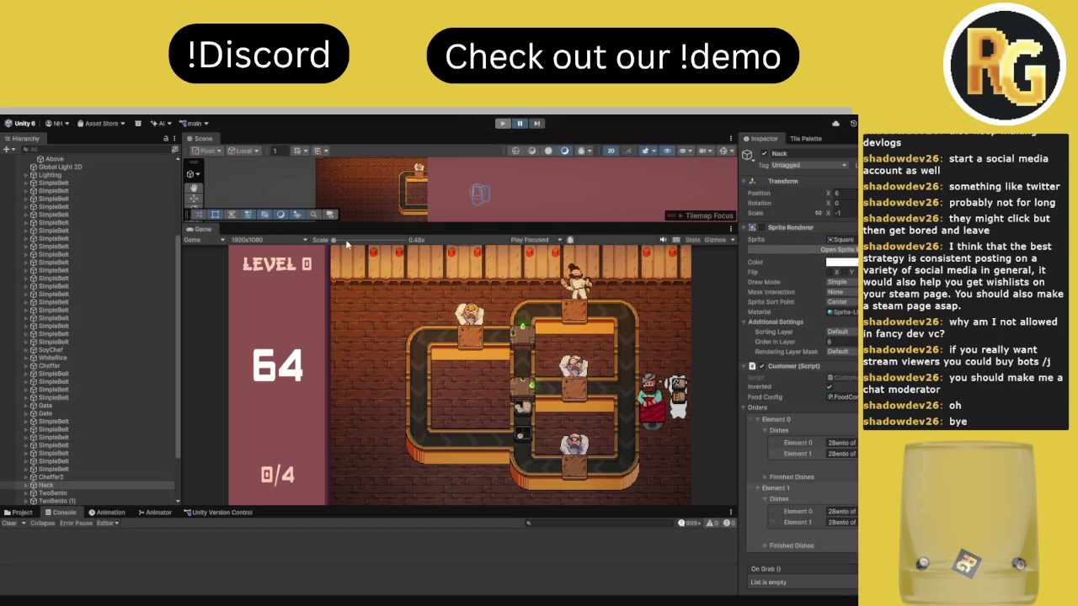
{"action": "left_click_drag", "start_coordinate": [456, 226], "coordinate": [456, 394]}
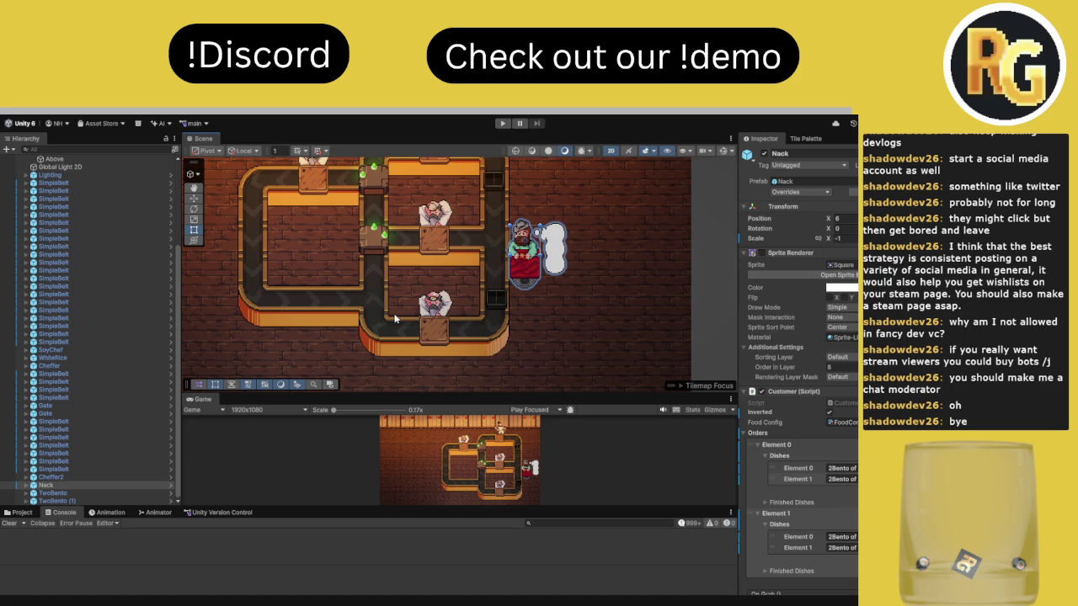
{"action": "left_click_drag", "start_coordinate": [360, 303], "coordinate": [360, 339]}
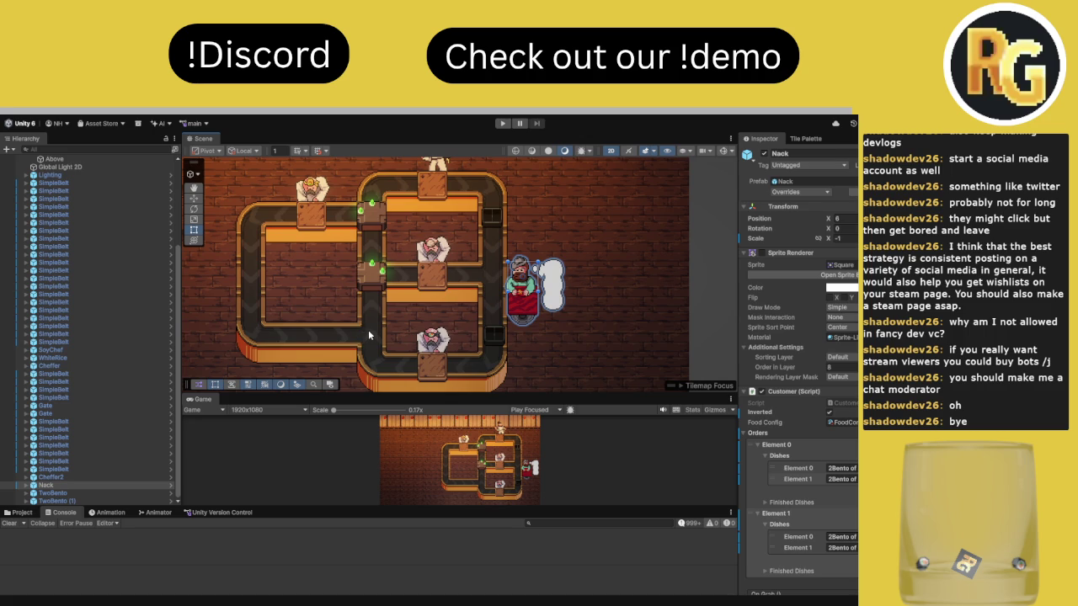
Bring up the Tile Palette with the LevelEditor's character thumbnails
{"action": "left_click", "coordinate": [806, 140]}
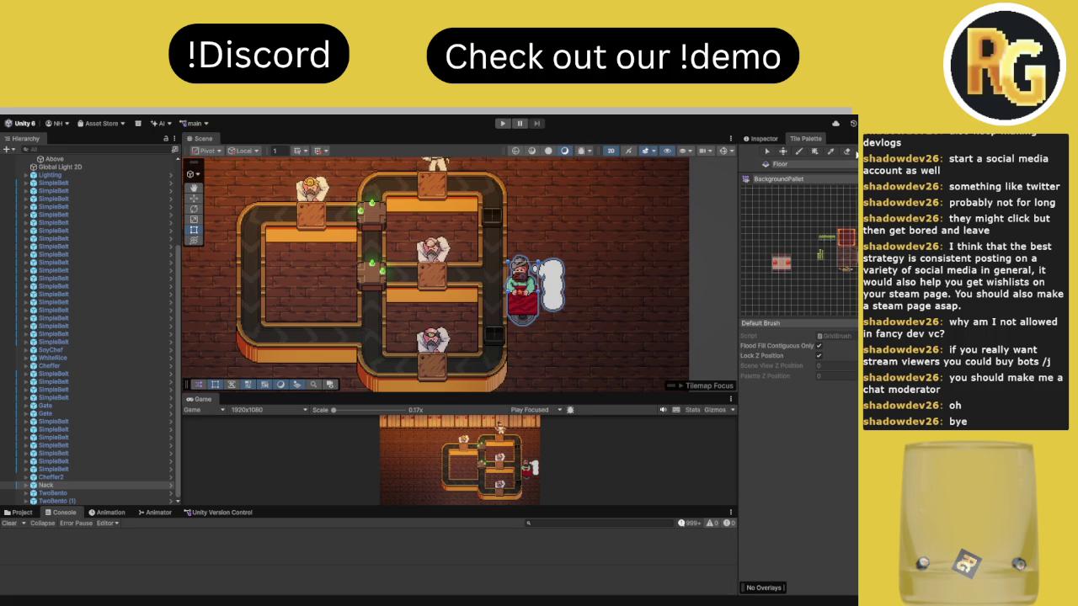
{"action": "left_click_drag", "start_coordinate": [461, 309], "coordinate": [466, 281]}
{"action": "scroll", "coordinate": [466, 281], "scroll_direction": "up", "scroll_amount": 2}
Erase three lower-conveyor belt tiles and the Cheffer chef, and lay a vertical belt below the black box
{"action": "left_click", "coordinate": [407, 290]}
{"action": "left_click", "coordinate": [526, 268]}
{"action": "left_click", "coordinate": [484, 278]}
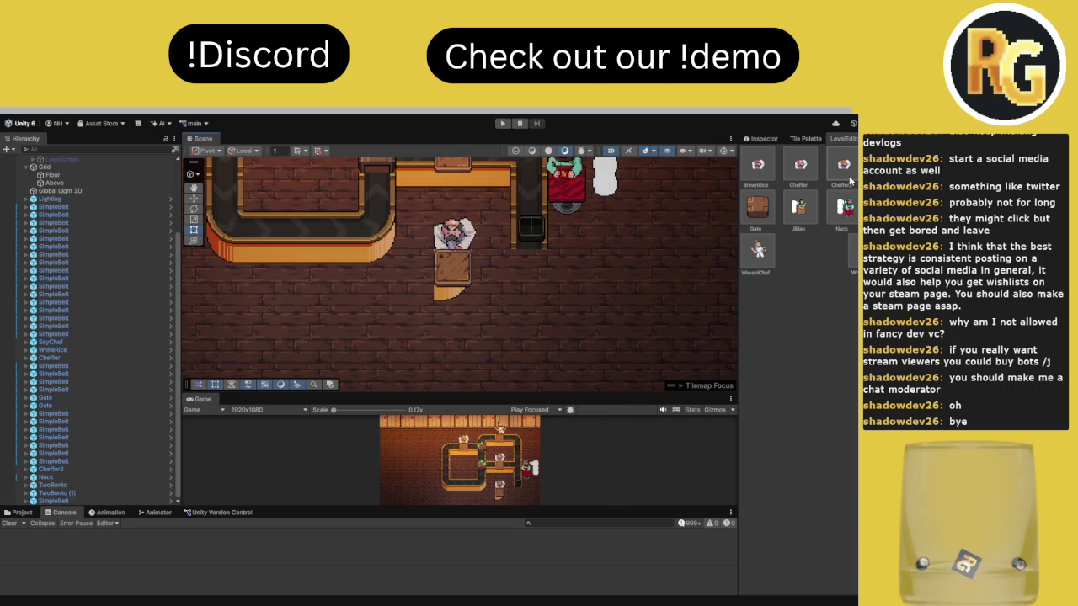
{"action": "left_click", "coordinate": [810, 173]}
{"action": "left_click", "coordinate": [453, 237]}
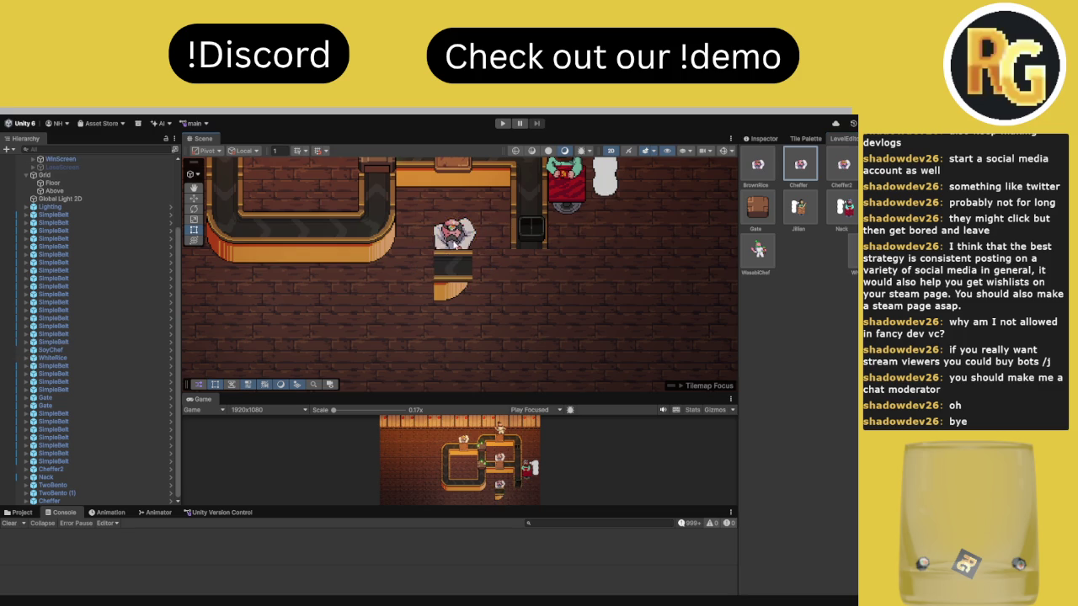
{"action": "mouse_move", "coordinate": [462, 284]}
{"action": "left_mouse_down"}
{"action": "mouse_move", "coordinate": [523, 276]}
{"action": "mouse_move", "coordinate": [480, 314]}
{"action": "mouse_move", "coordinate": [384, 317]}
{"action": "mouse_move", "coordinate": [376, 223]}
{"action": "left_mouse_up"}
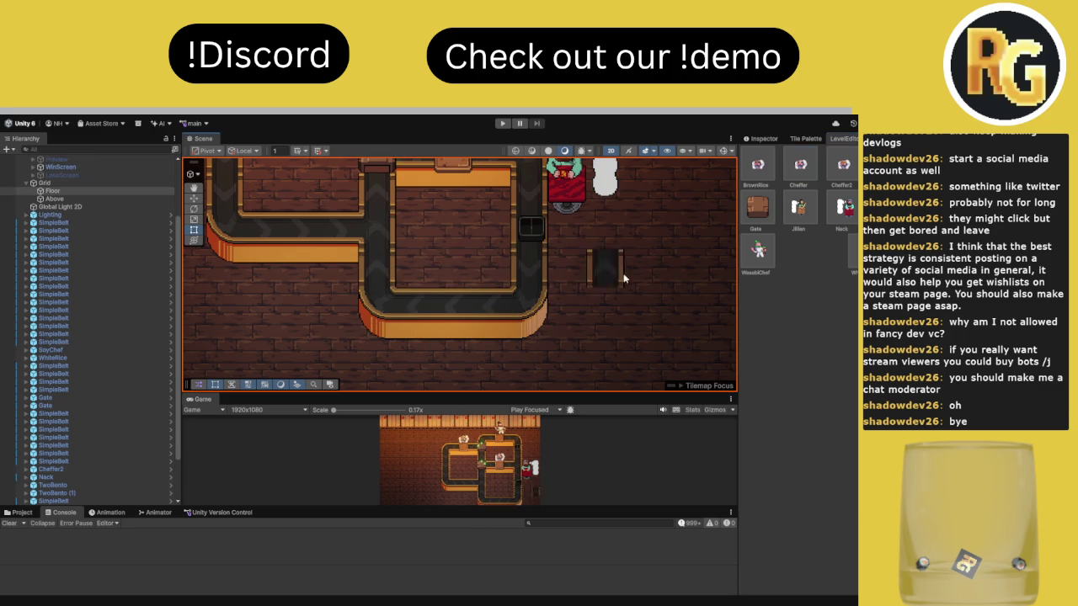
Pick the BrownRice and Cheffer chef tiles and place a gate beside the customer's black square
{"action": "left_click", "coordinate": [762, 169]}
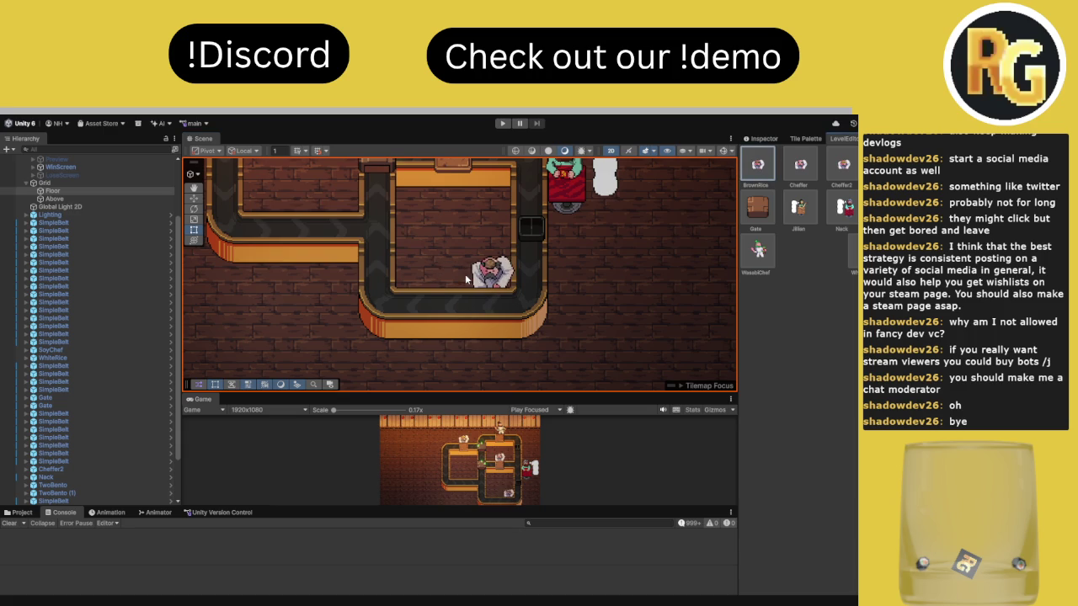
{"action": "scroll", "coordinate": [504, 305], "scroll_direction": "down", "scroll_amount": 3}
{"action": "scroll", "coordinate": [489, 341], "scroll_direction": "down", "scroll_amount": 5}
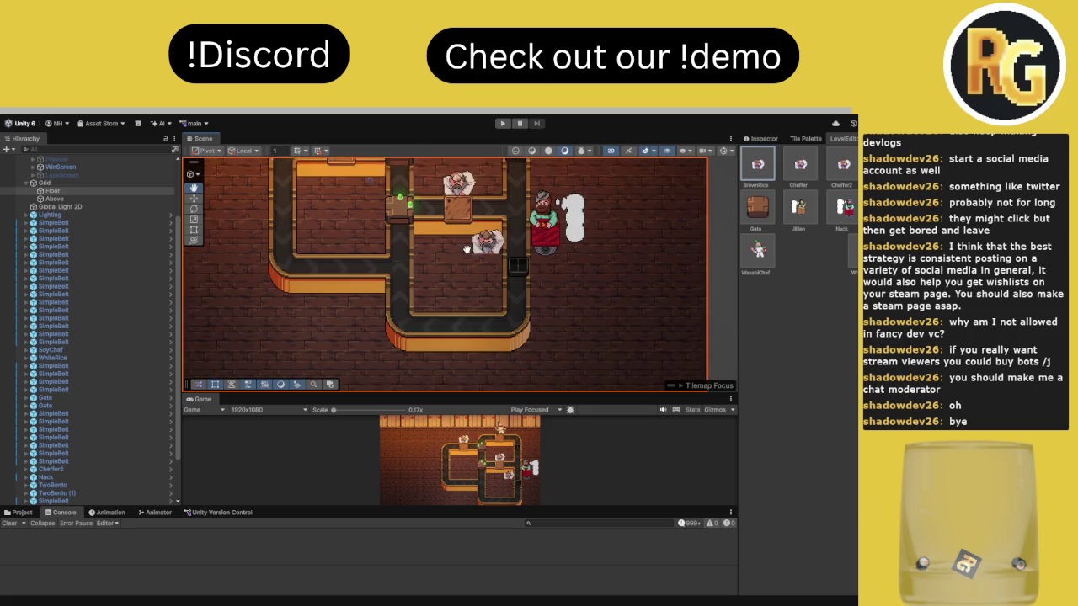
{"action": "left_click", "coordinate": [800, 166]}
{"action": "scroll", "coordinate": [513, 215], "scroll_direction": "up", "scroll_amount": 3}
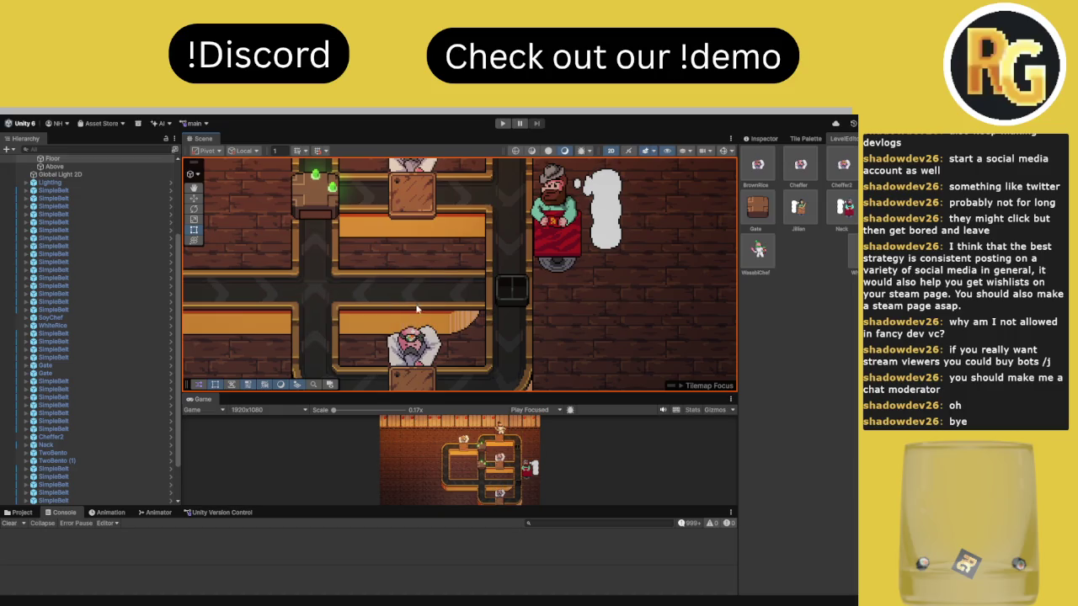
{"action": "left_click", "coordinate": [757, 209]}
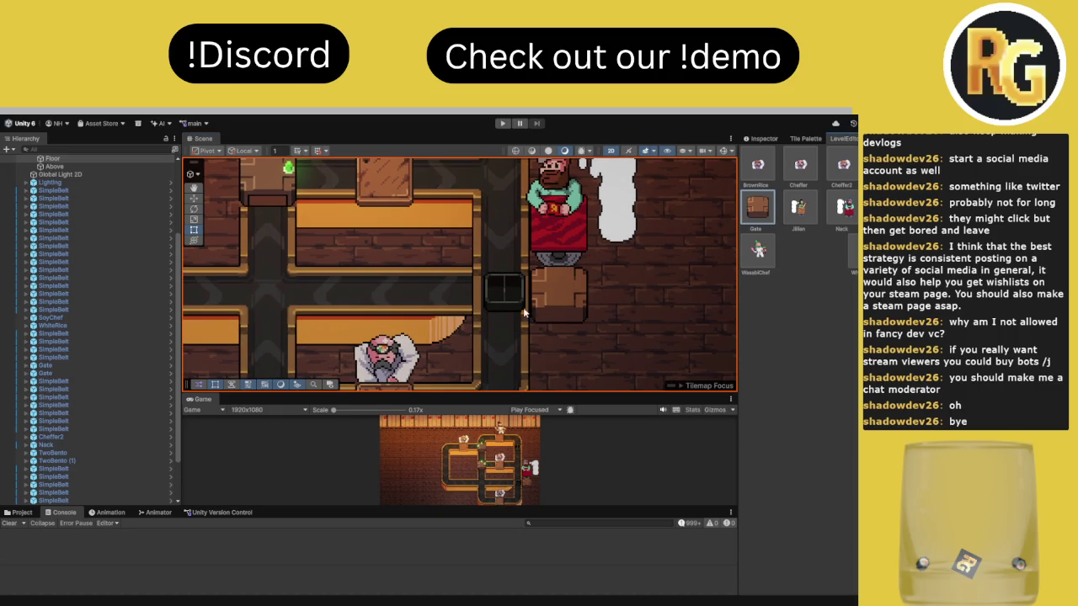
Place the gate beside the customer's square and switch to the Move tool (W)
{"action": "left_click", "coordinate": [506, 290]}
{"action": "scroll", "coordinate": [604, 299], "scroll_direction": "down", "scroll_amount": 5}
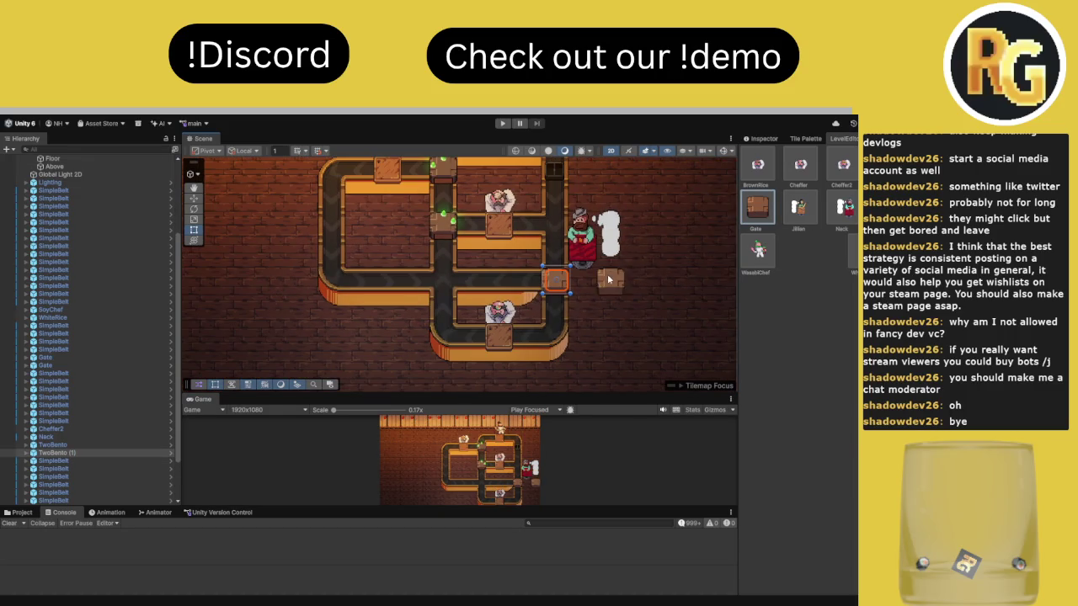
{"action": "left_click_drag", "start_coordinate": [589, 302], "coordinate": [590, 255]}
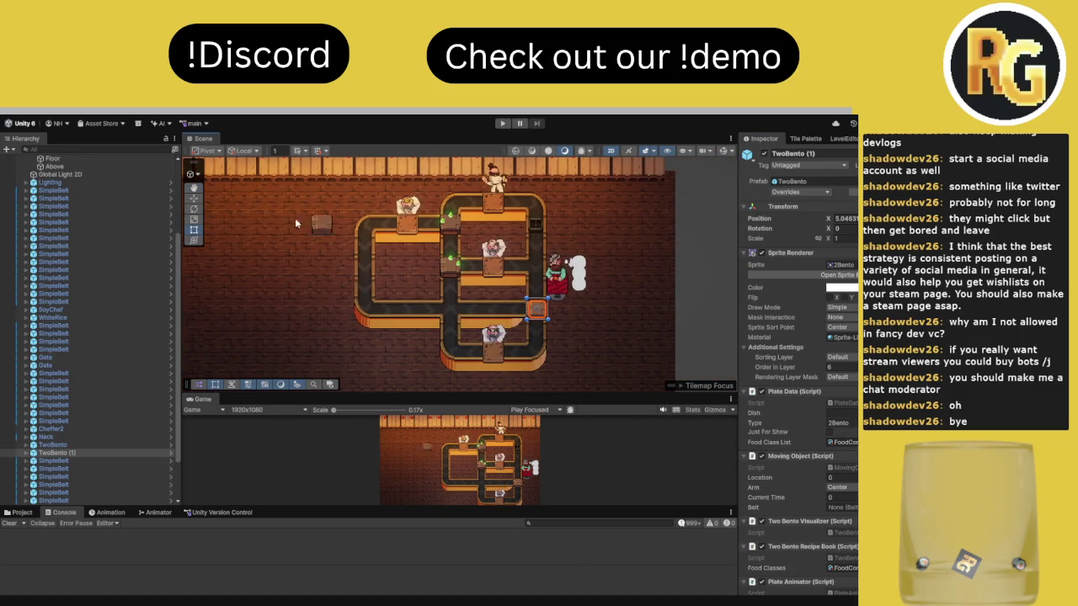
{"action": "key", "text": "w"}
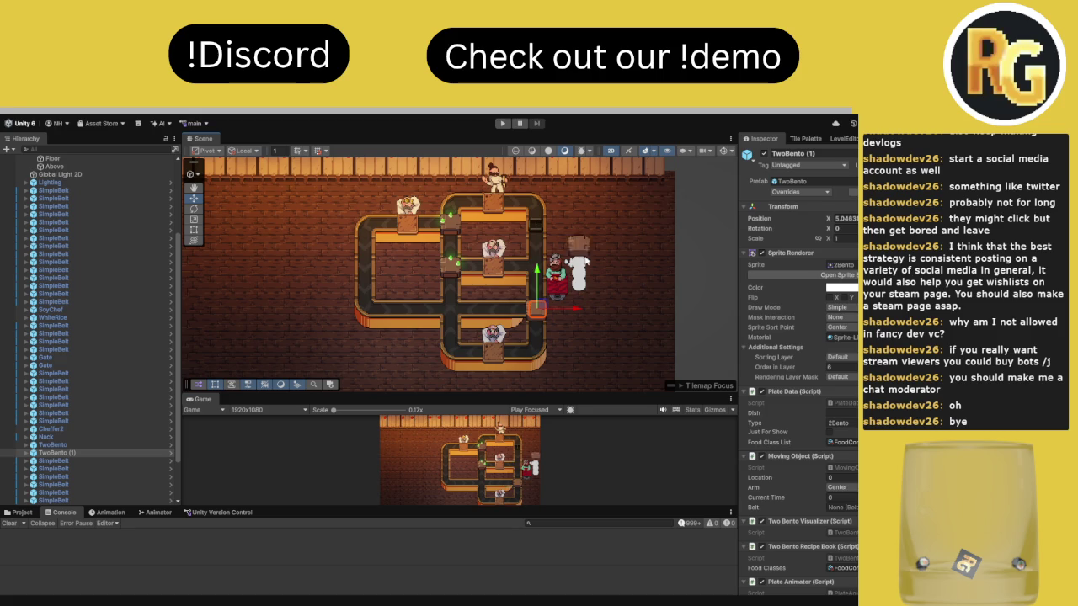
{"action": "left_click", "coordinate": [846, 140]}
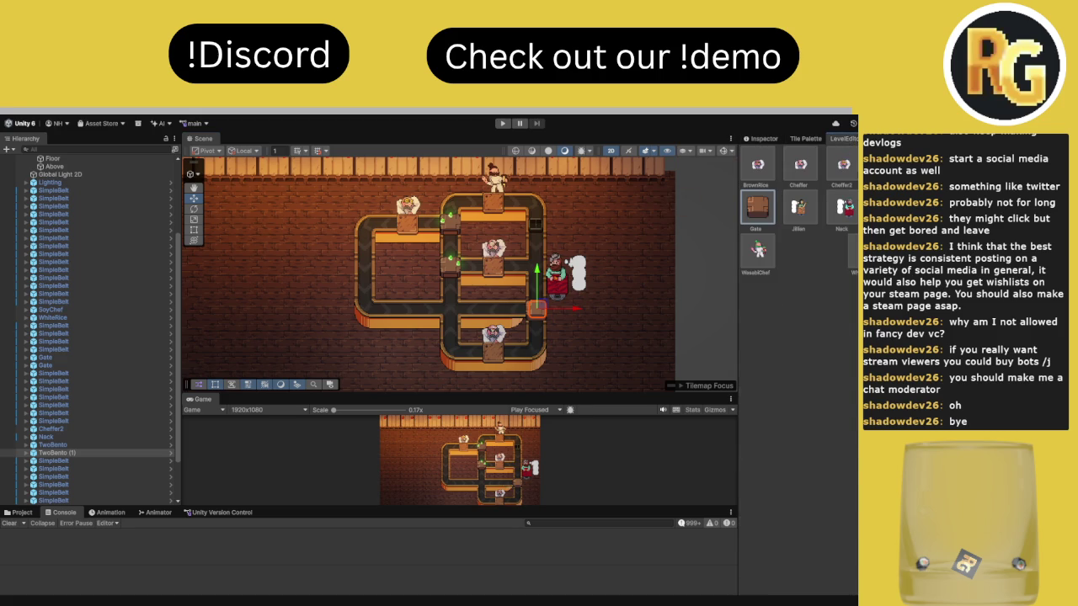
{"action": "scroll", "coordinate": [656, 307], "scroll_direction": "up", "scroll_amount": 3}
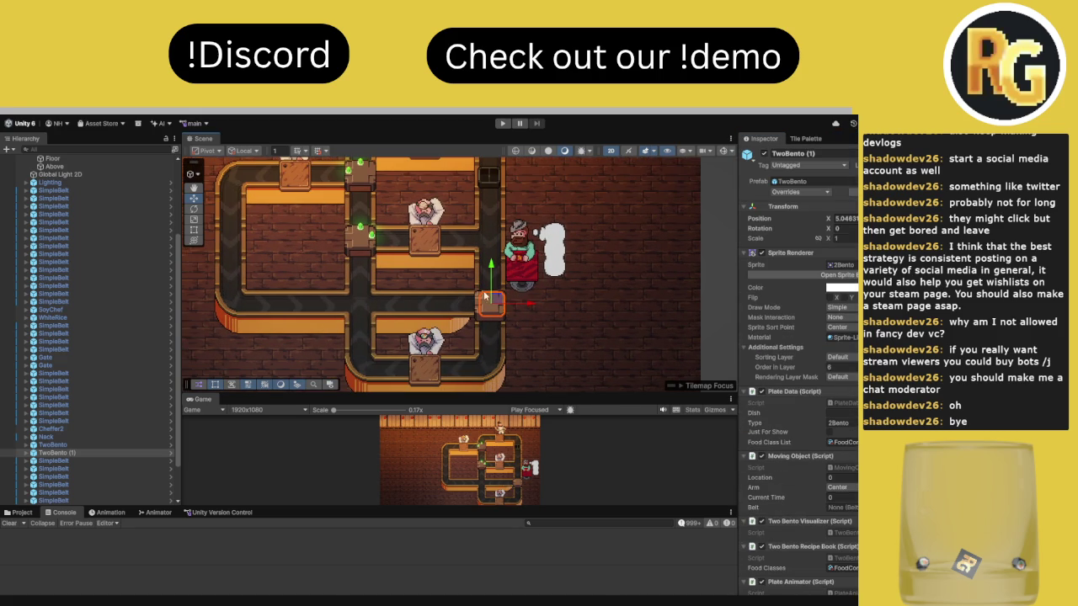
Move TwoBento (1) and the other TwoBento plate up one tile, then select the new gate
{"action": "left_click_drag", "start_coordinate": [491, 283], "coordinate": [491, 251]}
{"action": "scroll", "coordinate": [505, 270], "scroll_direction": "up", "scroll_amount": 3}
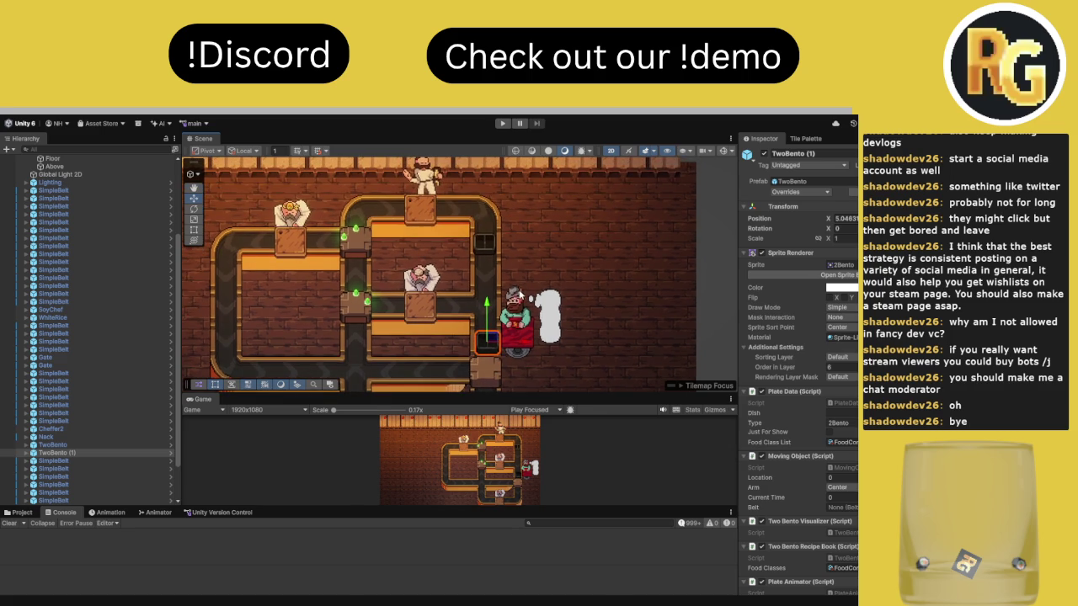
{"action": "scroll", "coordinate": [509, 301], "scroll_direction": "down", "scroll_amount": 2}
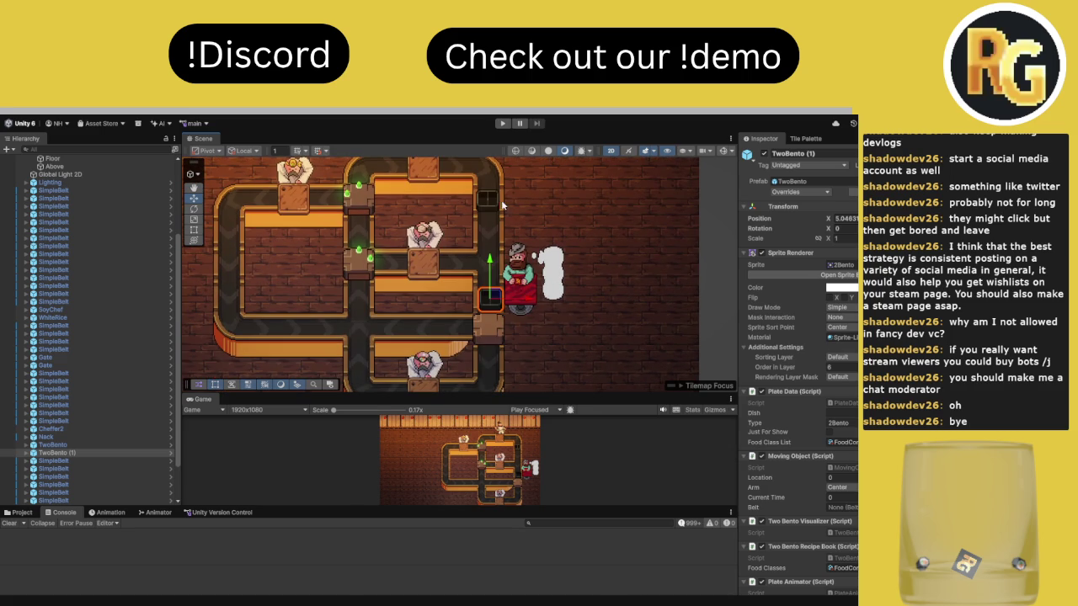
{"action": "left_click", "coordinate": [493, 196]}
{"action": "scroll", "coordinate": [491, 223], "scroll_direction": "up", "scroll_amount": 2}
{"action": "left_click_drag", "start_coordinate": [481, 211], "coordinate": [482, 179]}
{"action": "scroll", "coordinate": [502, 228], "scroll_direction": "down", "scroll_amount": 3}
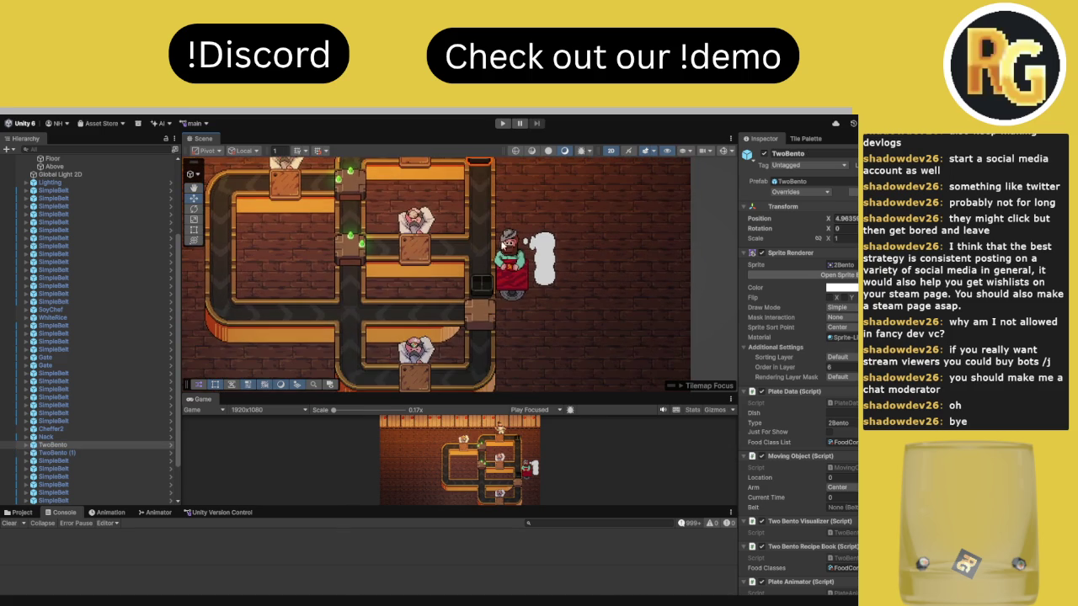
{"action": "left_click", "coordinate": [479, 322]}
{"action": "scroll", "coordinate": [473, 322], "scroll_direction": "up", "scroll_amount": 2}
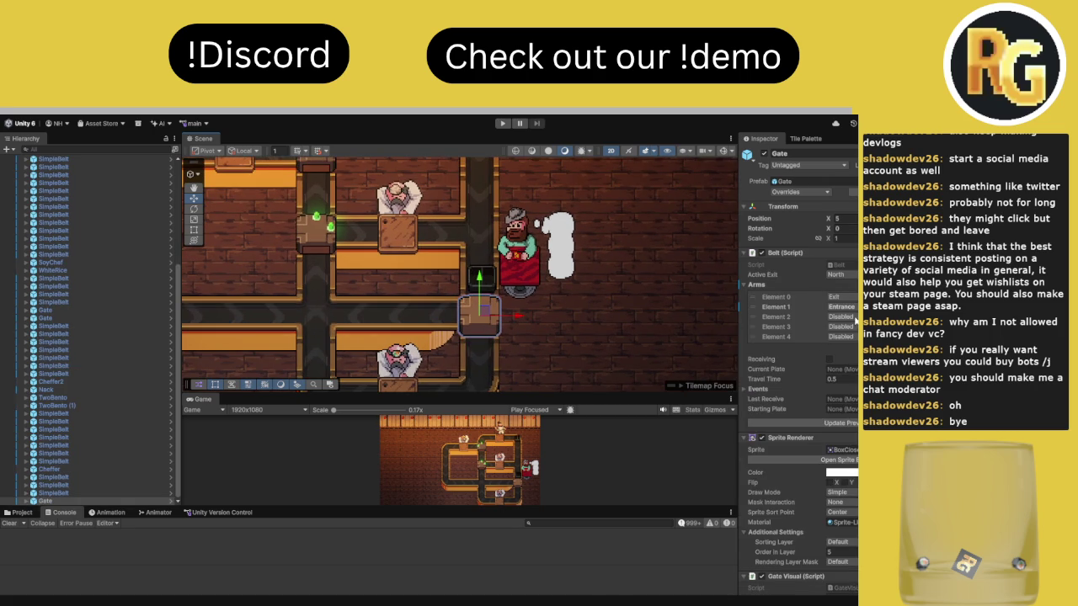
Make the gate's Element 3 an exit and the belt below's Element 1 an entrance
{"action": "left_click", "coordinate": [854, 336]}
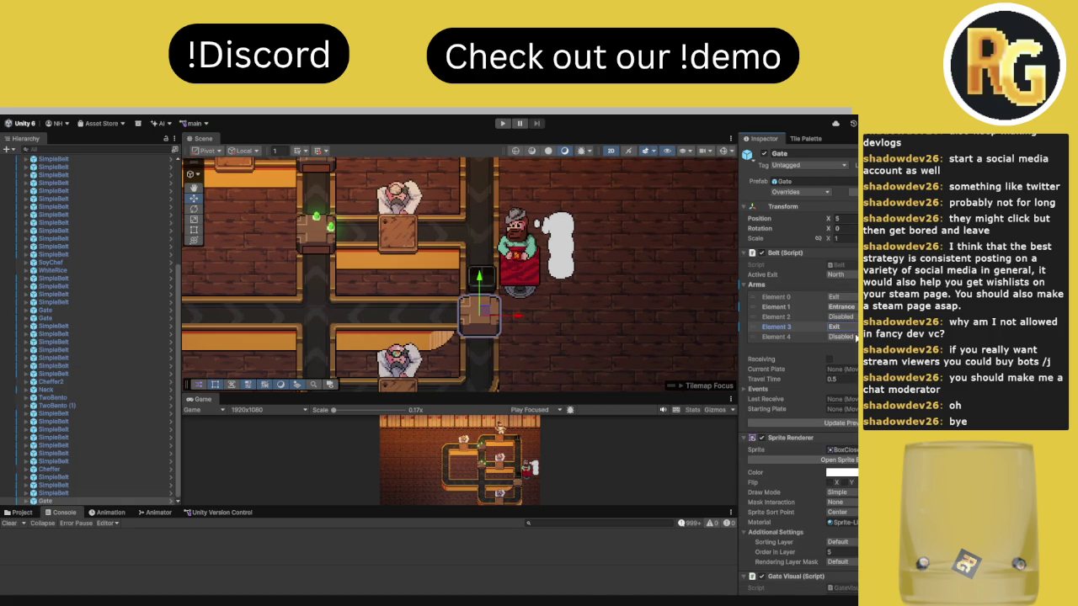
{"action": "left_click", "coordinate": [474, 370]}
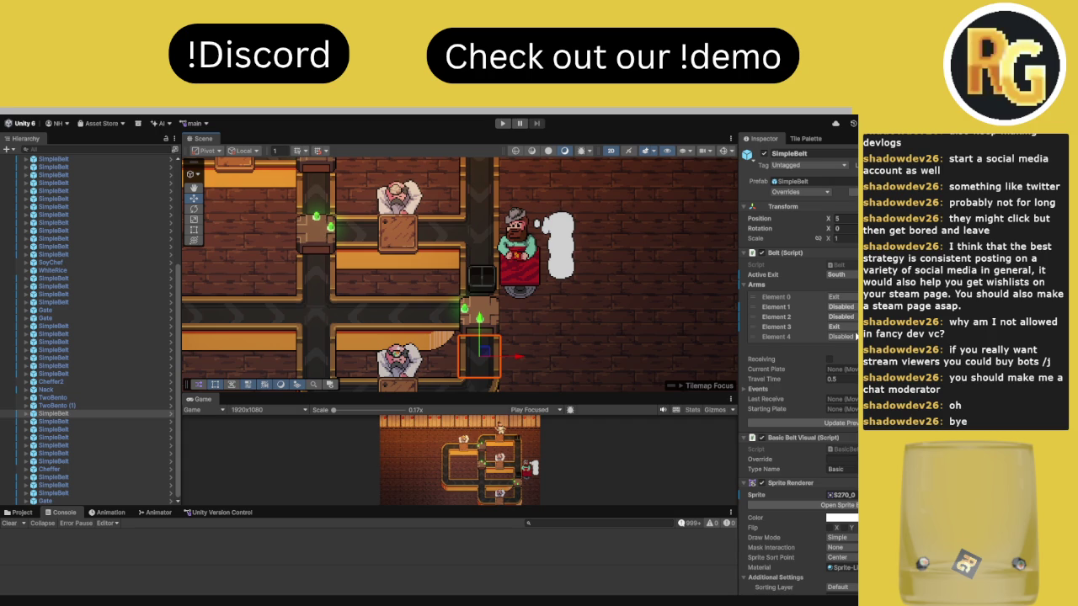
{"action": "left_click", "coordinate": [856, 331]}
{"action": "left_click", "coordinate": [442, 337]}
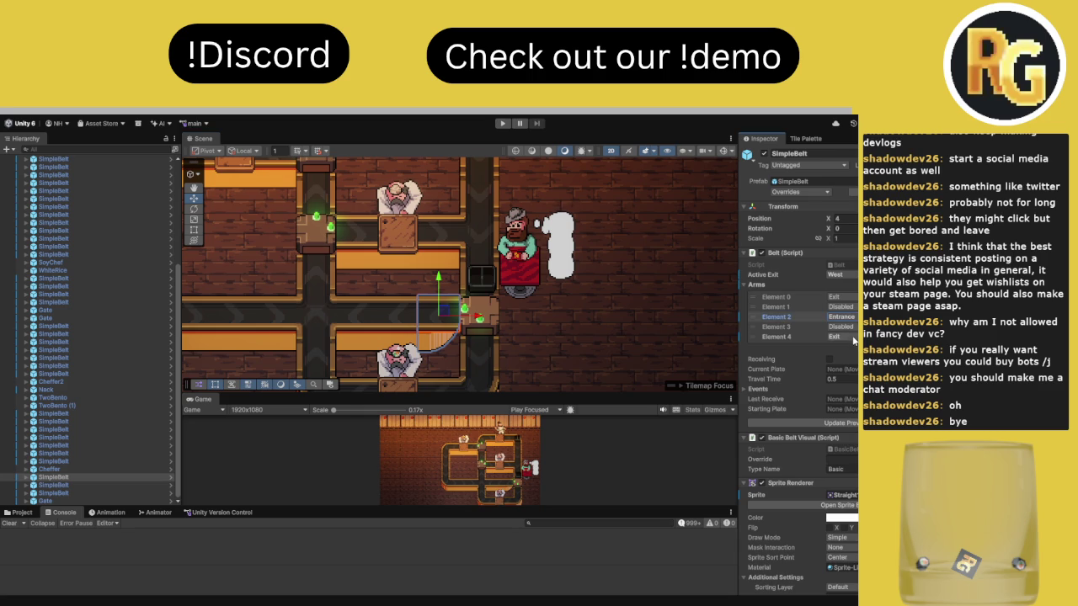
{"action": "left_click", "coordinate": [805, 422]}
Check nearby belt arms, make TwoBento the upper-right corner belt's starting plate, and start Play mode
{"action": "left_click", "coordinate": [472, 285]}
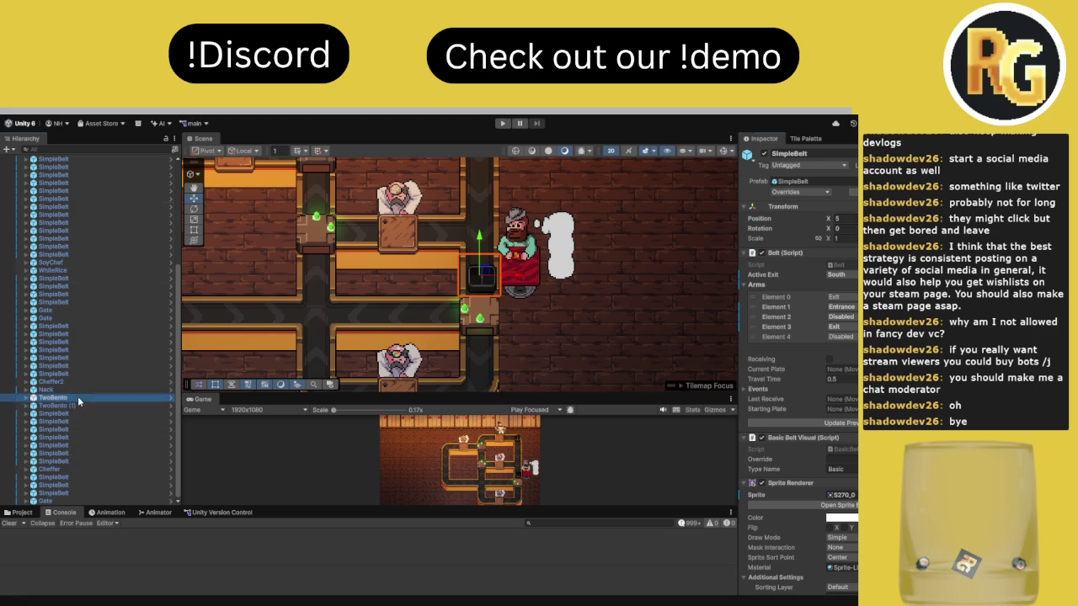
{"action": "left_click", "coordinate": [480, 341]}
{"action": "left_click", "coordinate": [478, 310]}
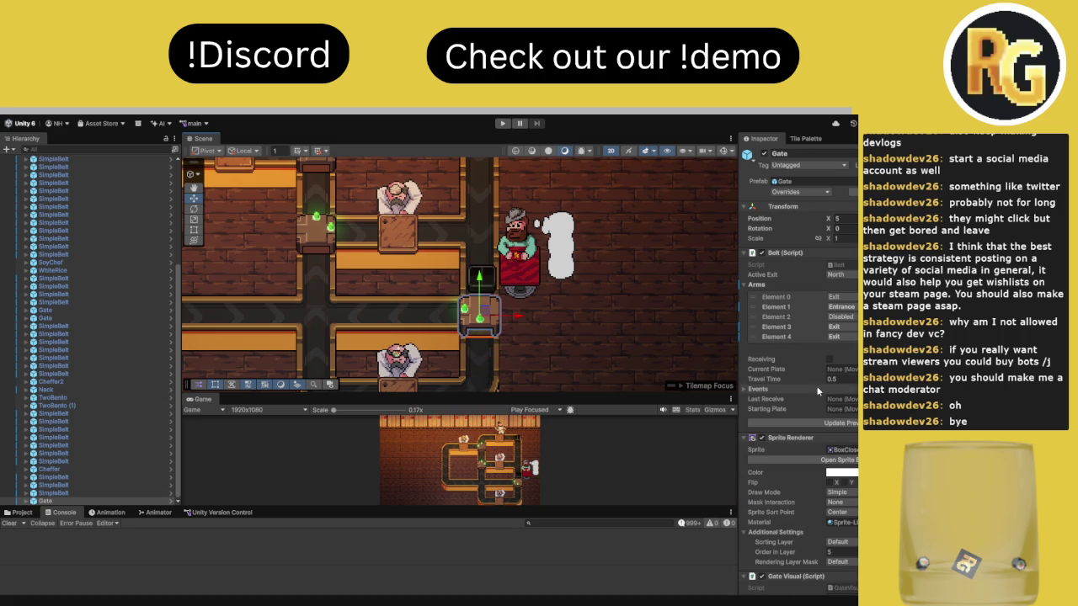
{"action": "scroll", "coordinate": [483, 289], "scroll_direction": "up", "scroll_amount": 1}
{"action": "scroll", "coordinate": [488, 267], "scroll_direction": "down", "scroll_amount": 1}
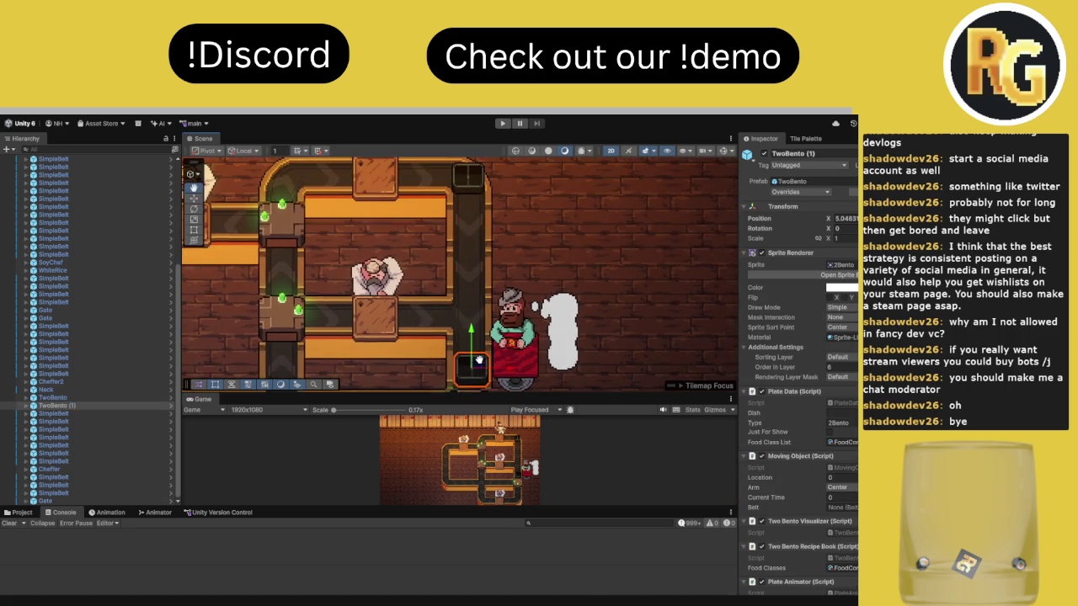
{"action": "left_click", "coordinate": [473, 247]}
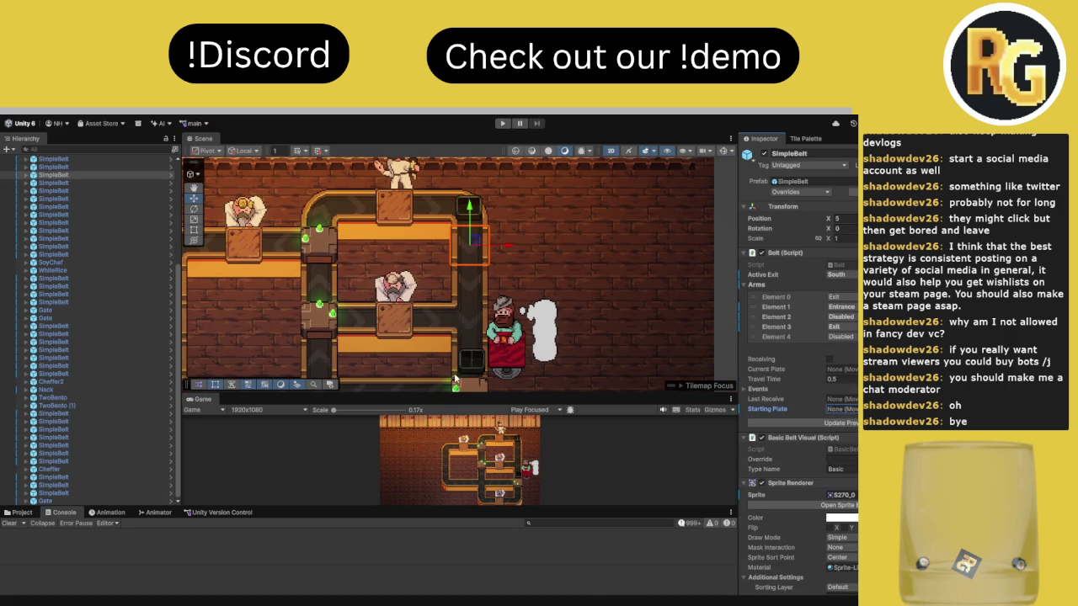
{"action": "left_click", "coordinate": [455, 222]}
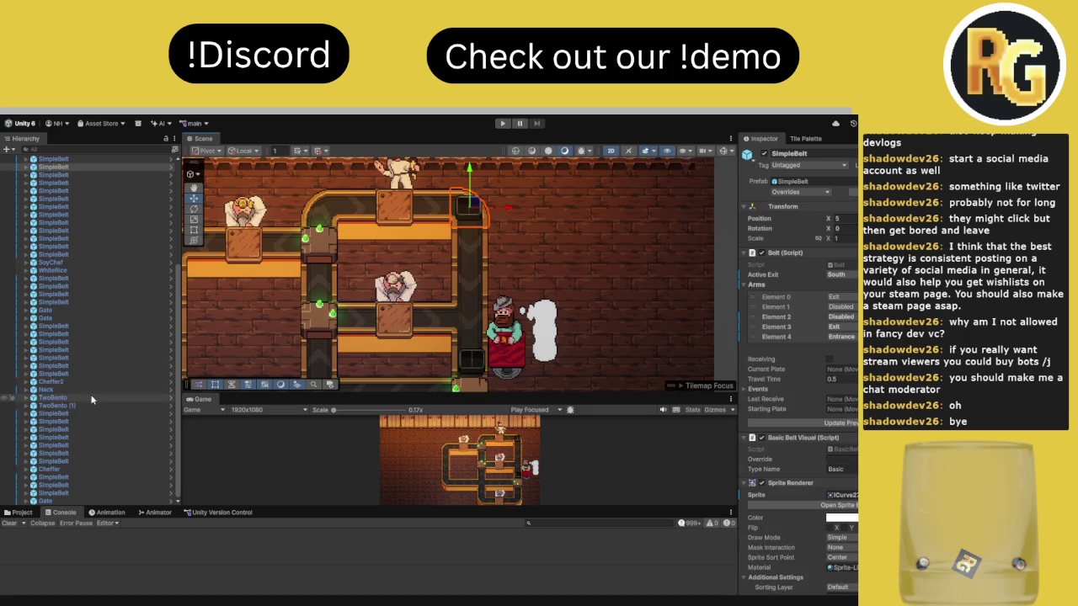
{"action": "left_click_drag", "start_coordinate": [90, 395], "coordinate": [842, 409]}
{"action": "key", "text": "ctrl+p"}
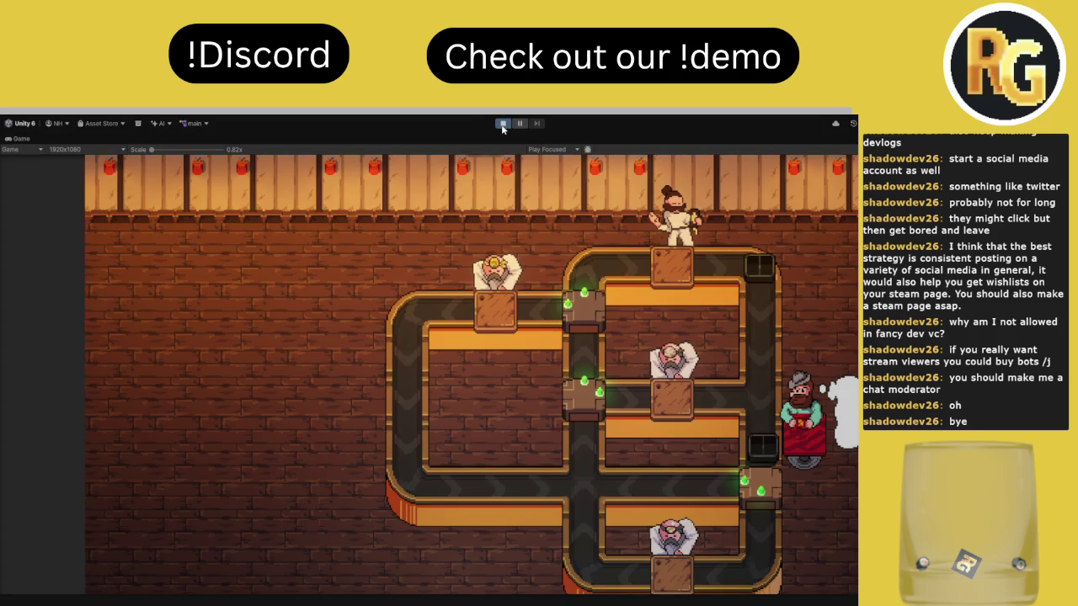
Start the playtest, advance the intro dialogue, and confirm I'M READY
{"action": "left_click", "coordinate": [503, 125]}
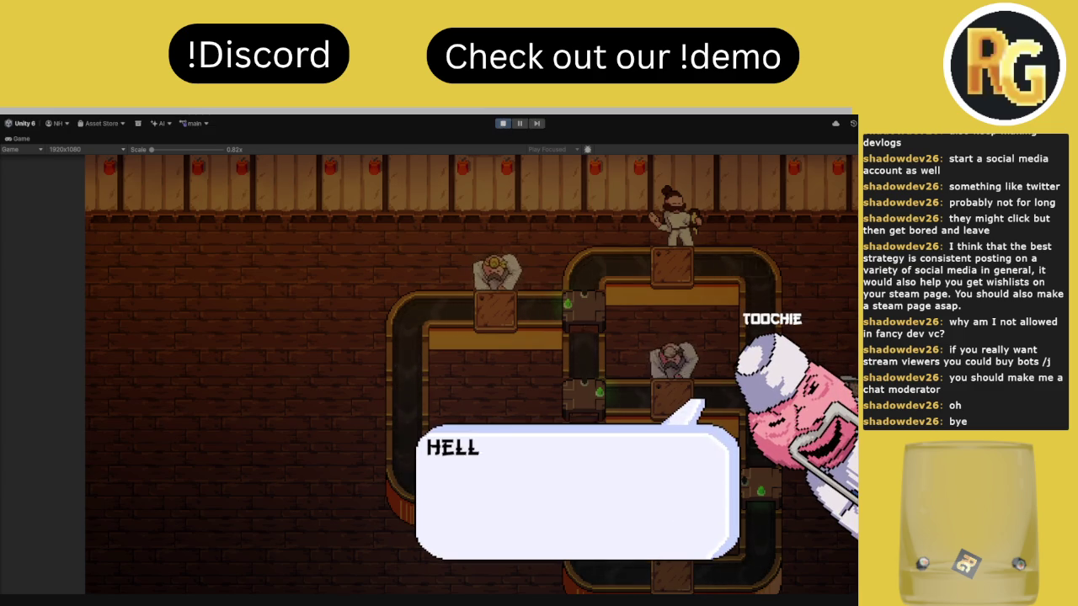
{"action": "left_click", "coordinate": [426, 362]}
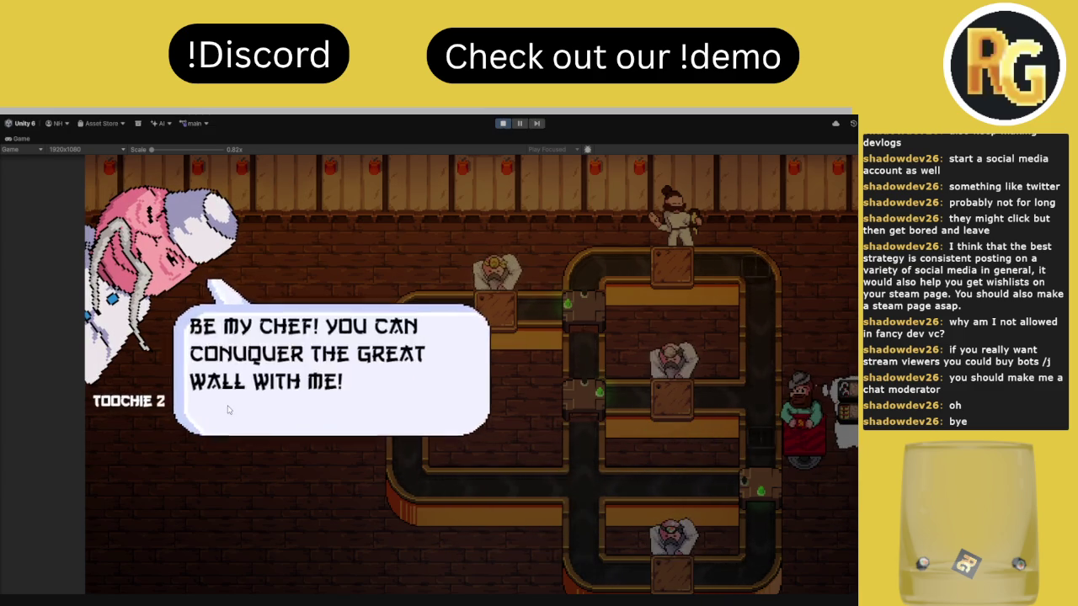
{"action": "left_click", "coordinate": [230, 413]}
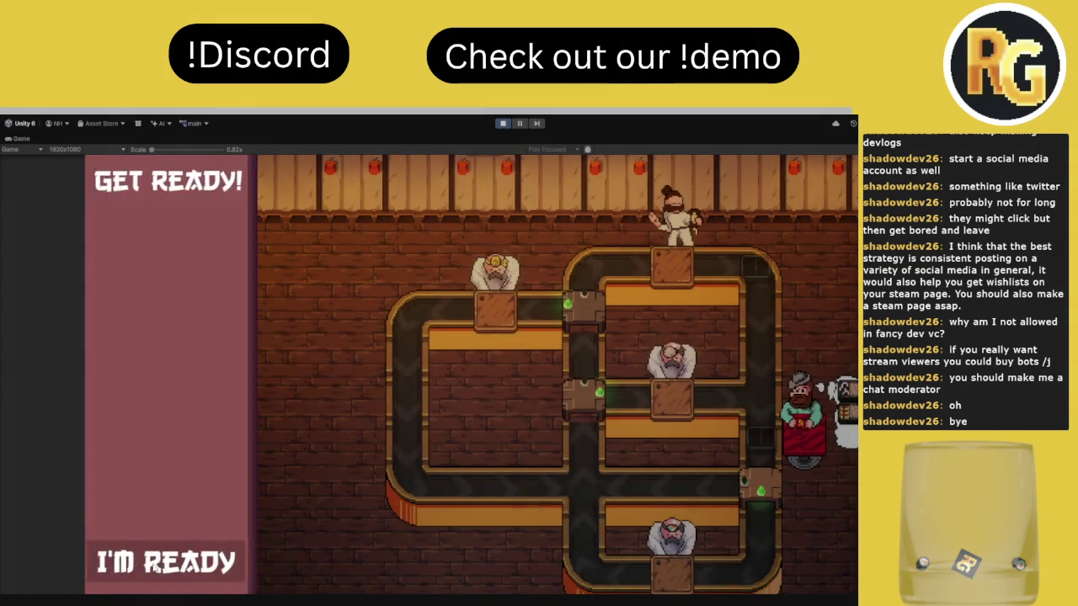
{"action": "left_click", "coordinate": [168, 562]}
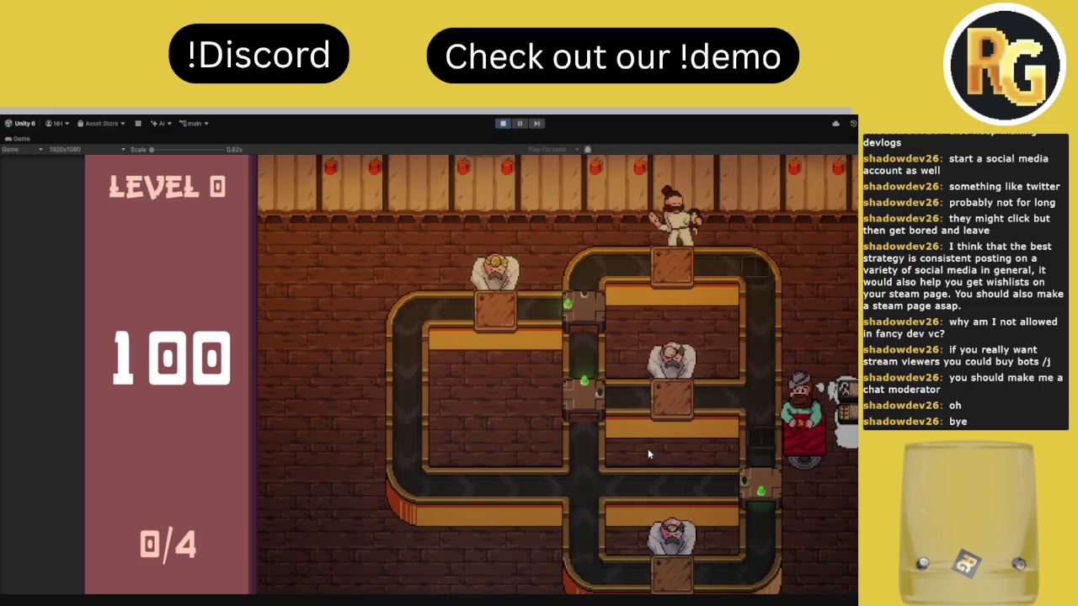
Rotate the middle, top and bottom-right junctions to route plates through the loops
{"action": "left_click", "coordinate": [594, 408]}
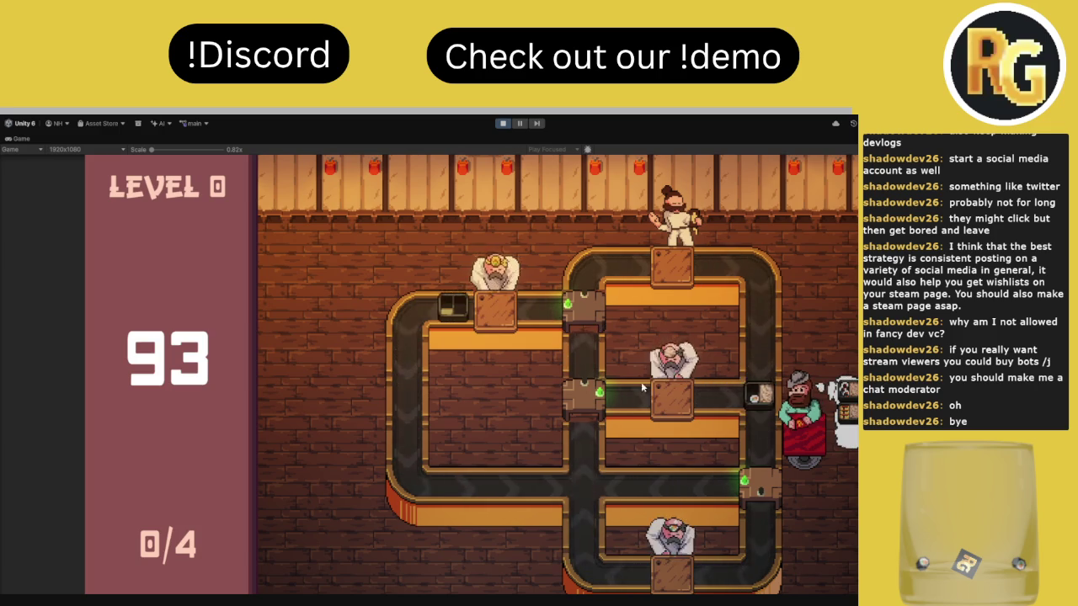
{"action": "left_click", "coordinate": [761, 481]}
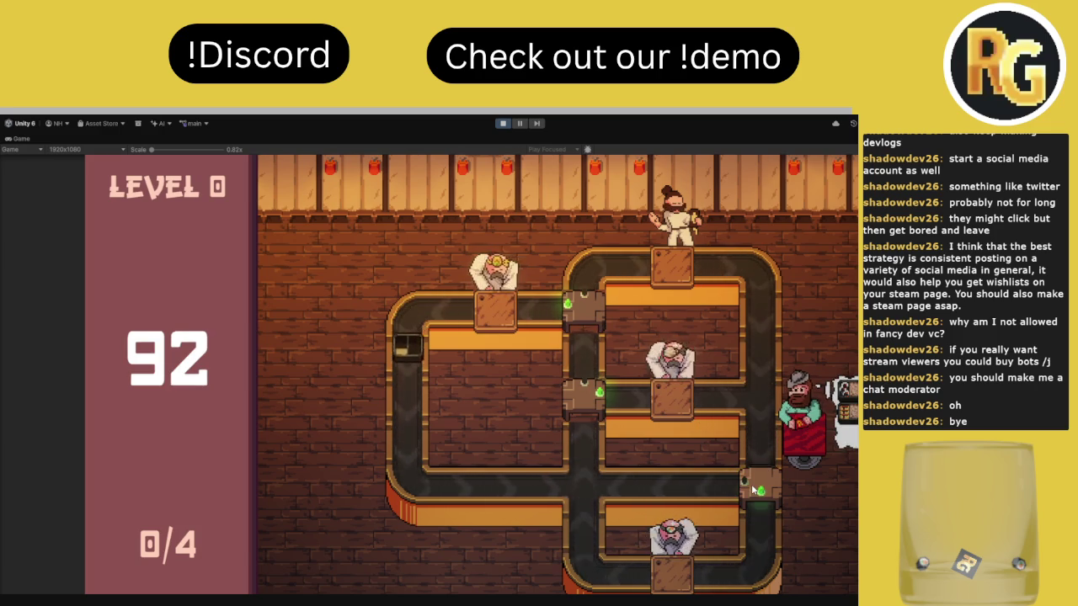
{"action": "left_click", "coordinate": [585, 396]}
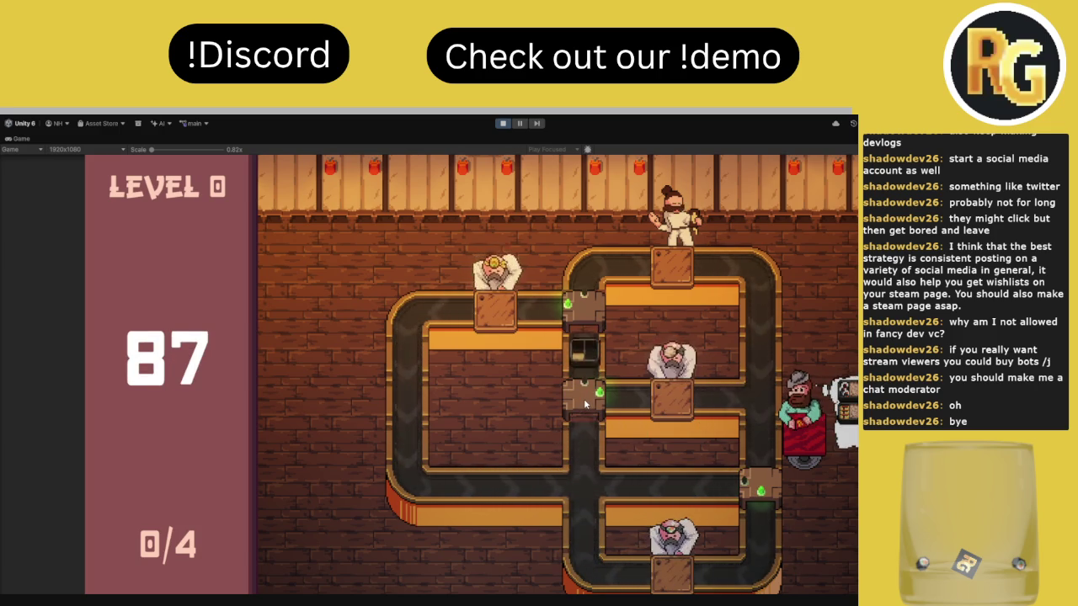
{"action": "left_click", "coordinate": [586, 402]}
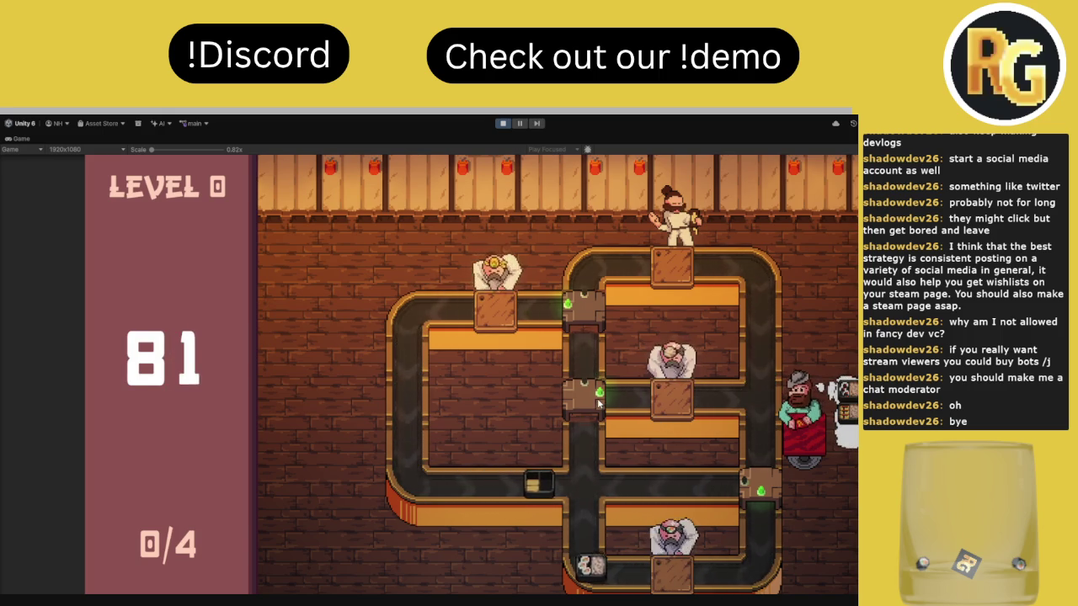
{"action": "left_click", "coordinate": [594, 403]}
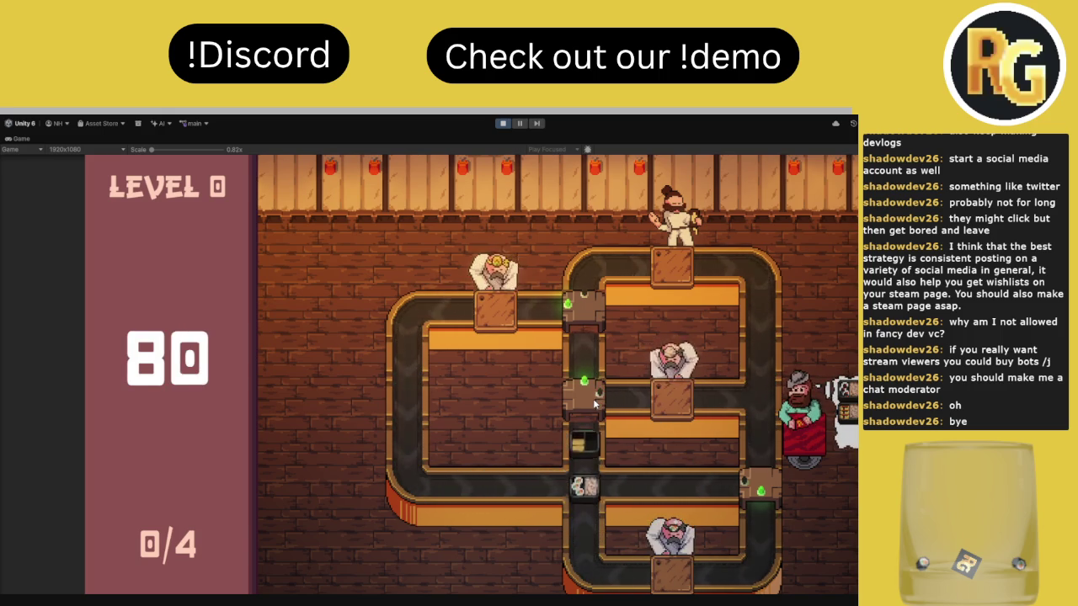
{"action": "left_click", "coordinate": [589, 323]}
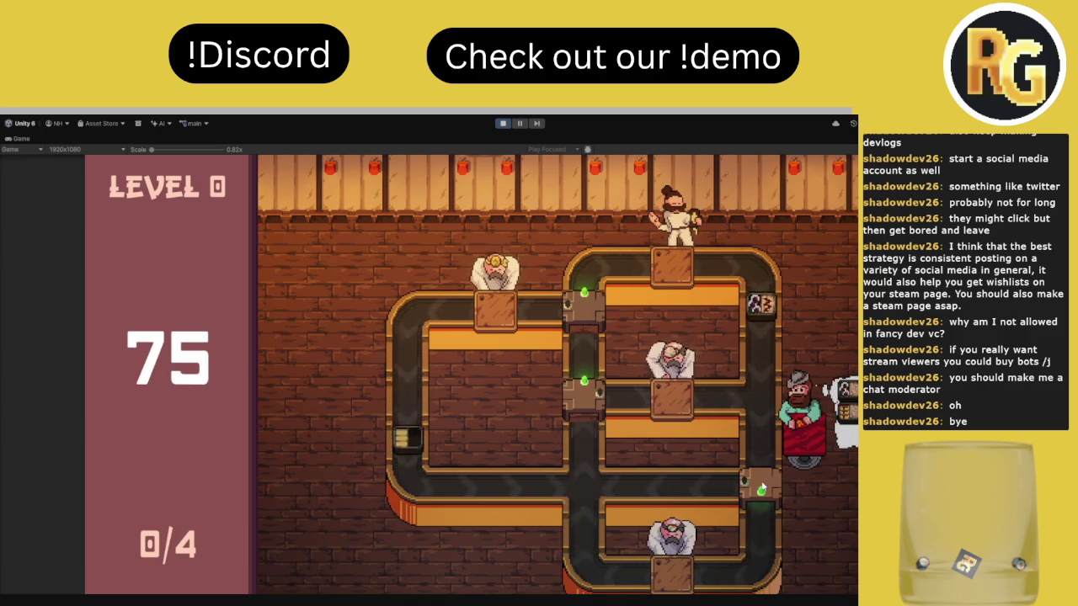
{"action": "left_click", "coordinate": [746, 485]}
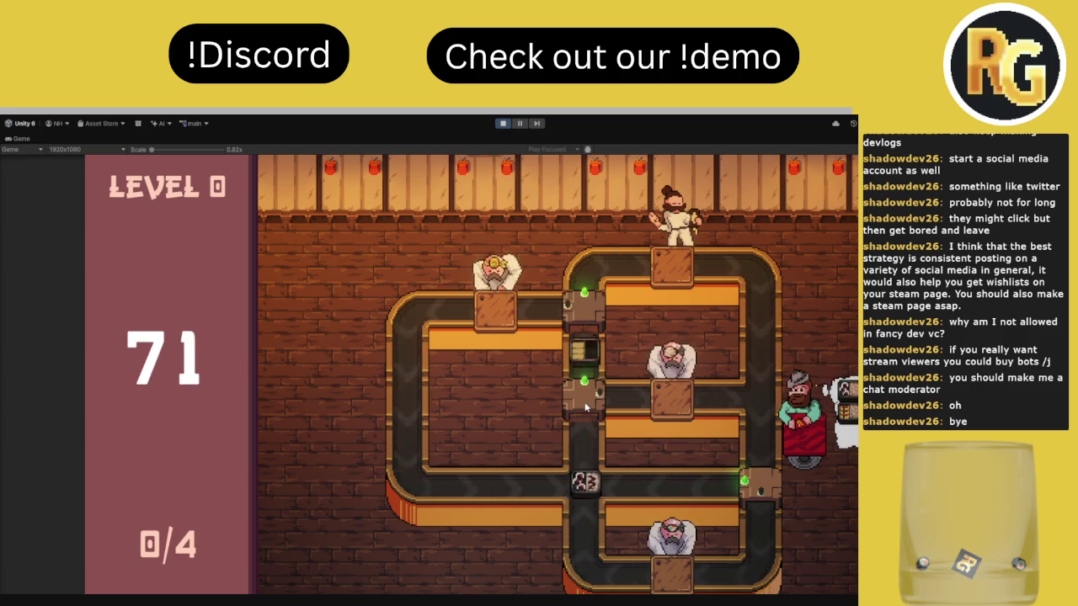
{"action": "left_click", "coordinate": [590, 389]}
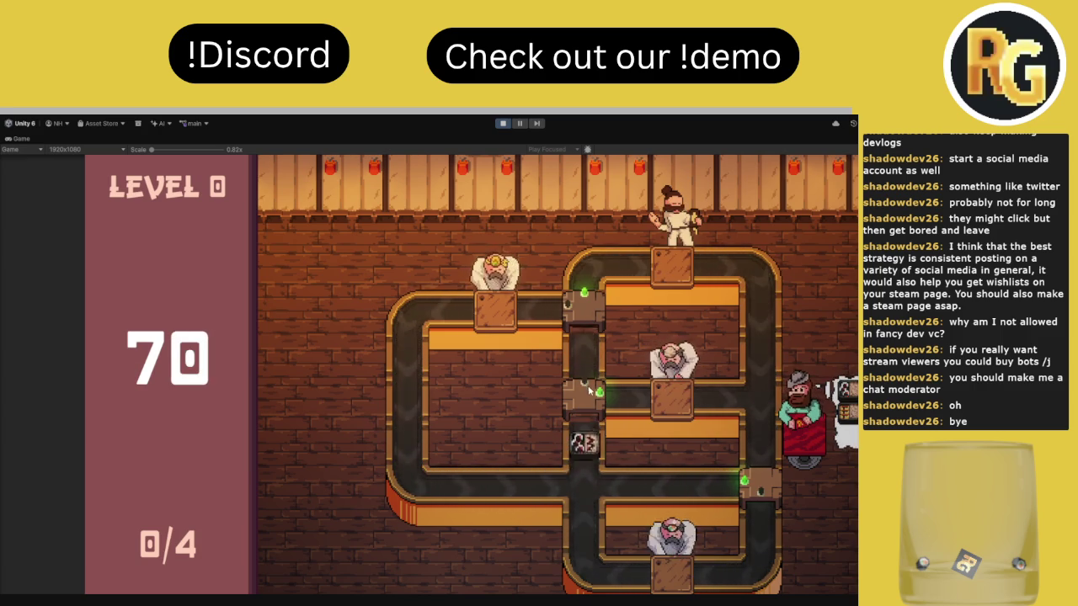
Toggle the bottom-right junction down to deliver two orders, reaching 2/4, then pause
{"action": "left_click", "coordinate": [761, 488]}
{"action": "left_click", "coordinate": [761, 490]}
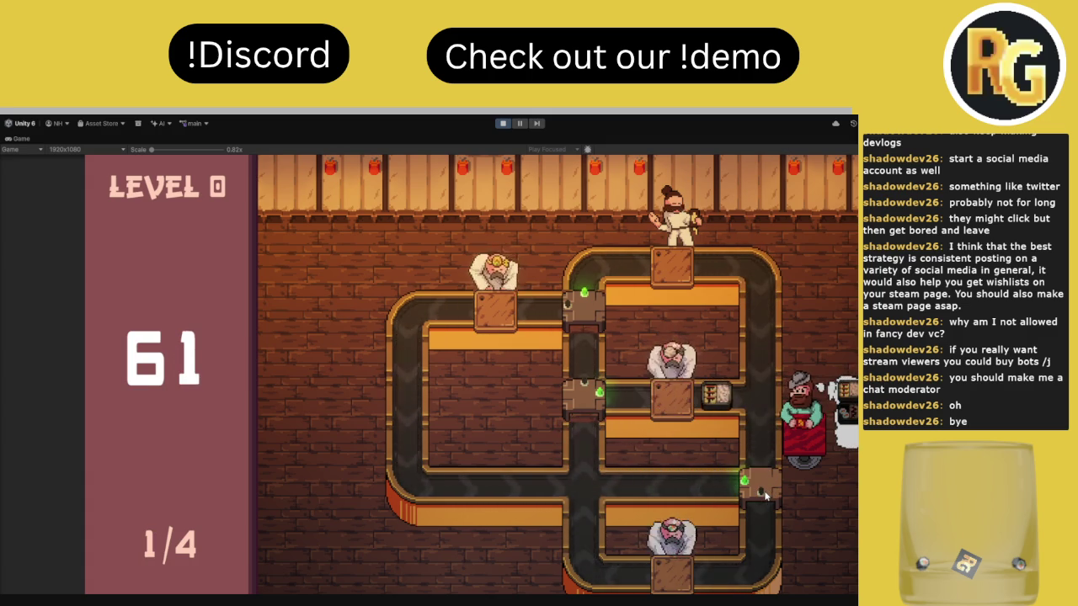
{"action": "left_click", "coordinate": [762, 489]}
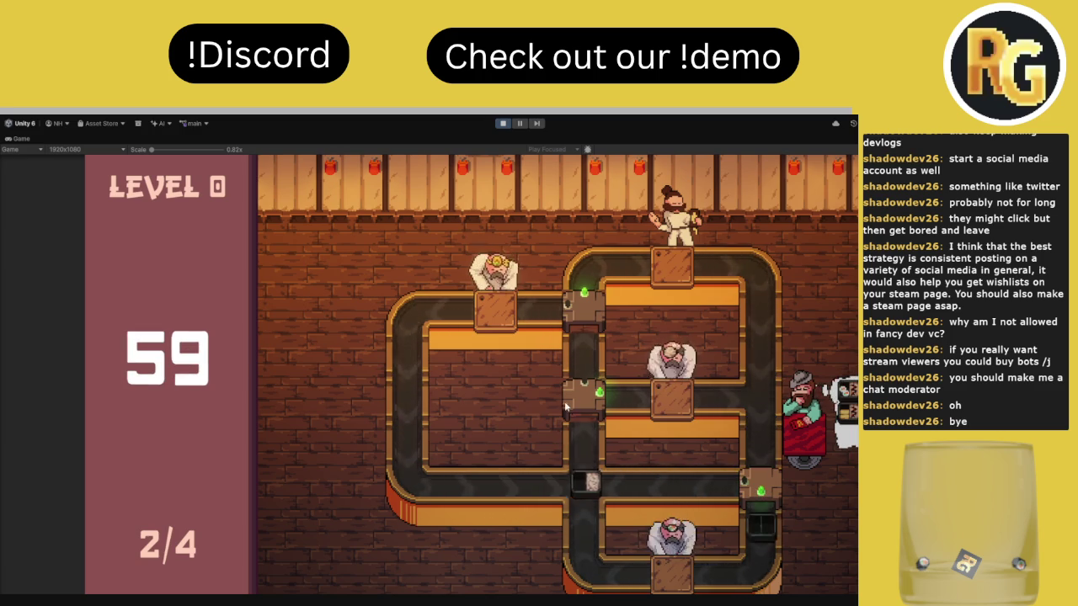
{"action": "left_click", "coordinate": [768, 486]}
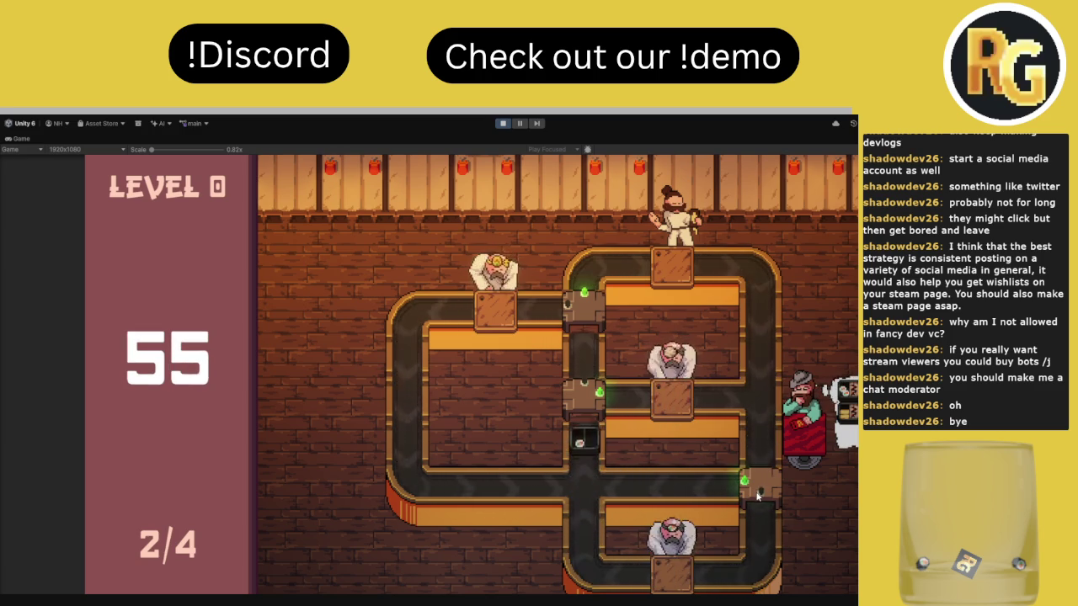
{"action": "left_click", "coordinate": [587, 404]}
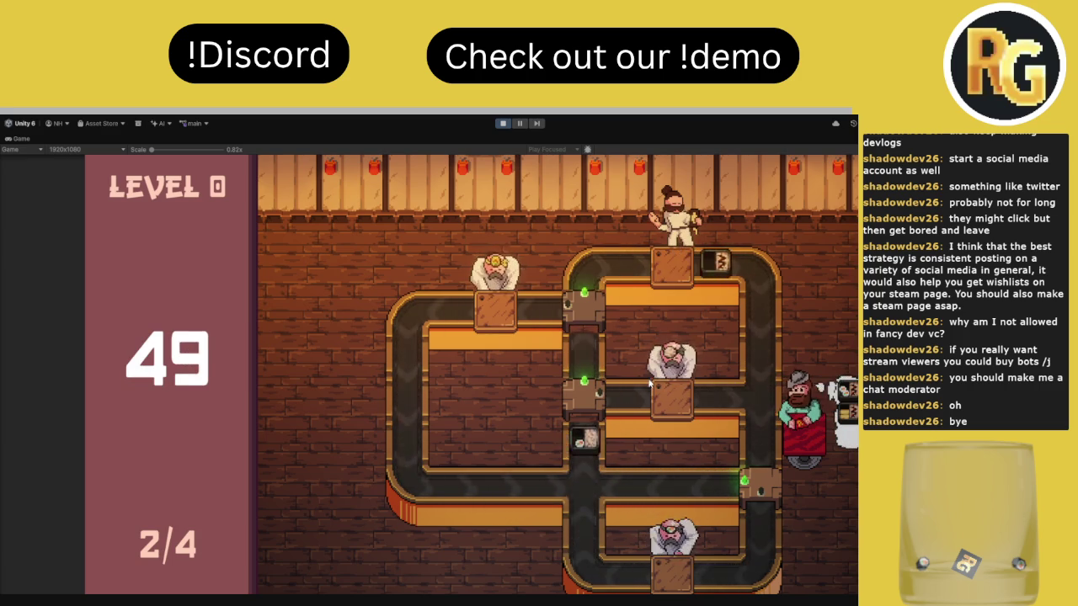
{"action": "left_click", "coordinate": [720, 463]}
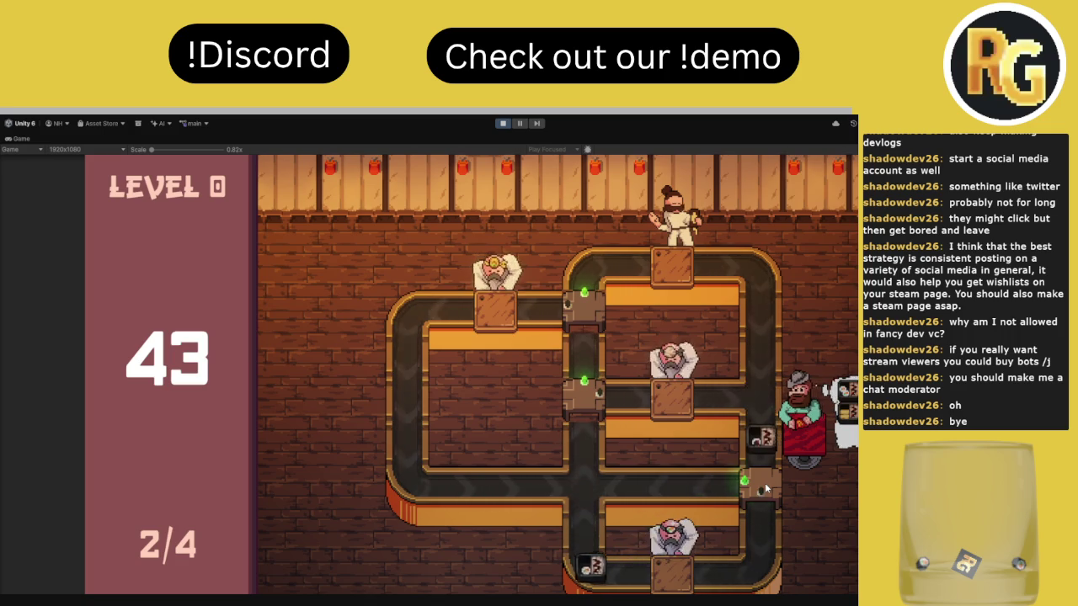
{"action": "left_click", "coordinate": [746, 488]}
{"action": "left_click", "coordinate": [584, 406]}
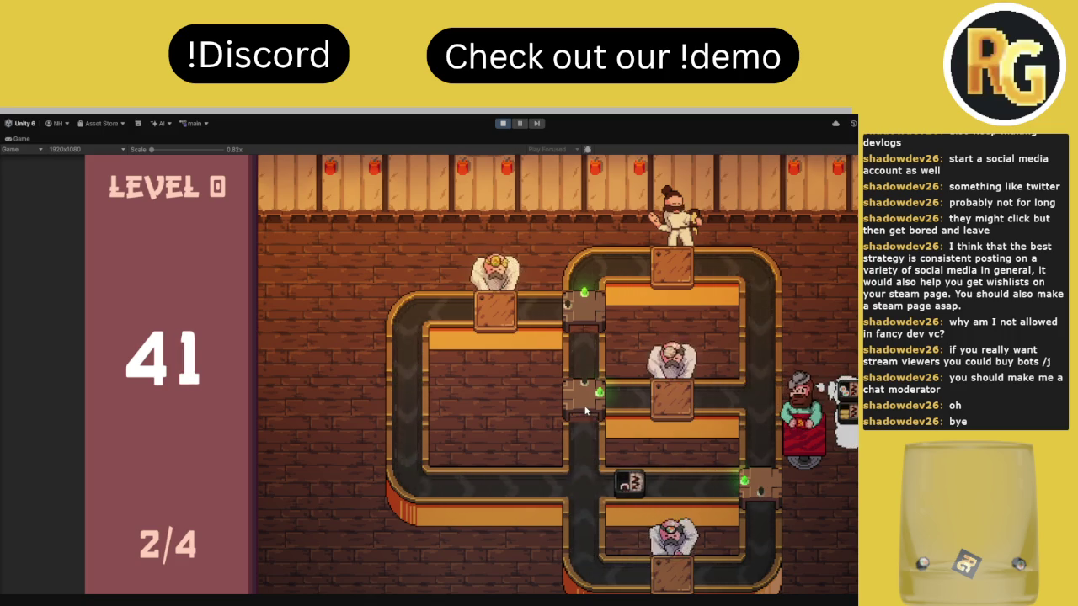
{"action": "left_click", "coordinate": [585, 410]}
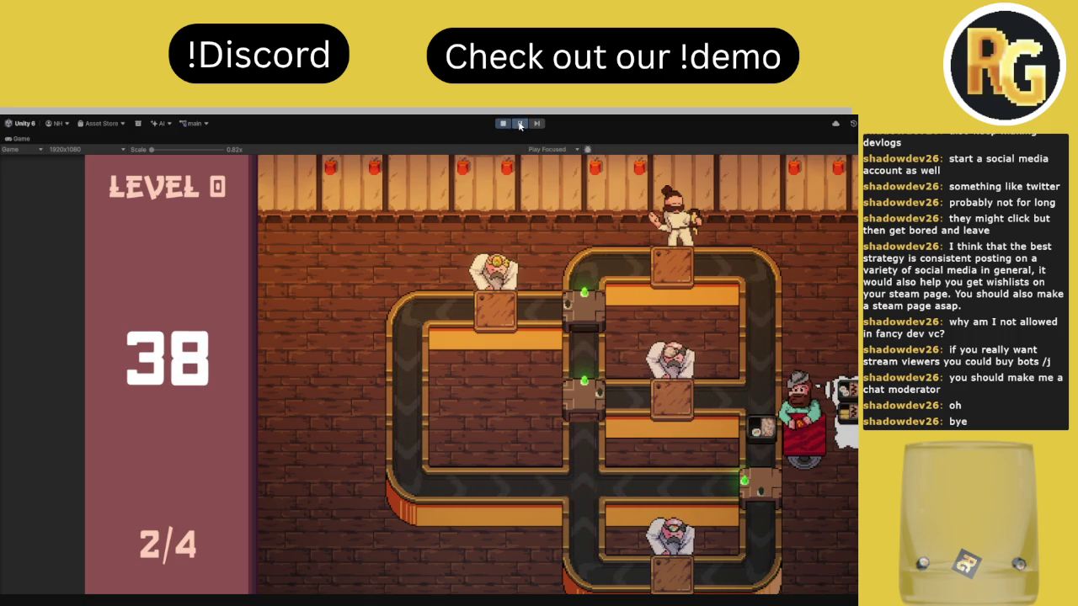
{"action": "left_click", "coordinate": [520, 125]}
Stop the playtest and restore the full editor layout from the maximized Game view
{"action": "left_click", "coordinate": [502, 123]}
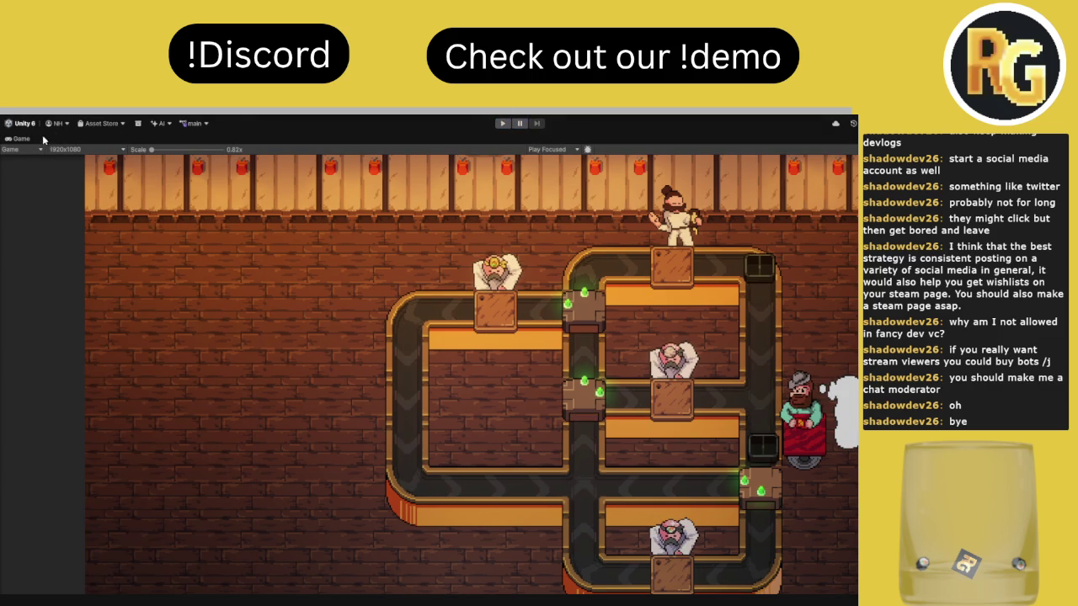
{"action": "double_click", "coordinate": [25, 140]}
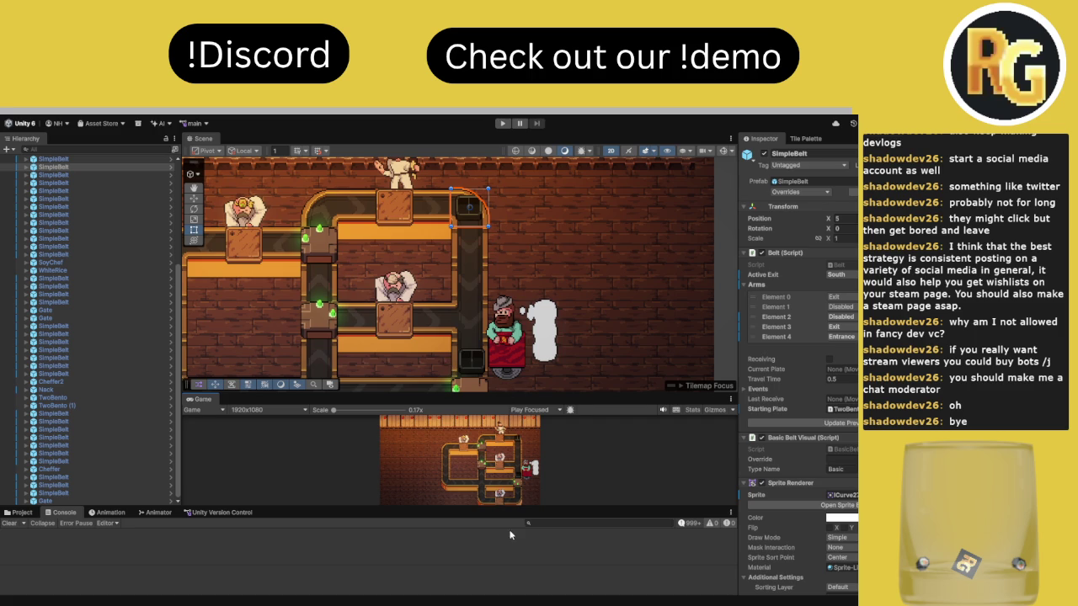
Widen the Scene view, zoom in on the belts, and select the lower-right junction gate
{"action": "left_click_drag", "start_coordinate": [513, 506], "coordinate": [513, 568]}
{"action": "scroll", "coordinate": [486, 288], "scroll_direction": "down", "scroll_amount": 5}
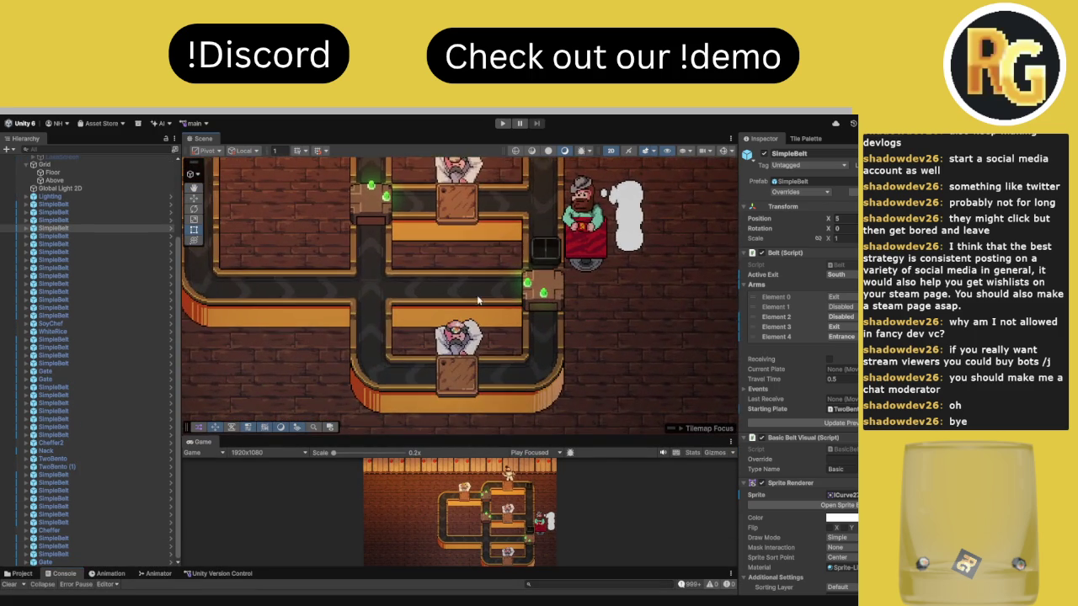
{"action": "scroll", "coordinate": [388, 323], "scroll_direction": "down", "scroll_amount": 2}
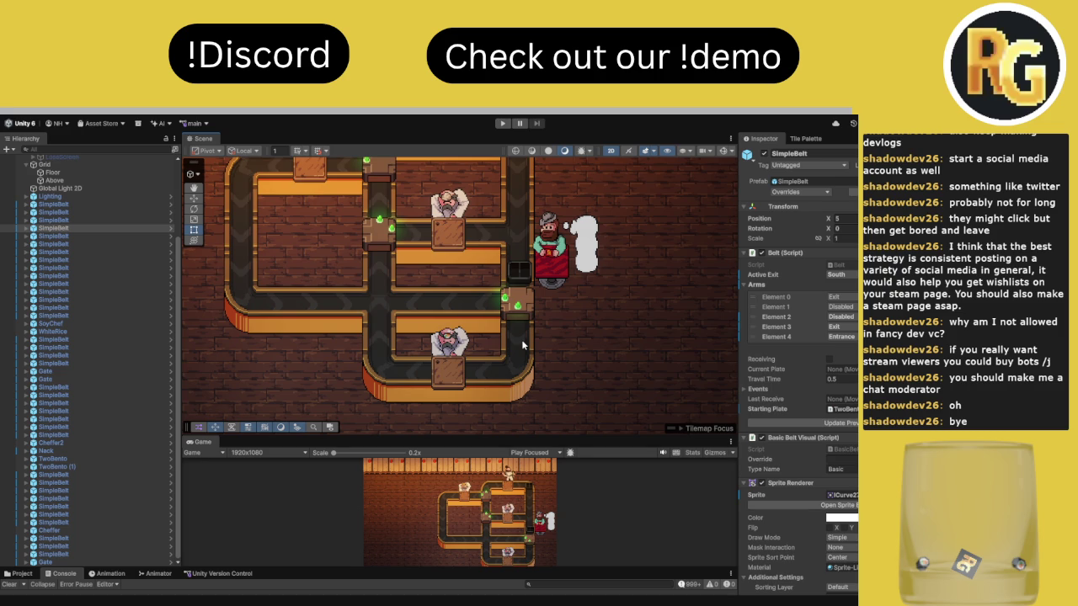
{"action": "scroll", "coordinate": [522, 345], "scroll_direction": "down", "scroll_amount": 2}
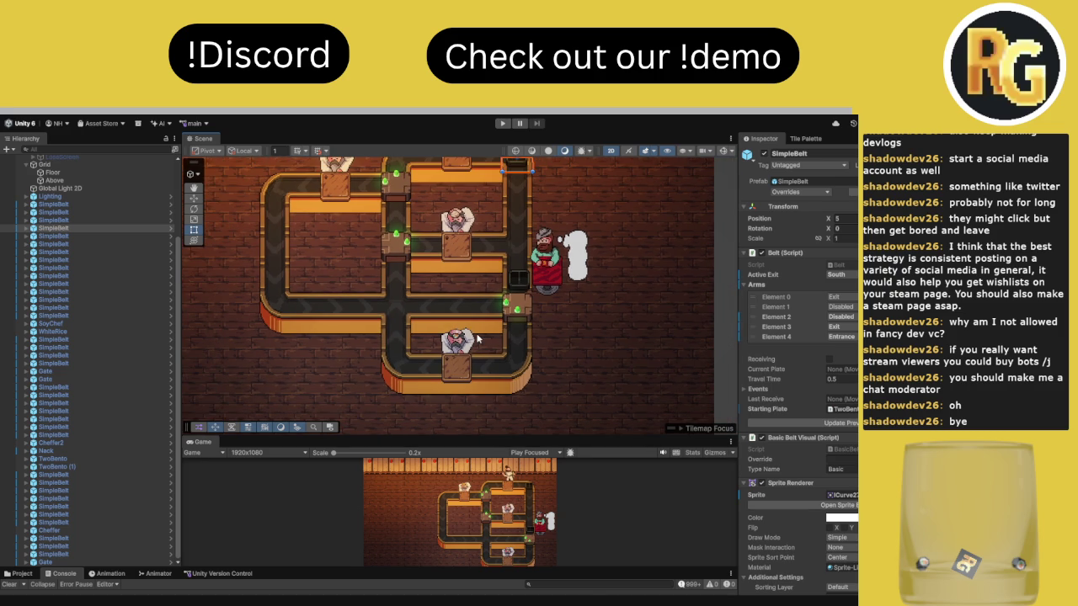
{"action": "scroll", "coordinate": [478, 339], "scroll_direction": "up", "scroll_amount": 2}
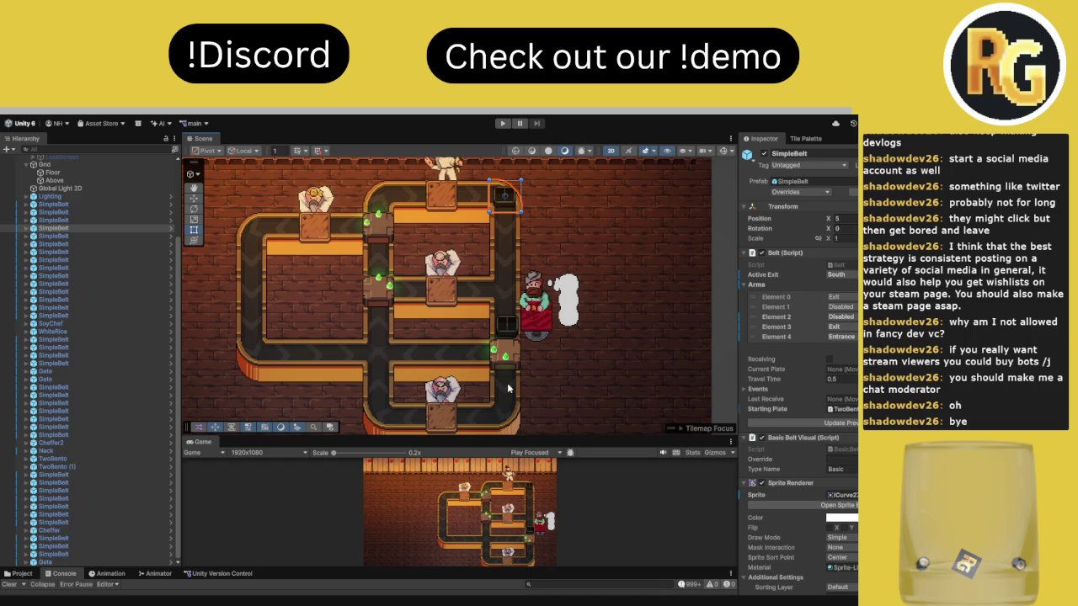
{"action": "left_click", "coordinate": [508, 359]}
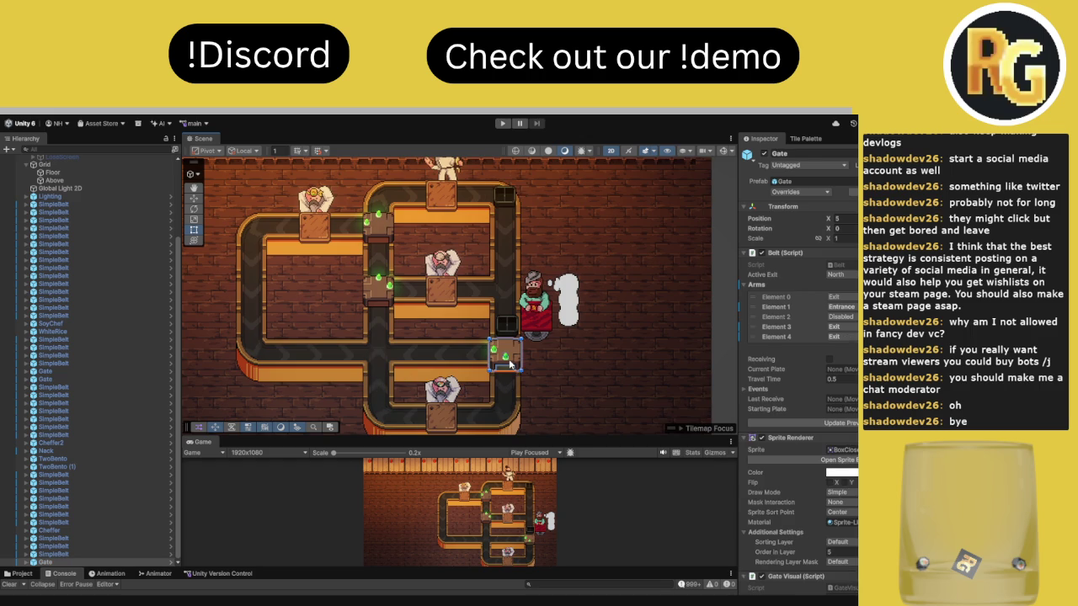
Open the Tile Palette, select the lower-right gate, and frame the lower belts
{"action": "left_click", "coordinate": [806, 139]}
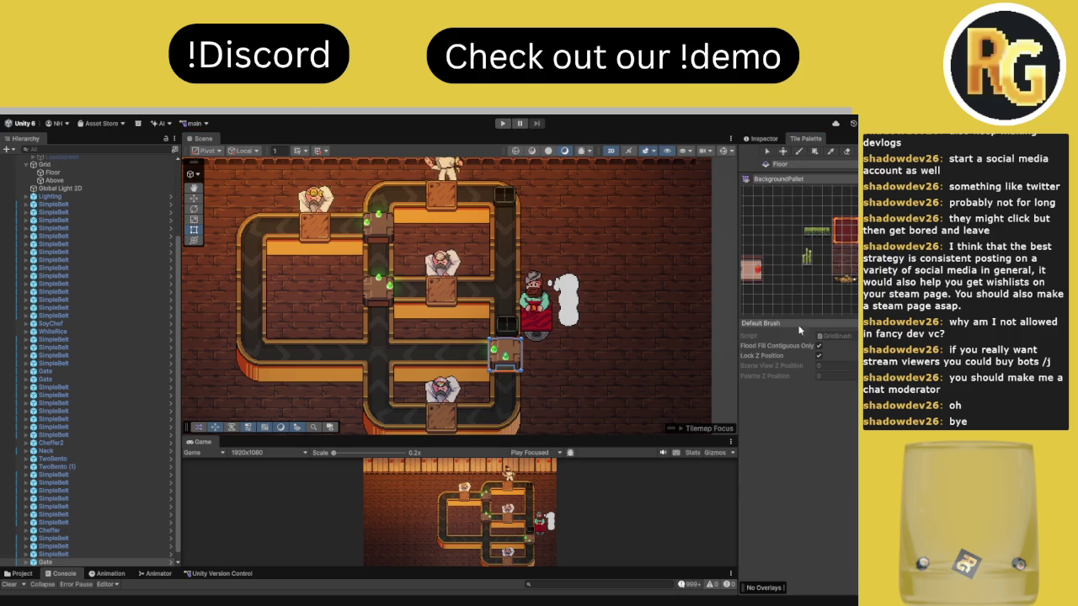
{"action": "left_click", "coordinate": [511, 360]}
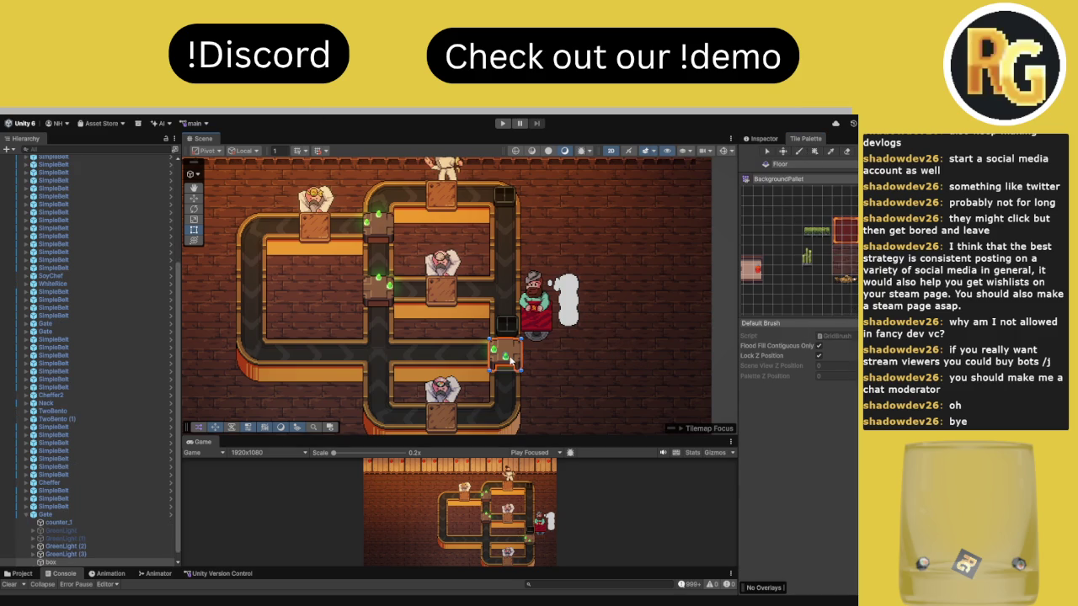
{"action": "key", "text": "q"}
{"action": "left_click_drag", "start_coordinate": [511, 368], "coordinate": [461, 298]}
Undo recent belt edits, then redo the lower belt's rightward extension and its rise into the upper belt
{"action": "key", "text": "ctrl+z"}
{"action": "key", "text": "ctrl+z"}
{"action": "key", "text": "ctrl+z"}
{"action": "key", "text": "ctrl+z"}
{"action": "key", "text": "ctrl+z"}
{"action": "key", "text": "ctrl+z"}
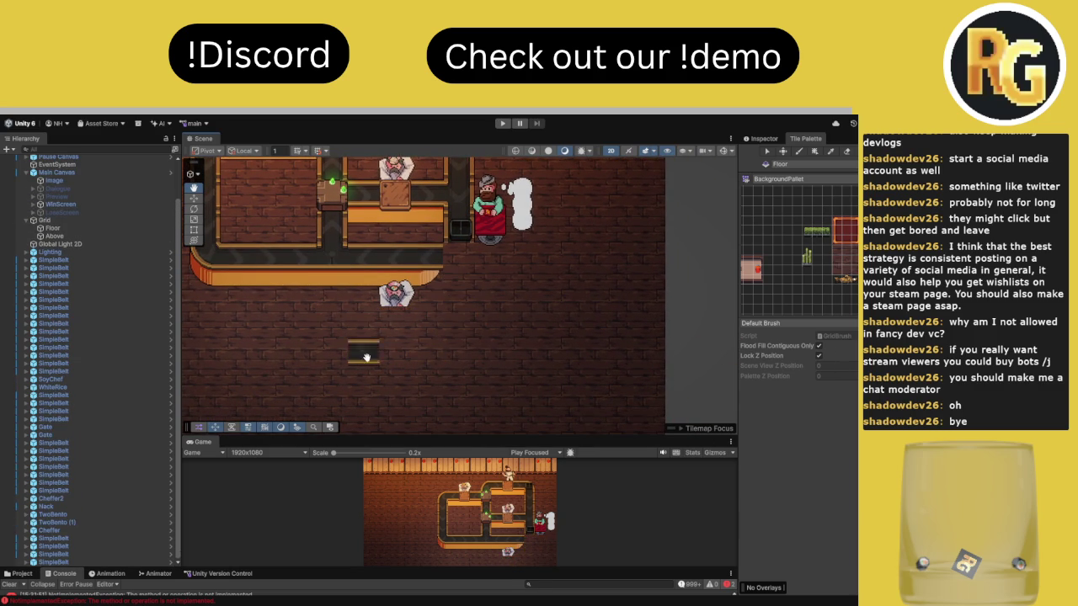
{"action": "mouse_move", "coordinate": [390, 357]}
{"action": "left_mouse_down"}
{"action": "mouse_move", "coordinate": [447, 306]}
{"action": "mouse_move", "coordinate": [456, 313]}
{"action": "left_mouse_up"}
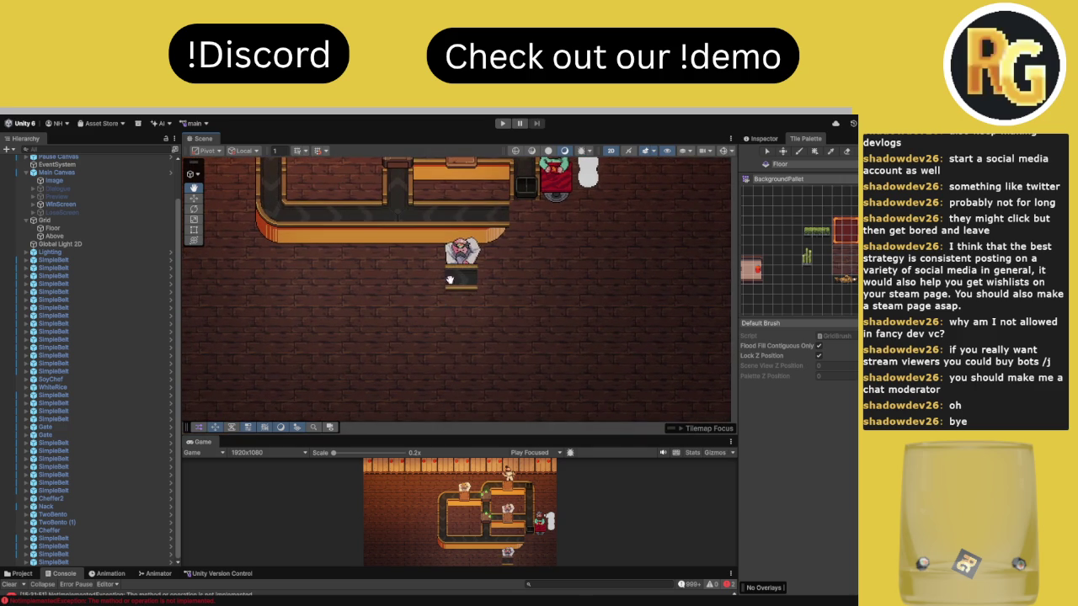
{"action": "key", "text": "ctrl+z"}
{"action": "key", "text": "ctrl+z"}
{"action": "key", "text": "ctrl+z"}
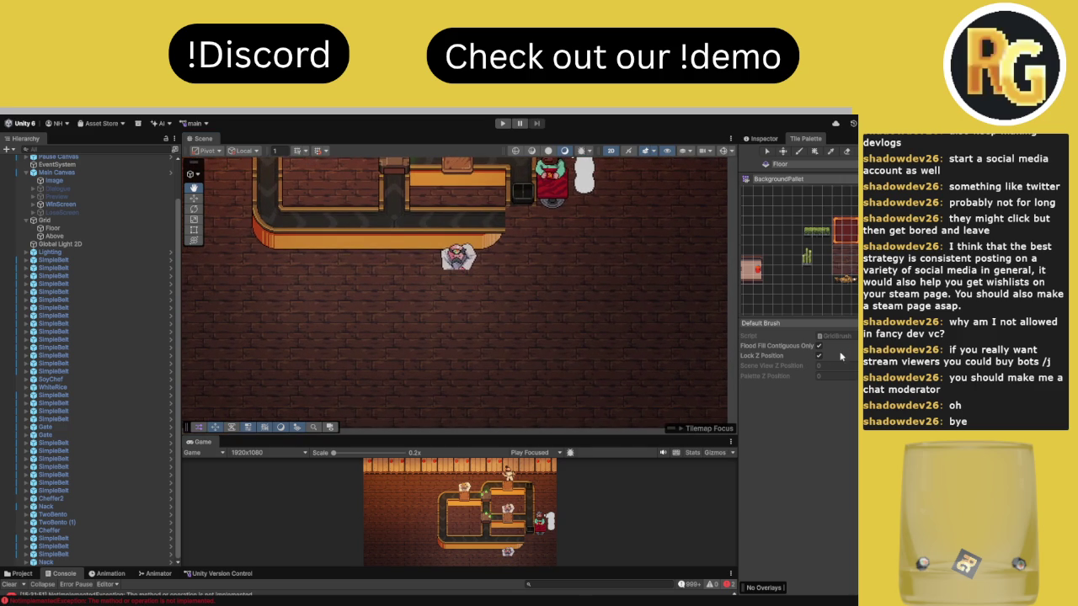
{"action": "key", "text": "ctrl+z"}
{"action": "left_click_drag", "start_coordinate": [431, 282], "coordinate": [446, 286]}
{"action": "key", "text": "ctrl+z"}
{"action": "key", "text": "ctrl+z"}
{"action": "key", "text": "ctrl+z"}
{"action": "key", "text": "ctrl+y"}
{"action": "key", "text": "ctrl+y"}
{"action": "left_click_drag", "start_coordinate": [520, 296], "coordinate": [495, 354]}
{"action": "key", "text": "ctrl+y"}
{"action": "key", "text": "ctrl+y"}
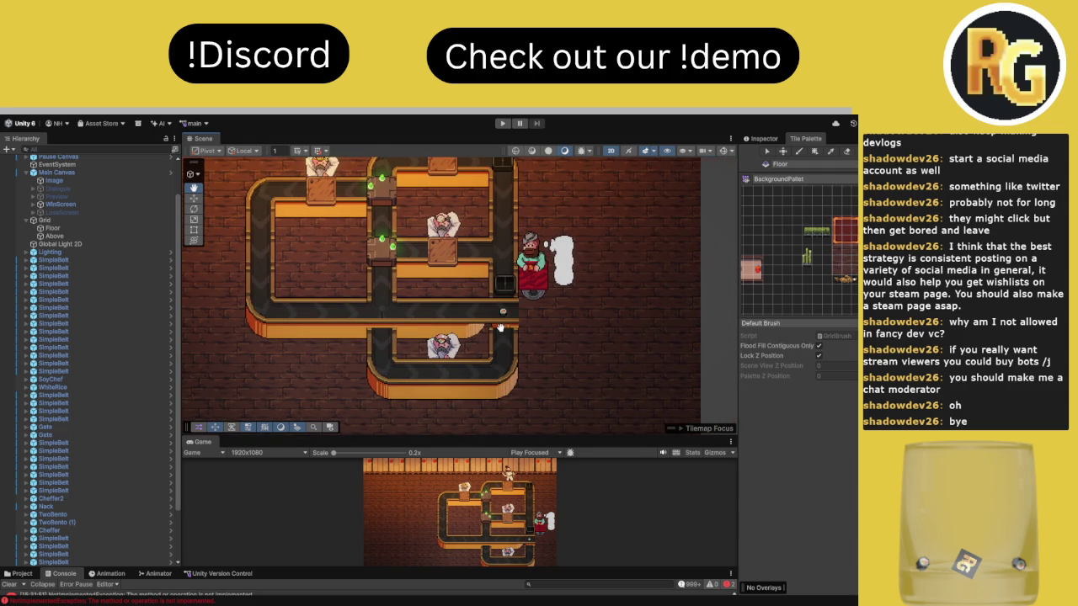
Erase the belt tiles beside the customer's cart
{"action": "scroll", "coordinate": [505, 324], "scroll_direction": "up", "scroll_amount": 5}
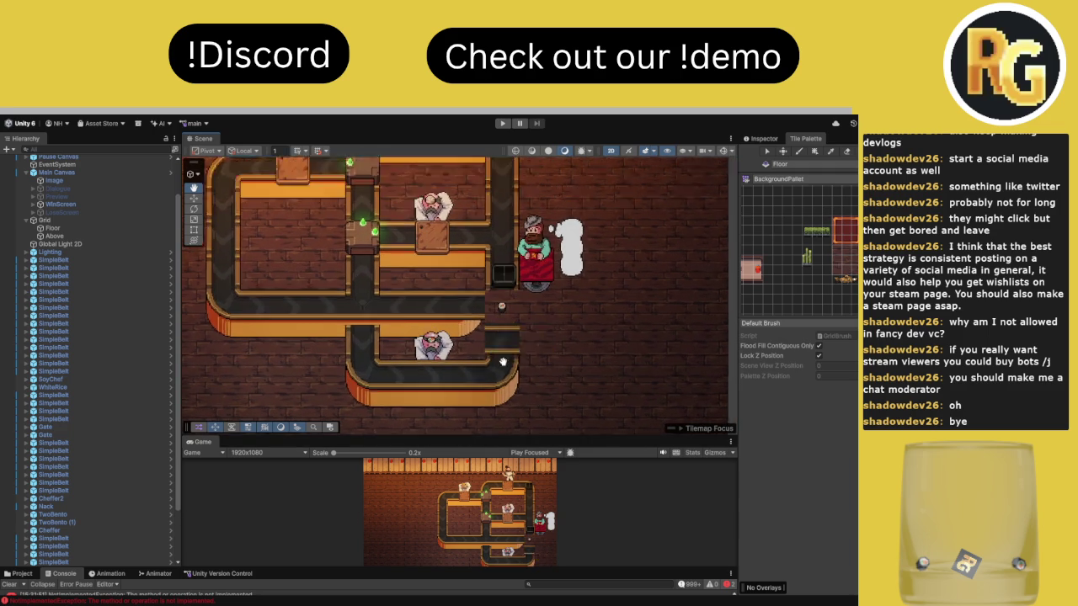
{"action": "left_click_drag", "start_coordinate": [516, 287], "coordinate": [410, 293]}
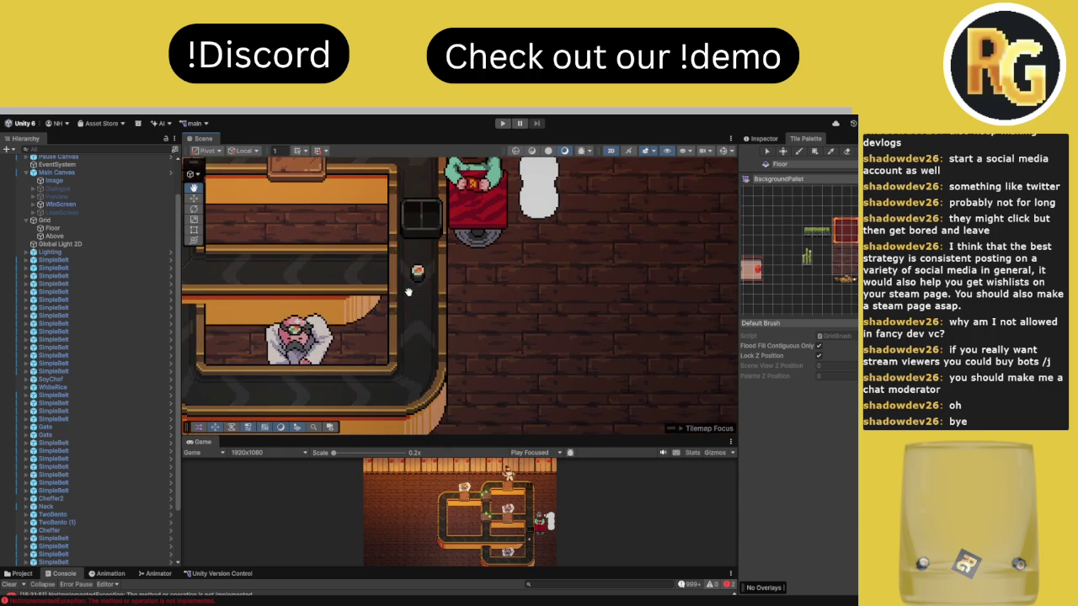
{"action": "left_click", "coordinate": [408, 292]}
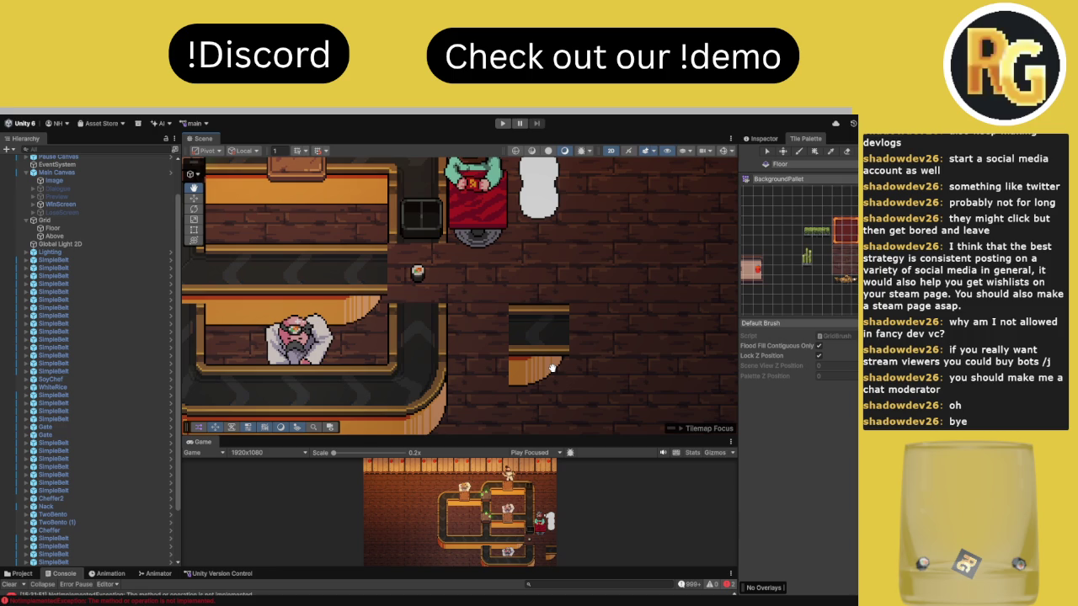
{"action": "scroll", "coordinate": [426, 424], "scroll_direction": "down", "scroll_amount": 4}
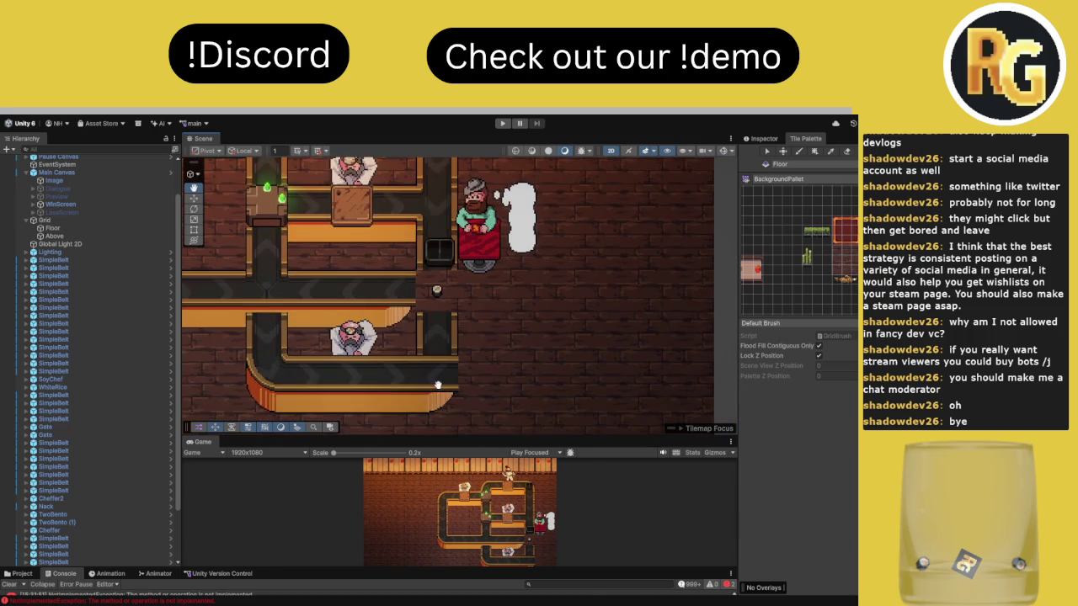
Drag the crate block onto the central belt column's lower junction
{"action": "left_click_drag", "start_coordinate": [426, 424], "coordinate": [423, 369]}
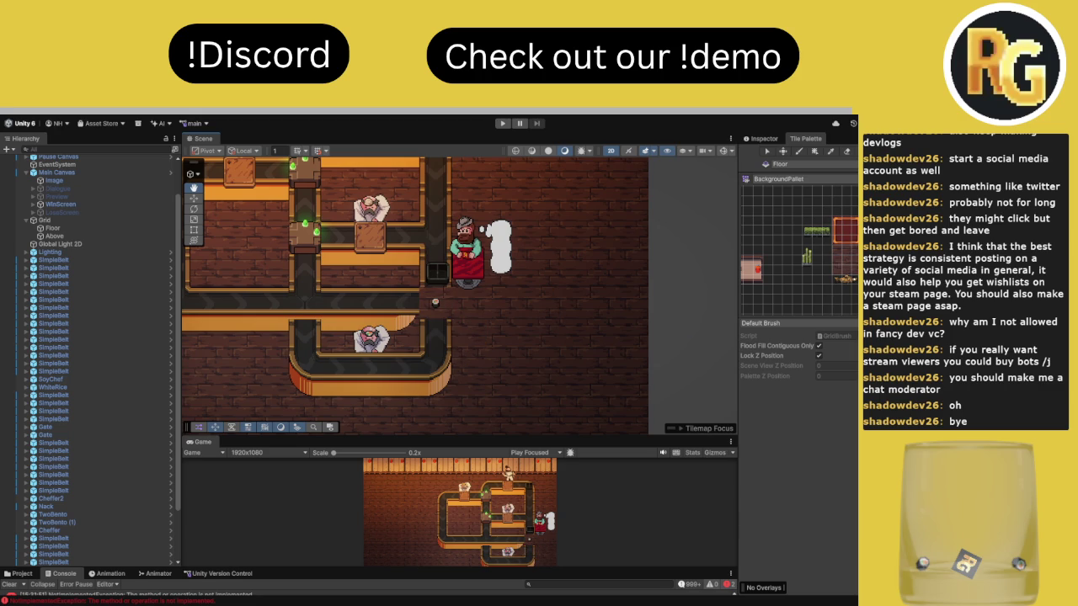
{"action": "mouse_move", "coordinate": [232, 342]}
{"action": "left_mouse_down"}
{"action": "mouse_move", "coordinate": [381, 325]}
{"action": "mouse_move", "coordinate": [369, 396]}
{"action": "left_mouse_up"}
{"action": "scroll", "coordinate": [369, 395], "scroll_direction": "up", "scroll_amount": 1}
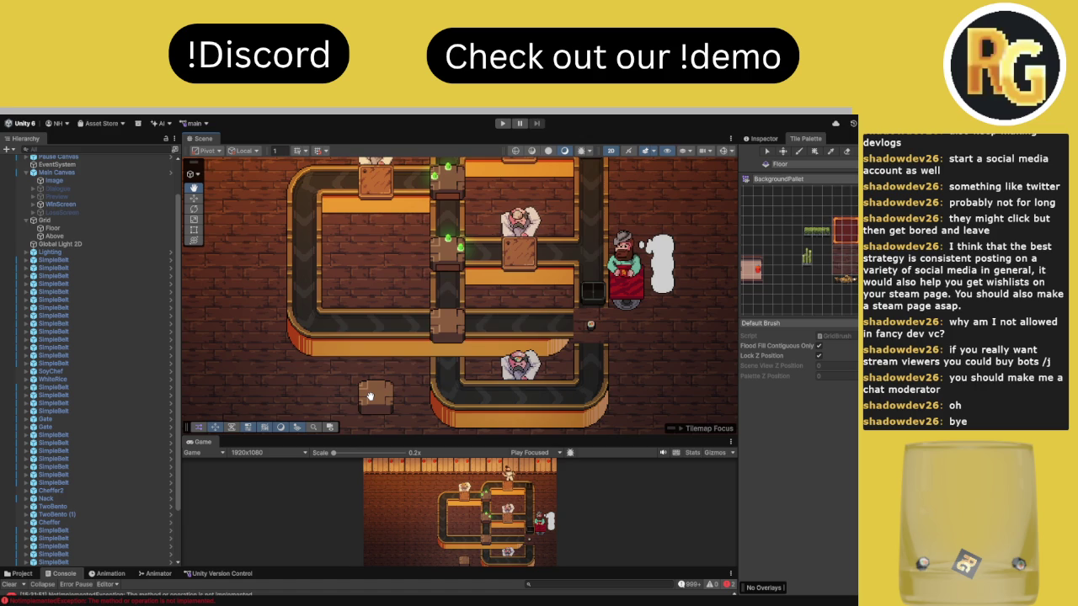
{"action": "scroll", "coordinate": [364, 394], "scroll_direction": "down", "scroll_amount": 2}
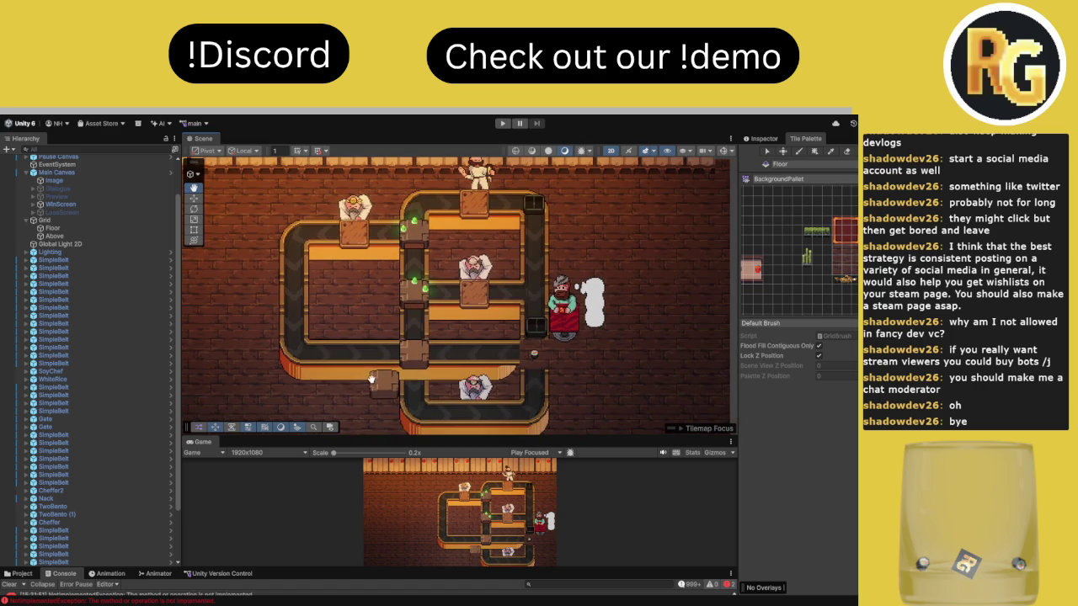
{"action": "left_click_drag", "start_coordinate": [343, 390], "coordinate": [355, 366]}
{"action": "mouse_move", "coordinate": [354, 366]}
{"action": "left_mouse_down"}
{"action": "mouse_move", "coordinate": [392, 355]}
{"action": "mouse_move", "coordinate": [412, 331]}
{"action": "mouse_move", "coordinate": [340, 299]}
{"action": "left_mouse_up"}
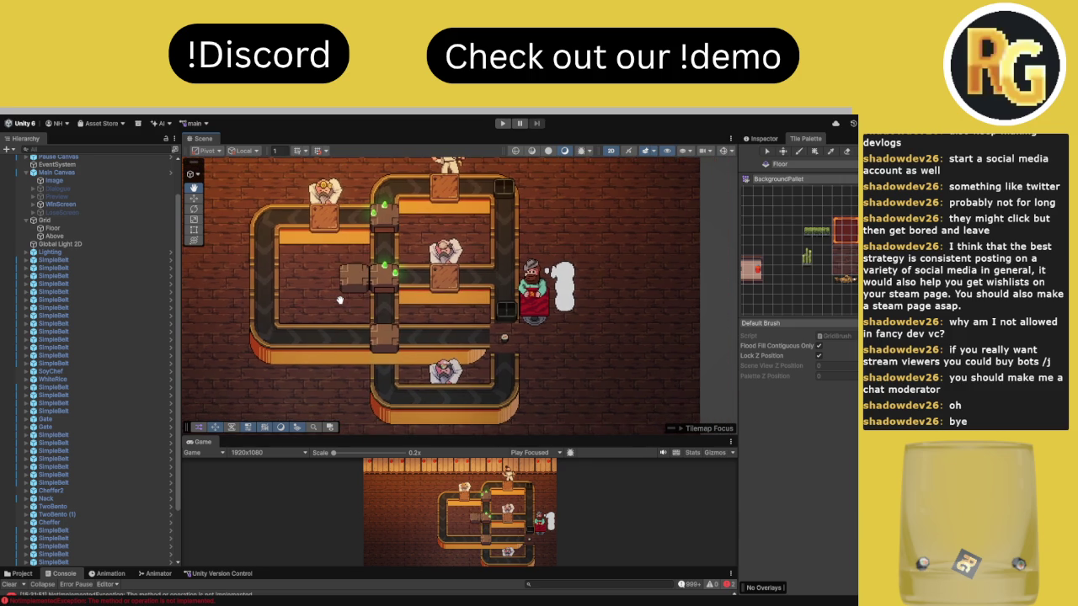
Review the customer area and lower-left belts, then switch from the Tile Palette back to the Inspector
{"action": "scroll", "coordinate": [355, 295], "scroll_direction": "up", "scroll_amount": 2}
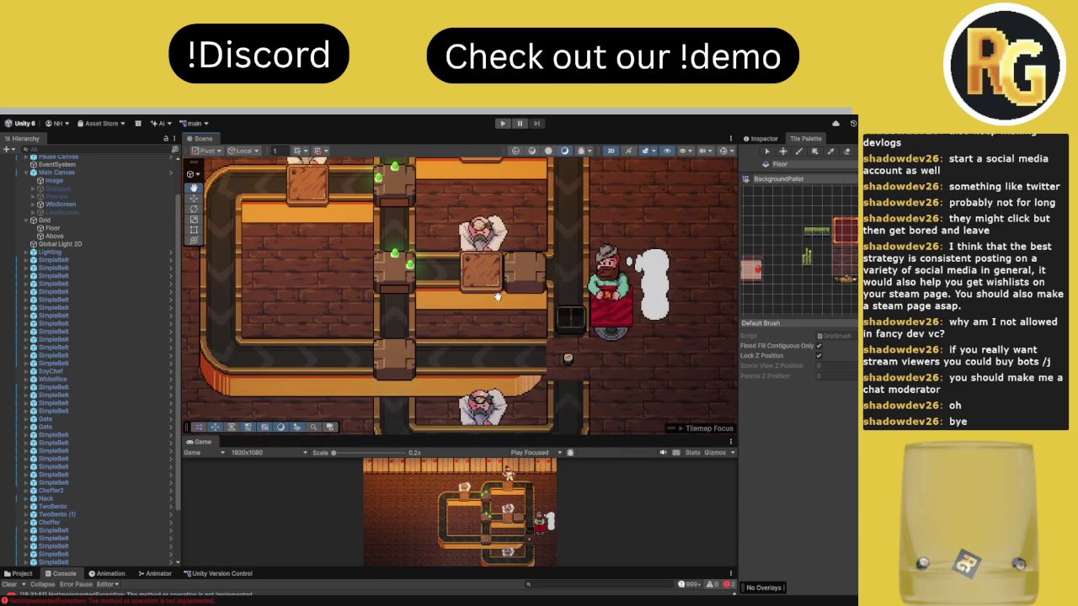
{"action": "left_click_drag", "start_coordinate": [492, 283], "coordinate": [422, 250]}
{"action": "scroll", "coordinate": [423, 250], "scroll_direction": "down", "scroll_amount": 3}
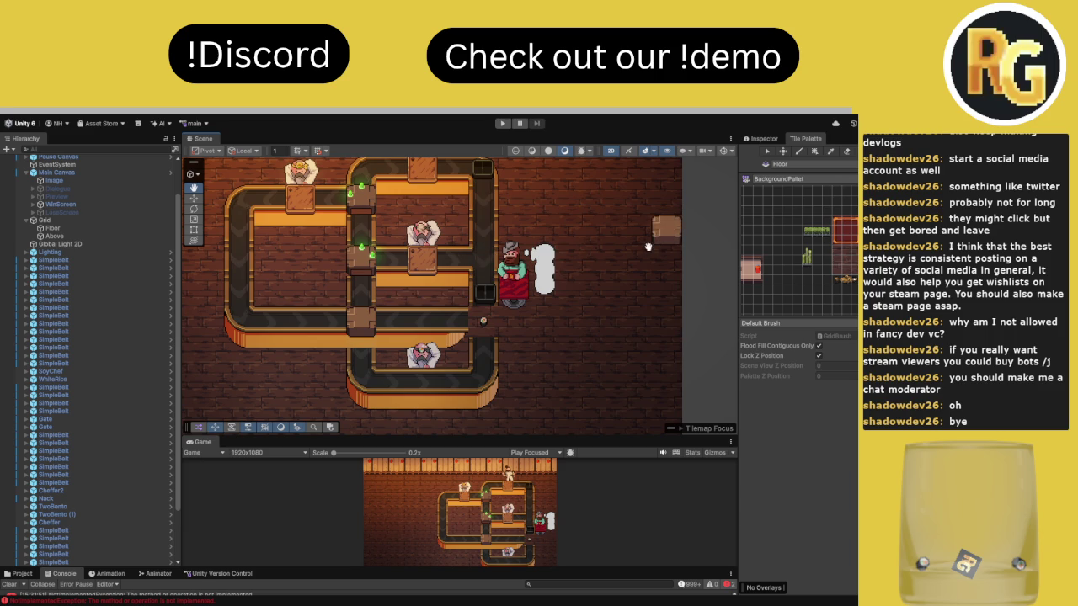
{"action": "scroll", "coordinate": [589, 291], "scroll_direction": "up", "scroll_amount": 2}
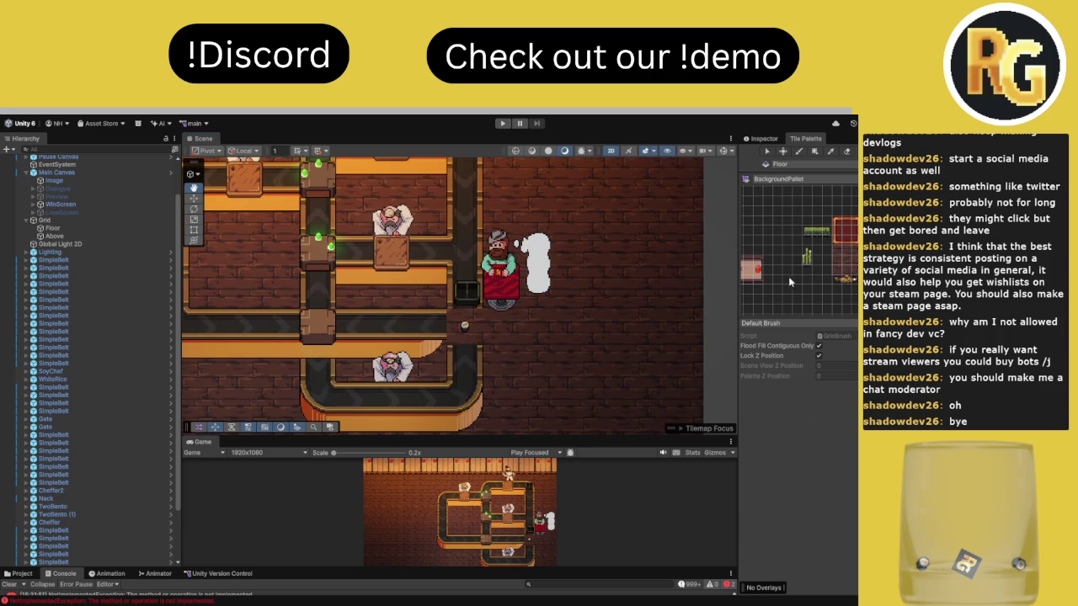
{"action": "mouse_move", "coordinate": [394, 376]}
{"action": "left_mouse_down"}
{"action": "mouse_move", "coordinate": [469, 300]}
{"action": "mouse_move", "coordinate": [454, 292]}
{"action": "mouse_move", "coordinate": [442, 310]}
{"action": "left_mouse_up"}
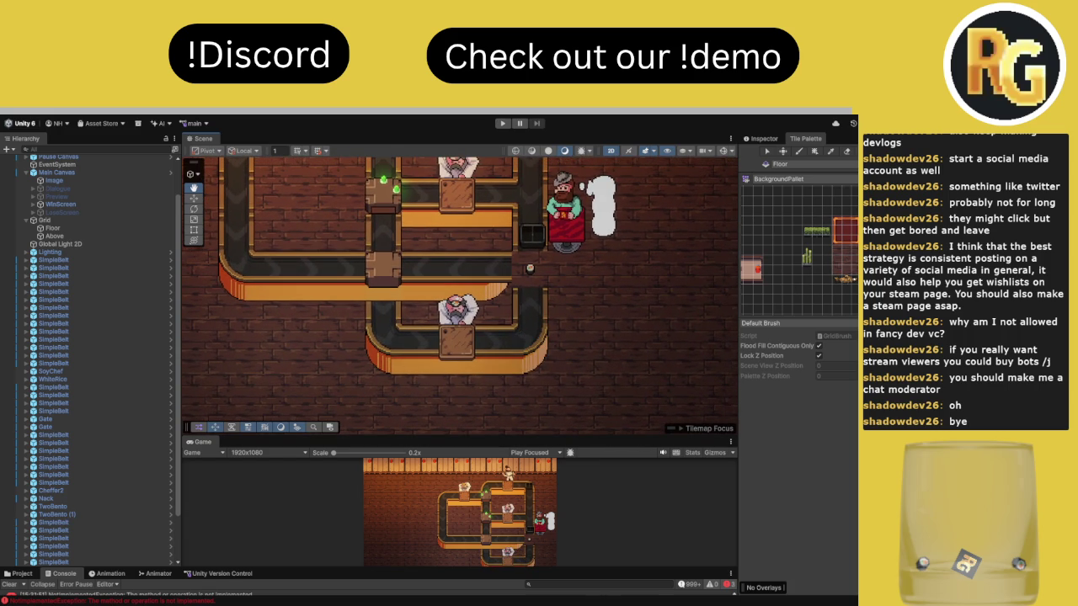
{"action": "scroll", "coordinate": [451, 317], "scroll_direction": "down", "scroll_amount": 1}
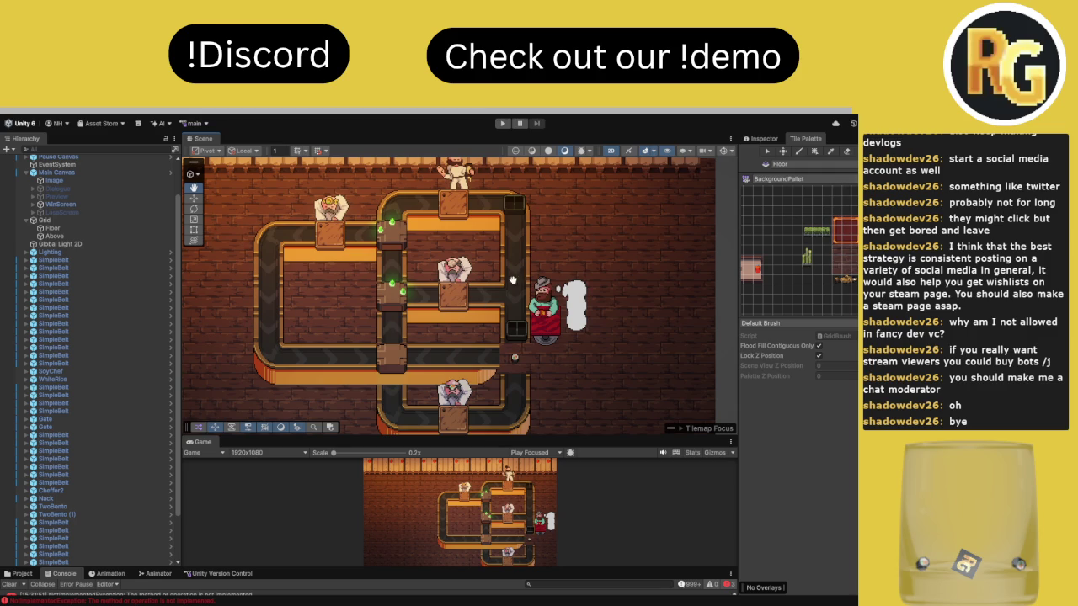
{"action": "left_click", "coordinate": [762, 138]}
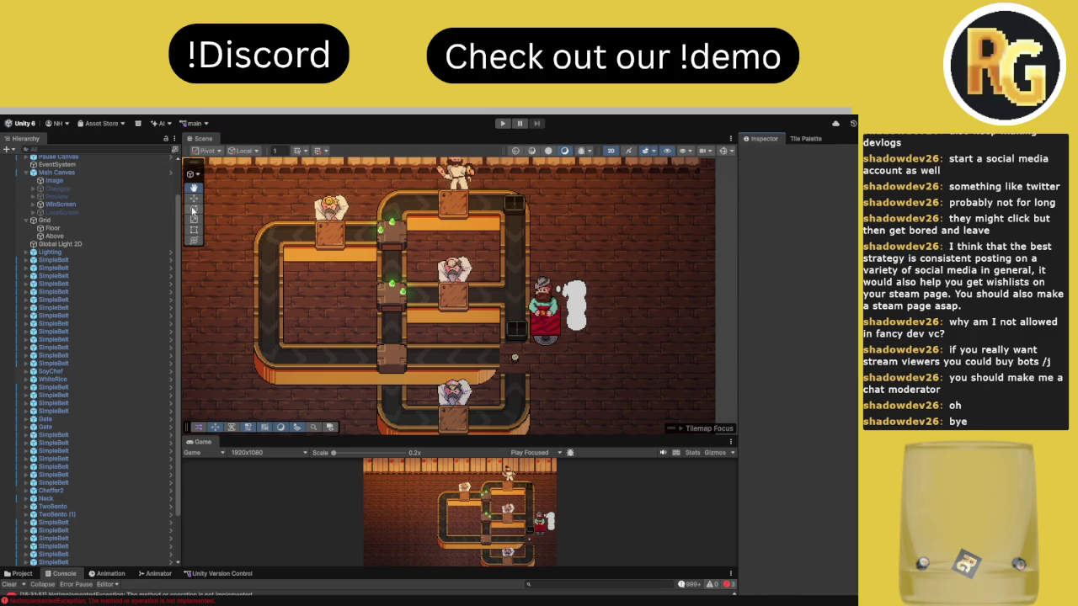
Set the central gate's Element 1 and Element 3 arms to Exit
{"action": "scroll", "coordinate": [412, 310], "scroll_direction": "up", "scroll_amount": 3}
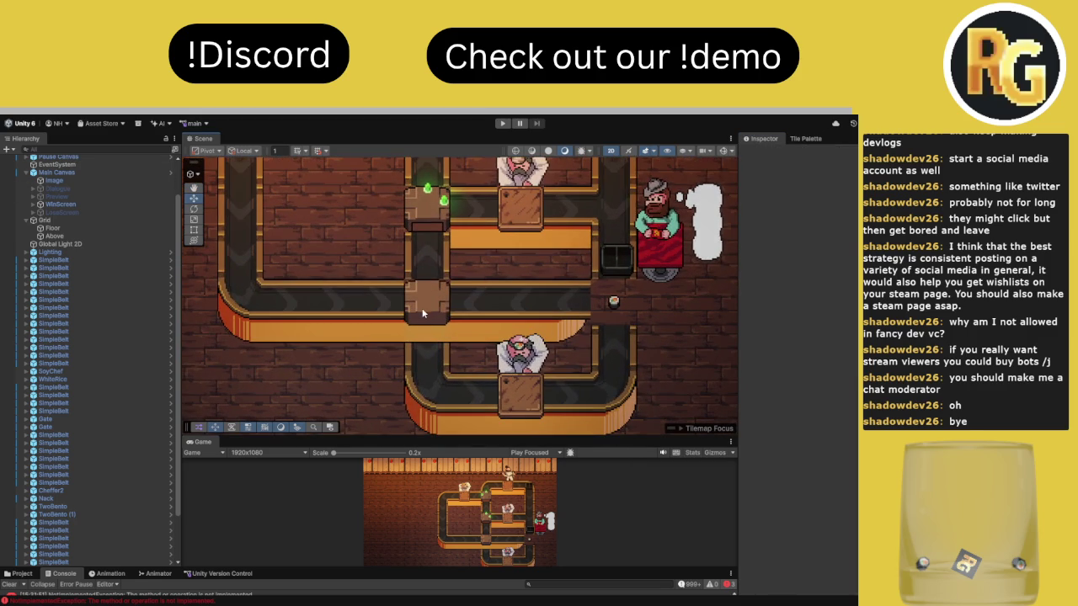
{"action": "left_click", "coordinate": [425, 312]}
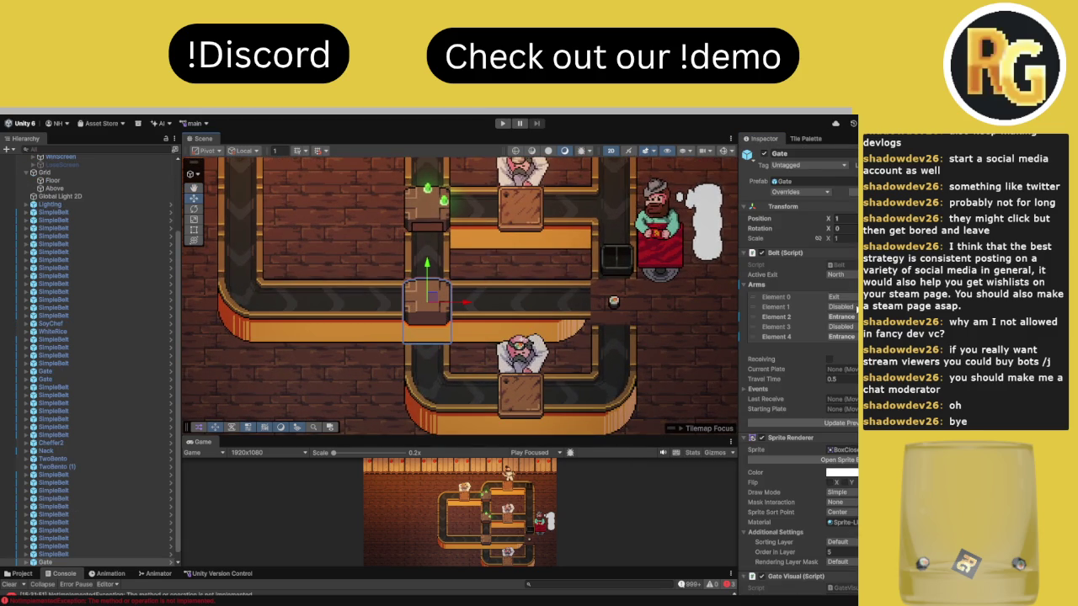
{"action": "left_click", "coordinate": [841, 307]}
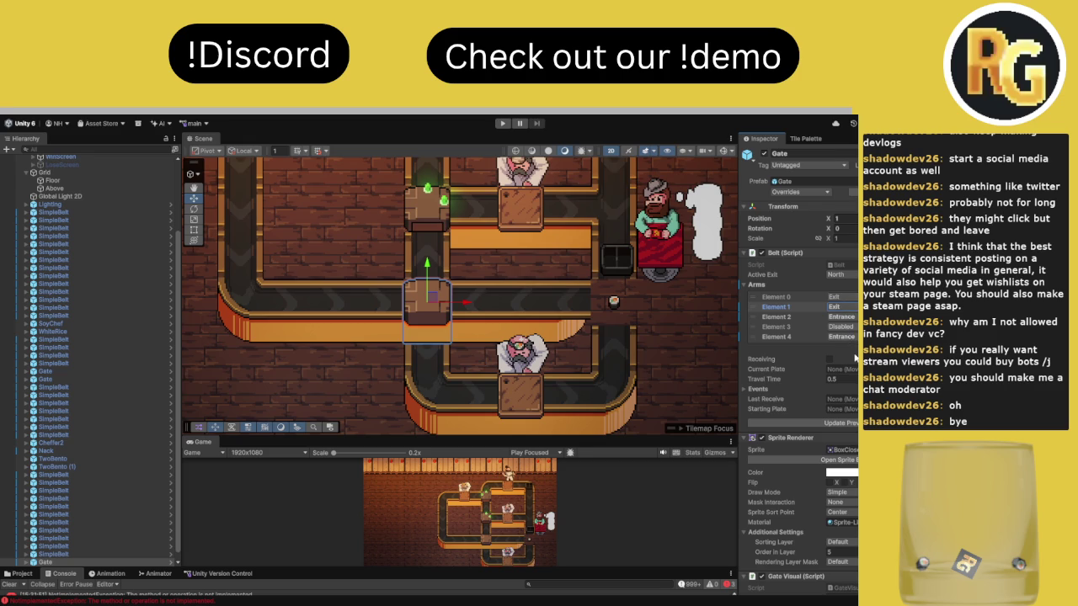
{"action": "left_click", "coordinate": [842, 327]}
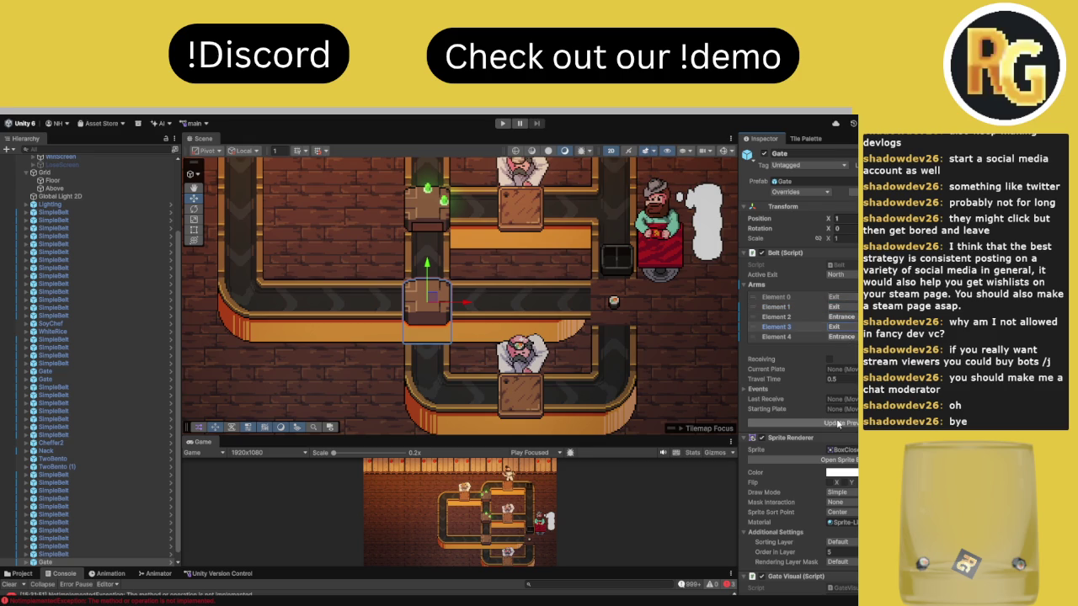
Check the belt tiles beside and left of the gate, then clear the console errors
{"action": "left_click", "coordinate": [425, 358]}
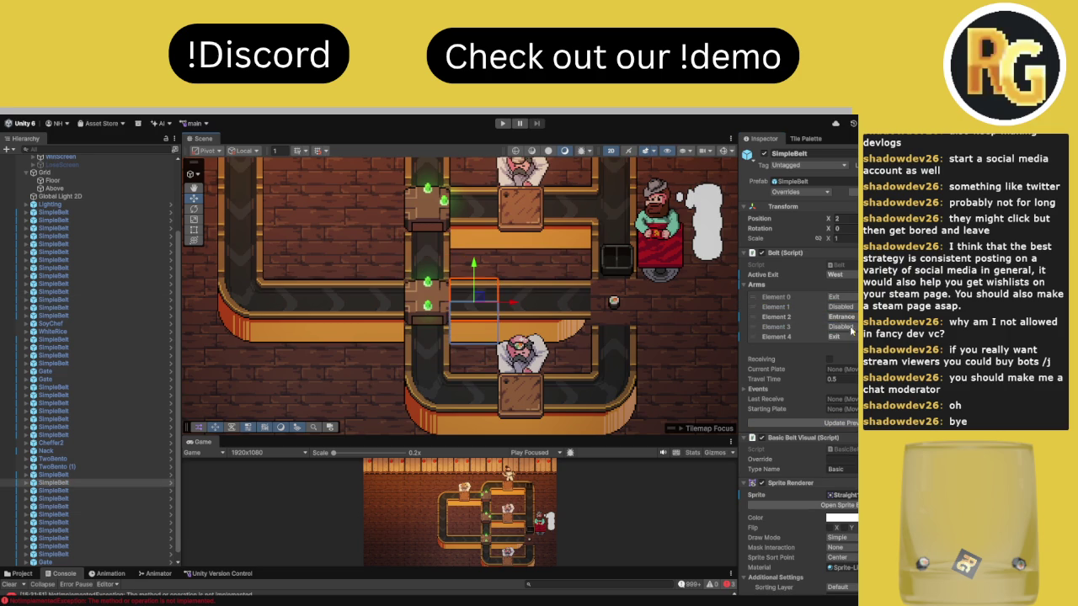
{"action": "left_click", "coordinate": [389, 330]}
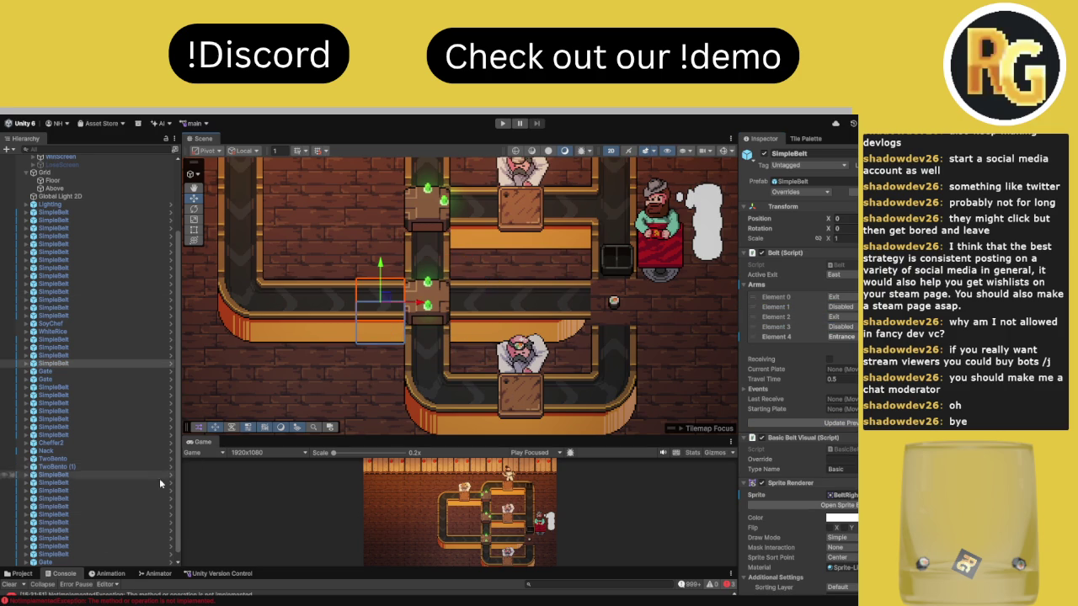
{"action": "left_click", "coordinate": [9, 585]}
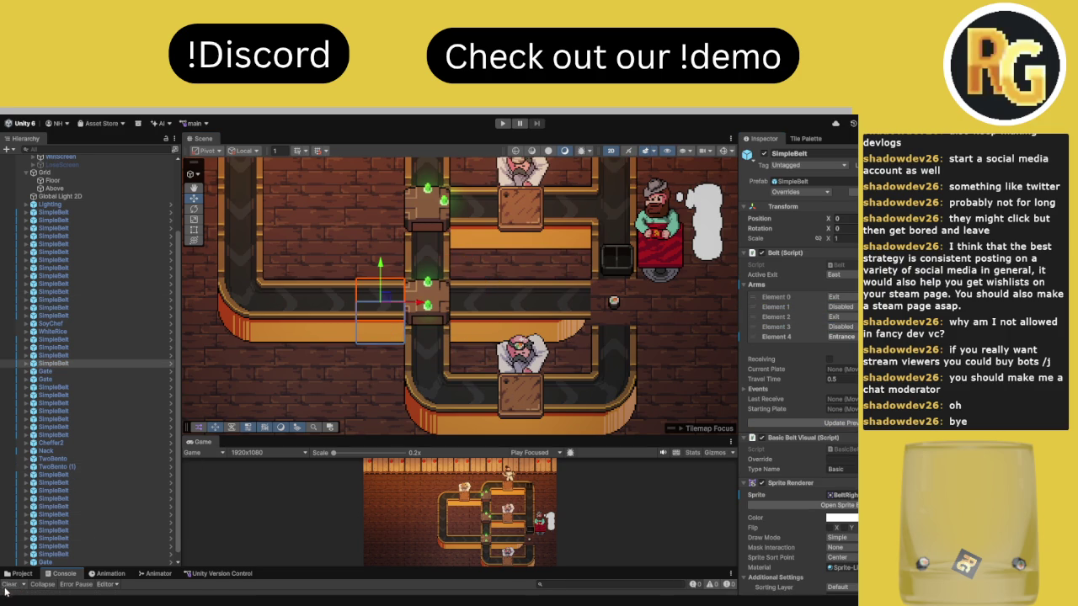
Enlarge the Game view, start Play mode and maximize the game for playtesting
{"action": "left_click_drag", "start_coordinate": [248, 440], "coordinate": [373, 226]}
{"action": "left_click", "coordinate": [503, 124]}
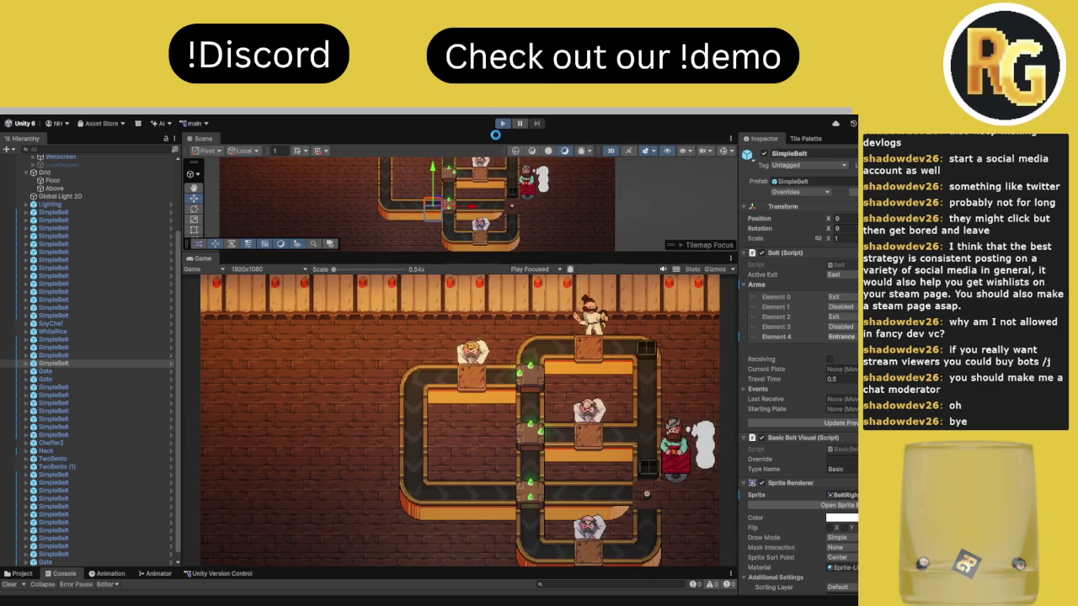
{"action": "double_click", "coordinate": [203, 261]}
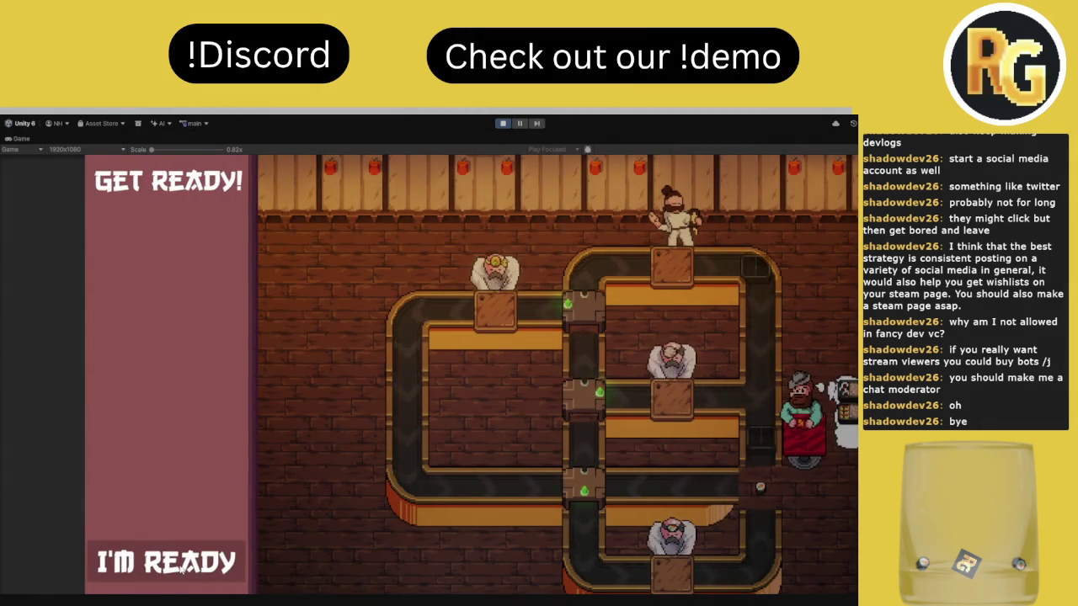
Advance past the intro so the Level 0 timer runs, then stop play mode with Ctrl+P
{"action": "key", "text": "space"}
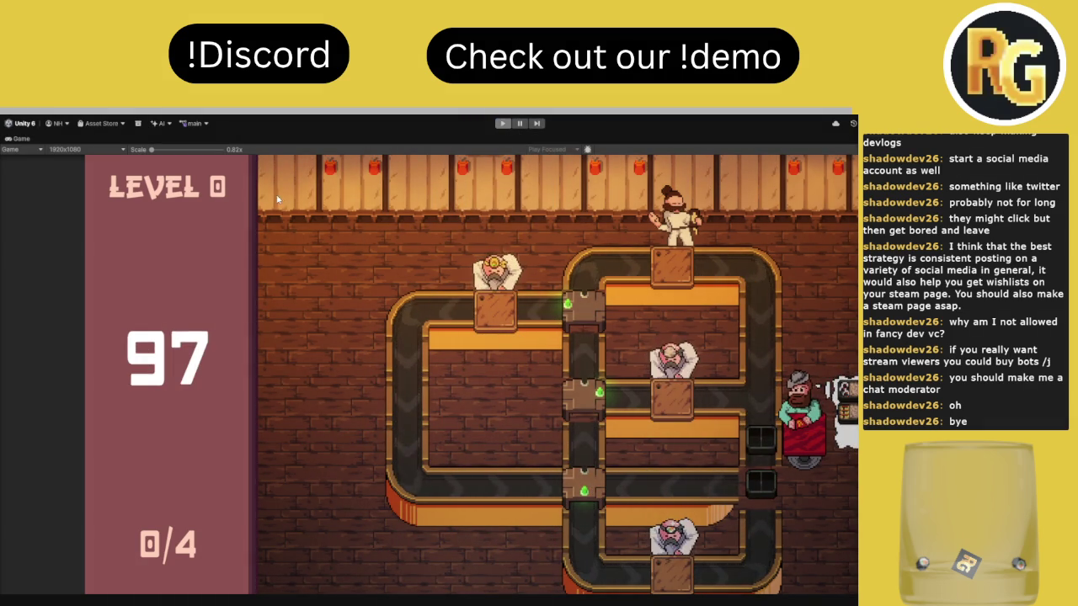
{"action": "key", "text": "ctrl+p"}
Select the belt tile beside the customer's cart and set its Element 2 arm to Disabled
{"action": "left_click", "coordinate": [514, 210]}
{"action": "scroll", "coordinate": [589, 227], "scroll_direction": "up", "scroll_amount": 3}
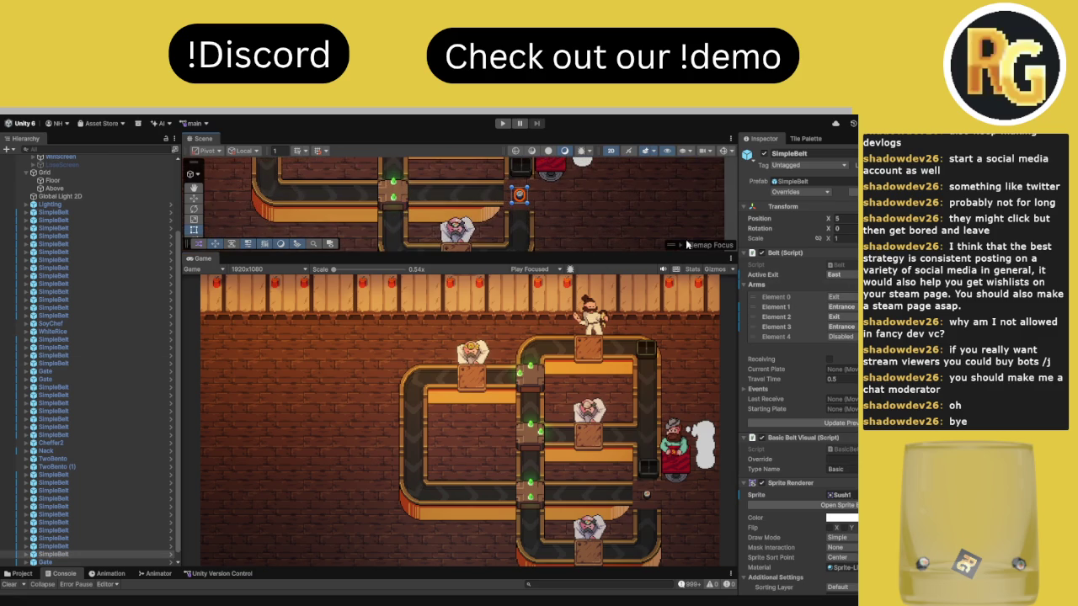
{"action": "scroll", "coordinate": [539, 220], "scroll_direction": "up", "scroll_amount": 2}
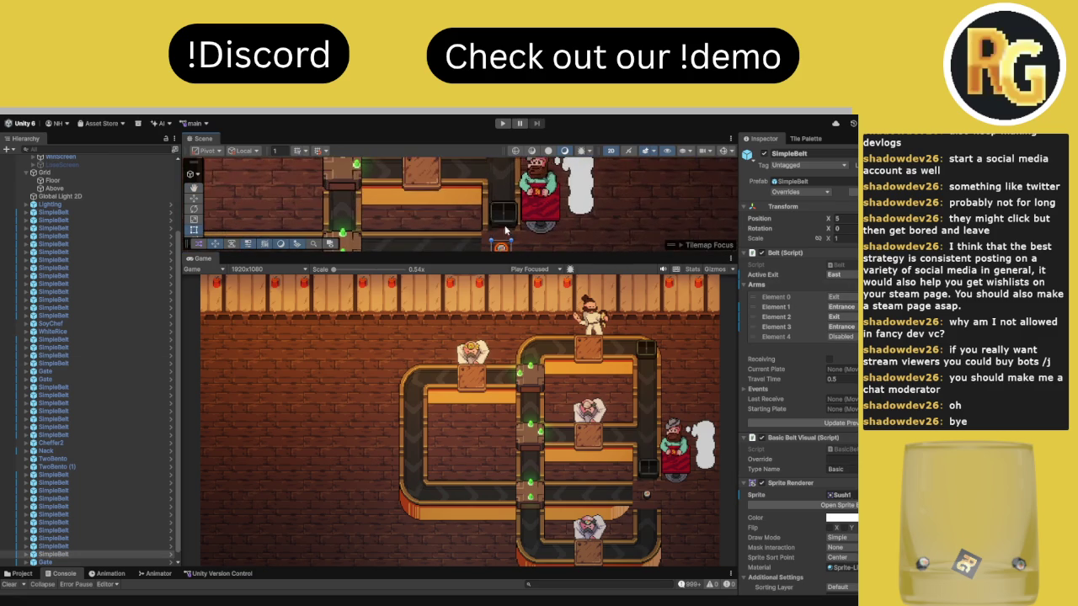
{"action": "left_click", "coordinate": [847, 328]}
{"action": "left_click", "coordinate": [852, 328]}
{"action": "left_click", "coordinate": [855, 365]}
Make the belt's Element 4 arm an Exit, then maximize the game and confirm ready
{"action": "scroll", "coordinate": [595, 249], "scroll_direction": "up", "scroll_amount": 1}
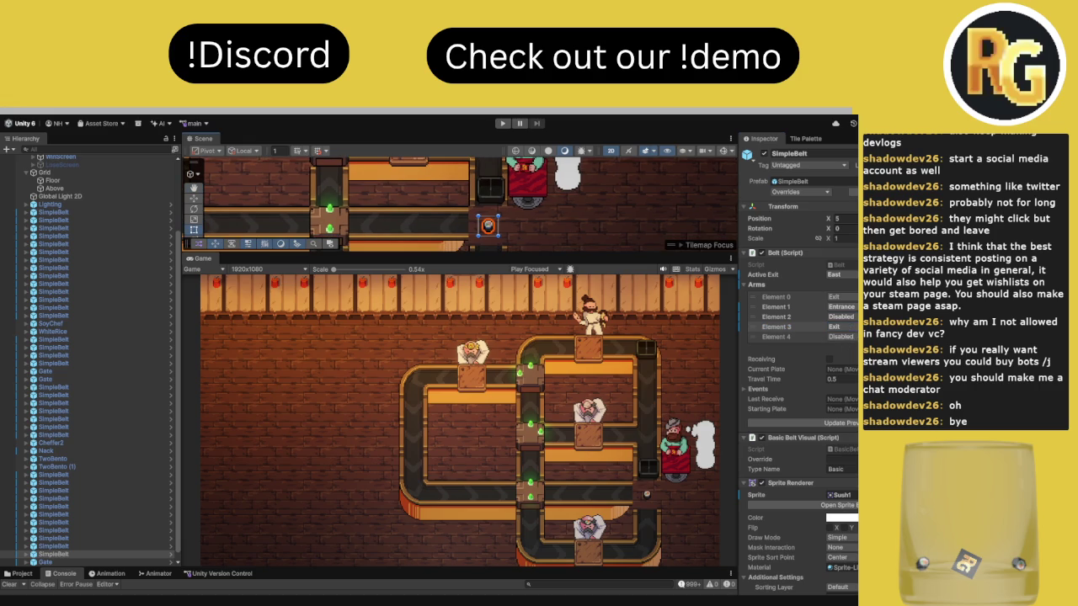
{"action": "left_click", "coordinate": [842, 336]}
{"action": "left_click", "coordinate": [842, 354]}
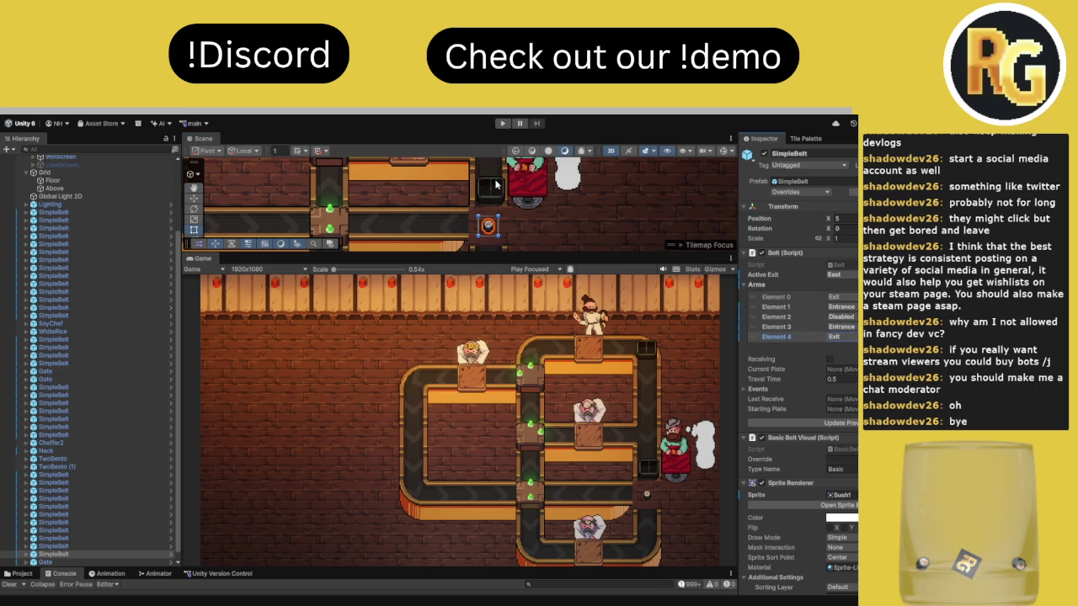
{"action": "double_click", "coordinate": [202, 260]}
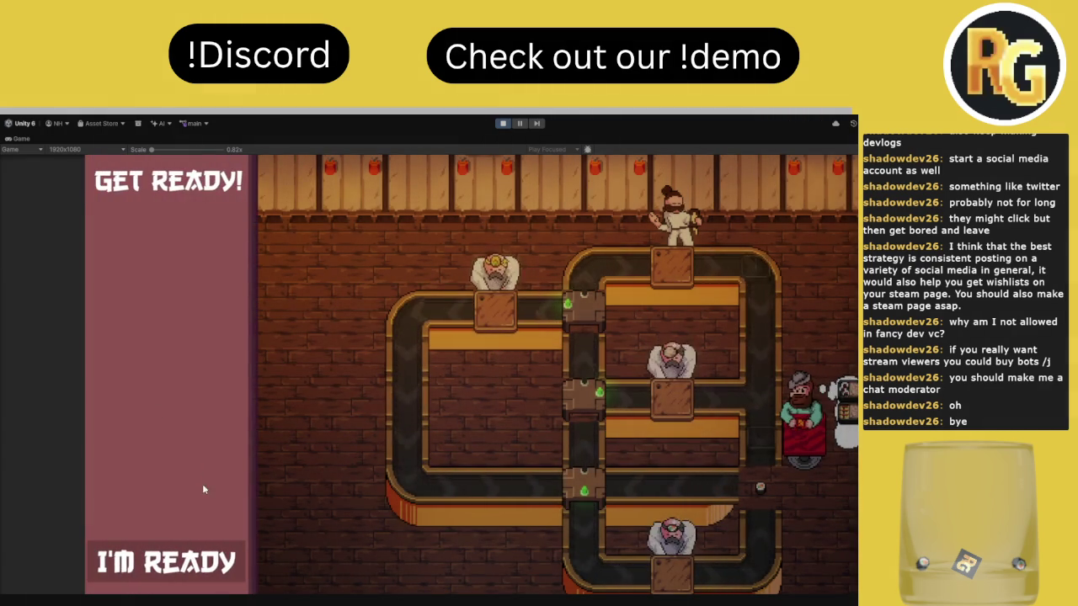
{"action": "left_click", "coordinate": [193, 570]}
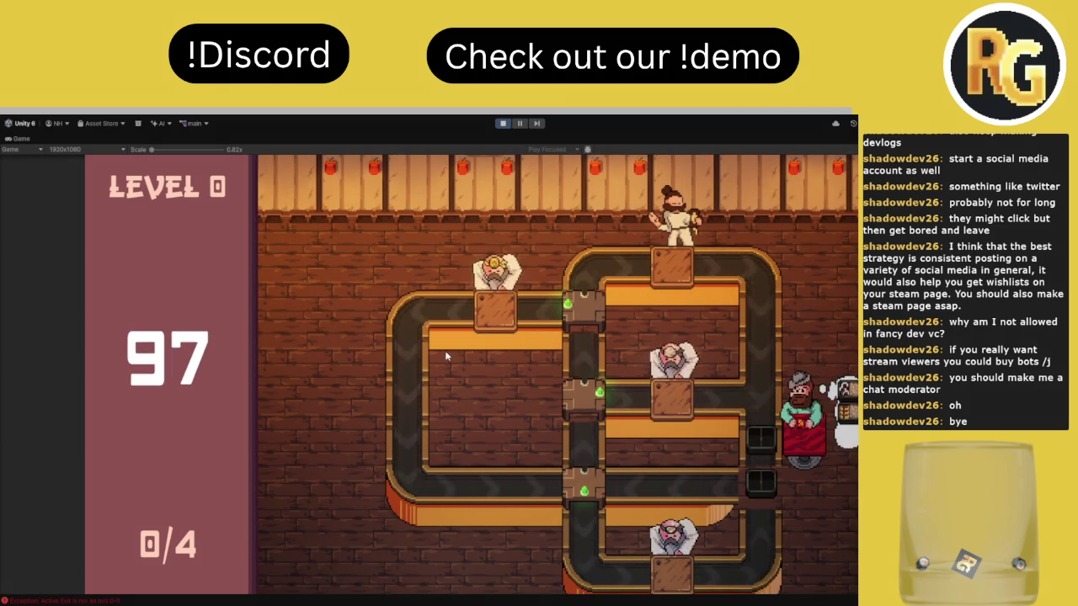
Stop play, rerun the level in an enlarged Game view past I'M READY, then stop again
{"action": "key", "text": "ctrl+p"}
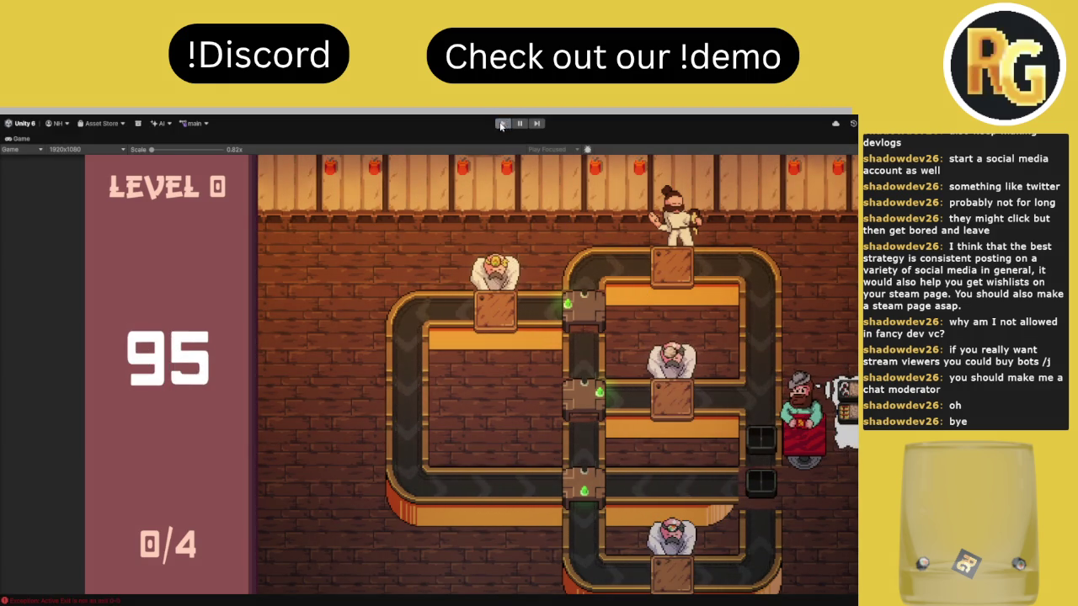
{"action": "double_click", "coordinate": [16, 137]}
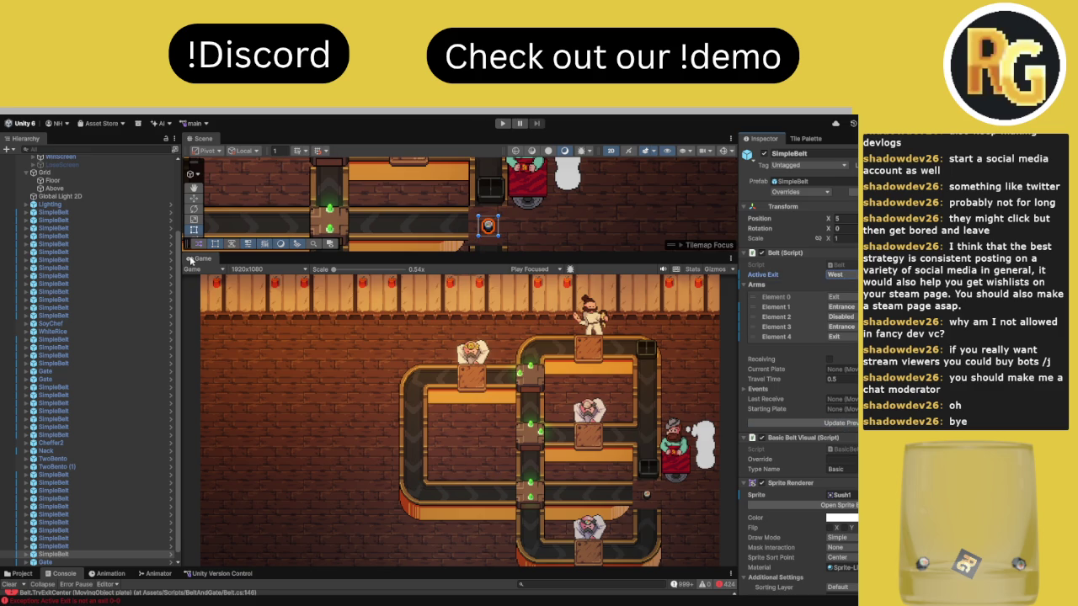
{"action": "double_click", "coordinate": [194, 258]}
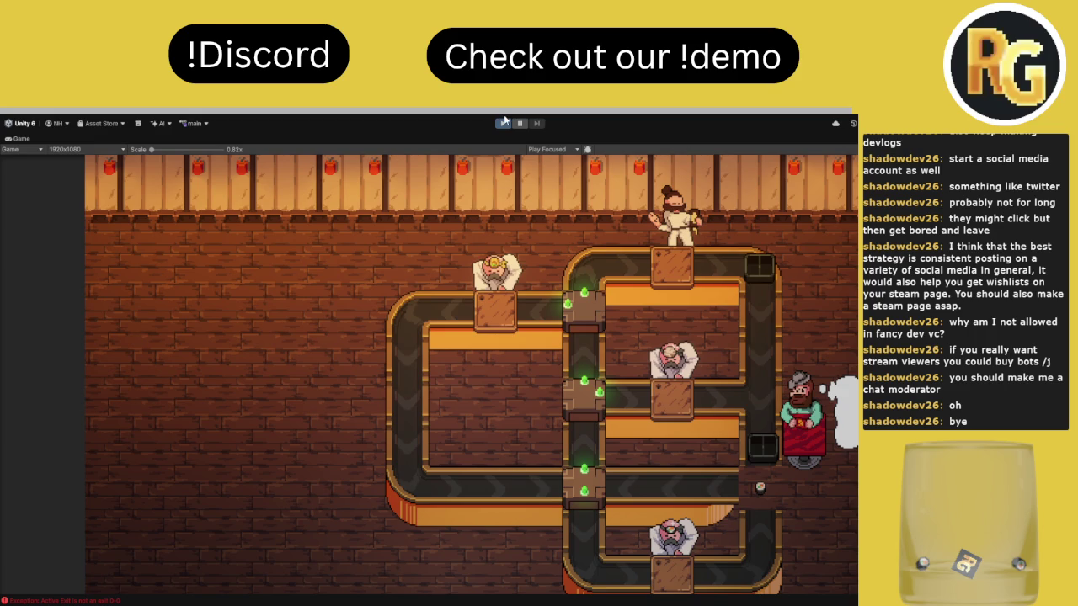
{"action": "left_click", "coordinate": [503, 123]}
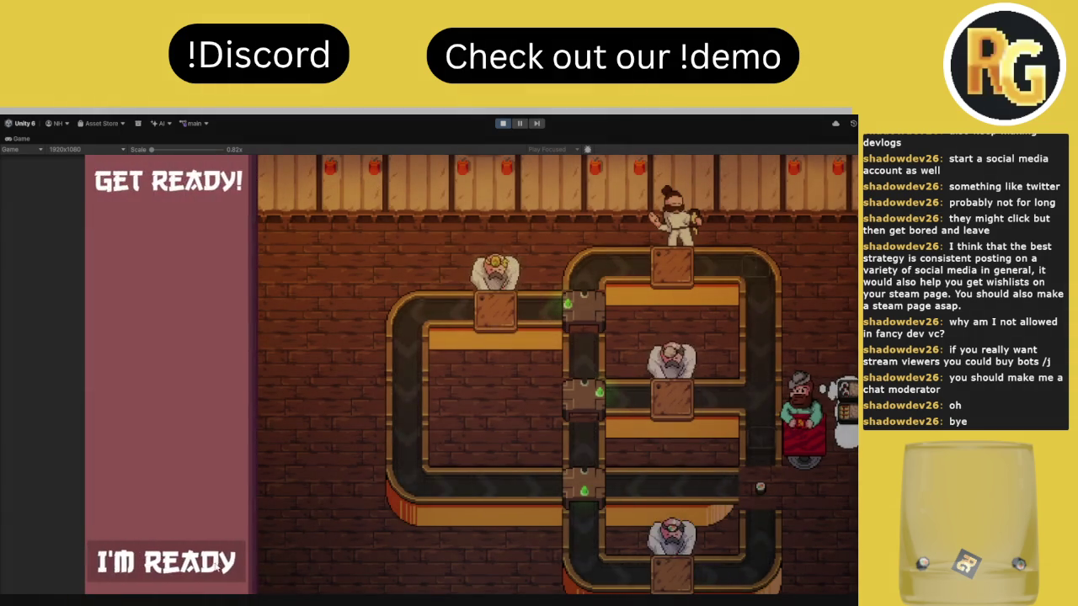
{"action": "left_click", "coordinate": [168, 562]}
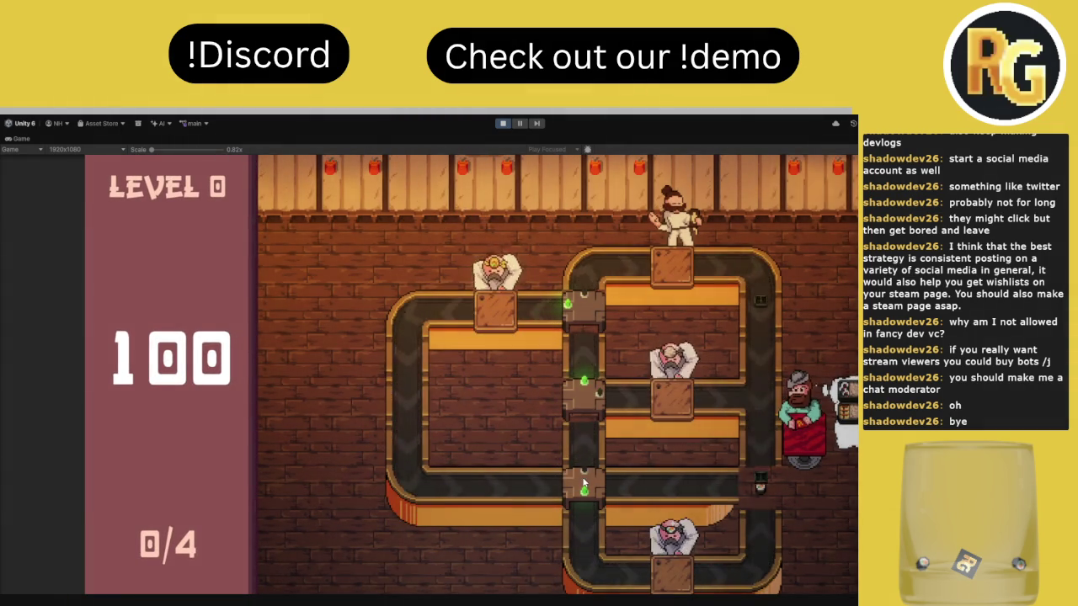
{"action": "left_click", "coordinate": [502, 123]}
{"action": "double_click", "coordinate": [18, 143]}
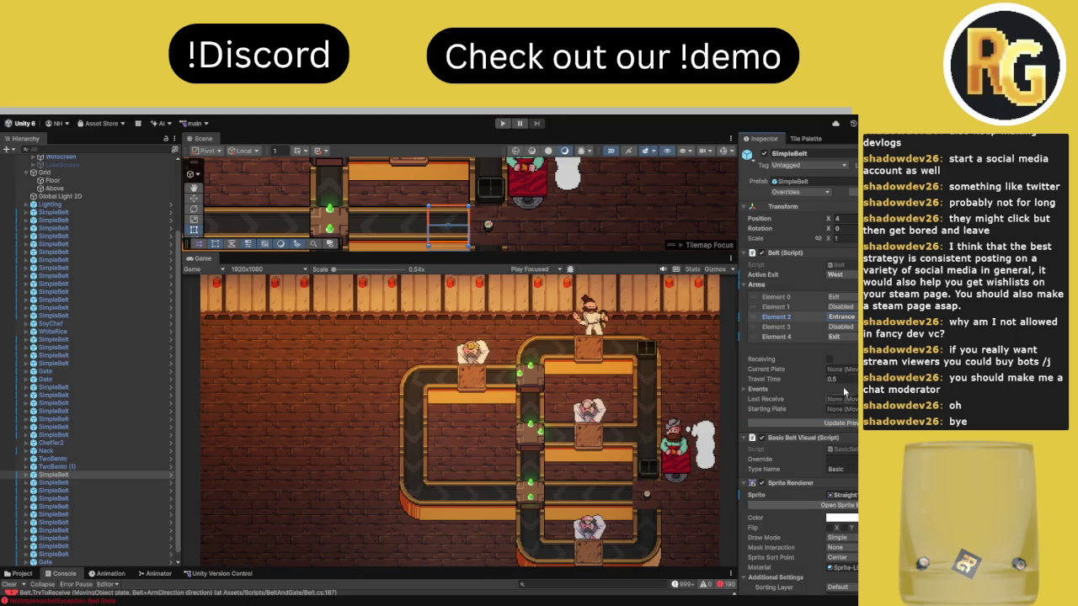
{"action": "left_click", "coordinate": [484, 207]}
{"action": "left_click", "coordinate": [472, 189]}
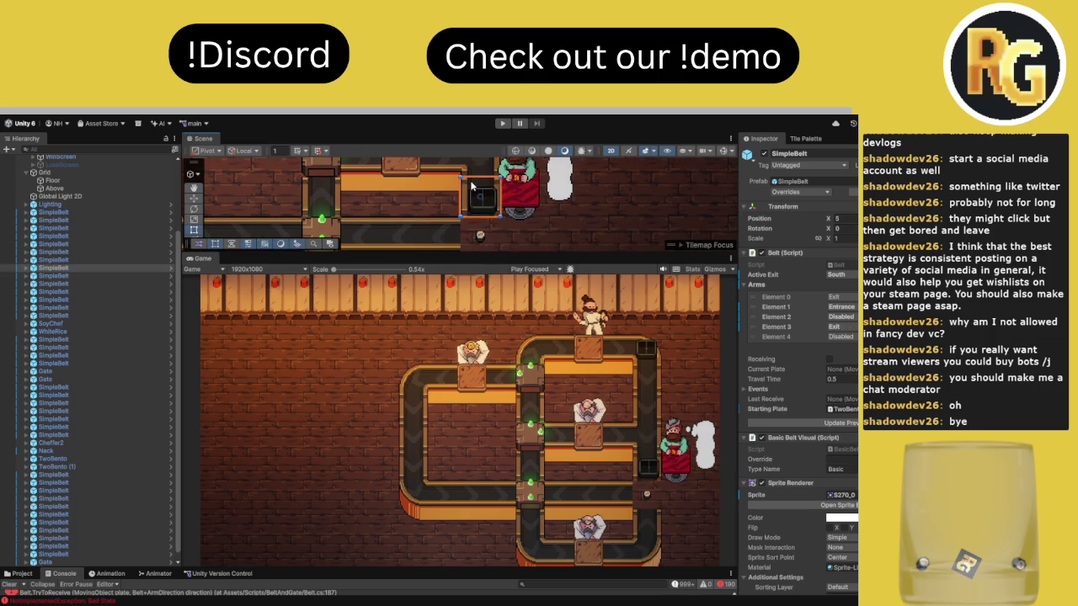
{"action": "double_click", "coordinate": [203, 260]}
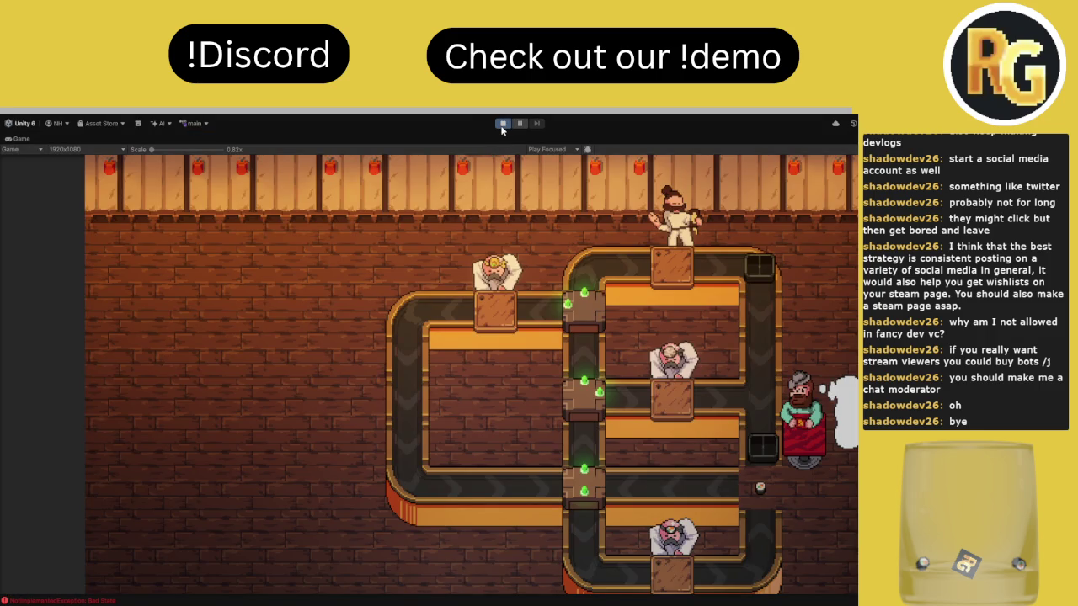
Start the playtest and toggle the bottom junction to route incoming sushi up or down
{"action": "left_click", "coordinate": [502, 124]}
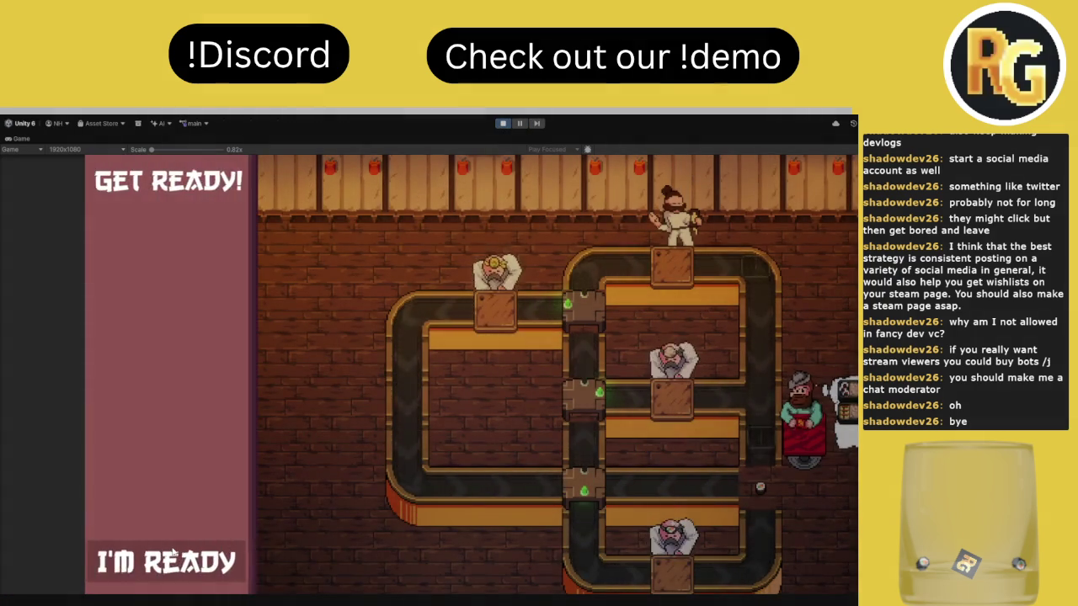
{"action": "left_click", "coordinate": [169, 565]}
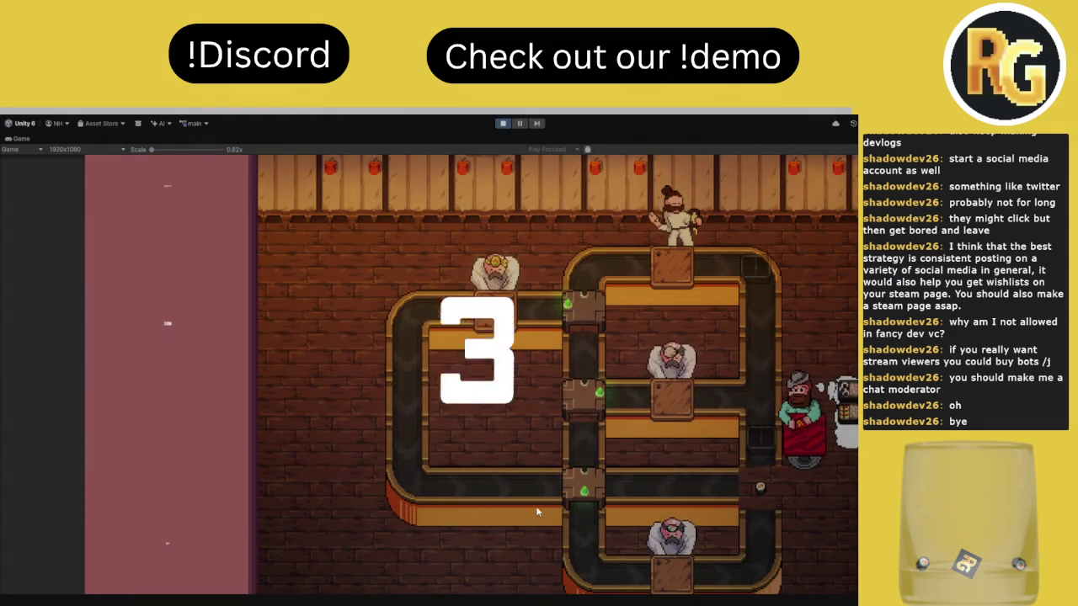
{"action": "left_click", "coordinate": [589, 488]}
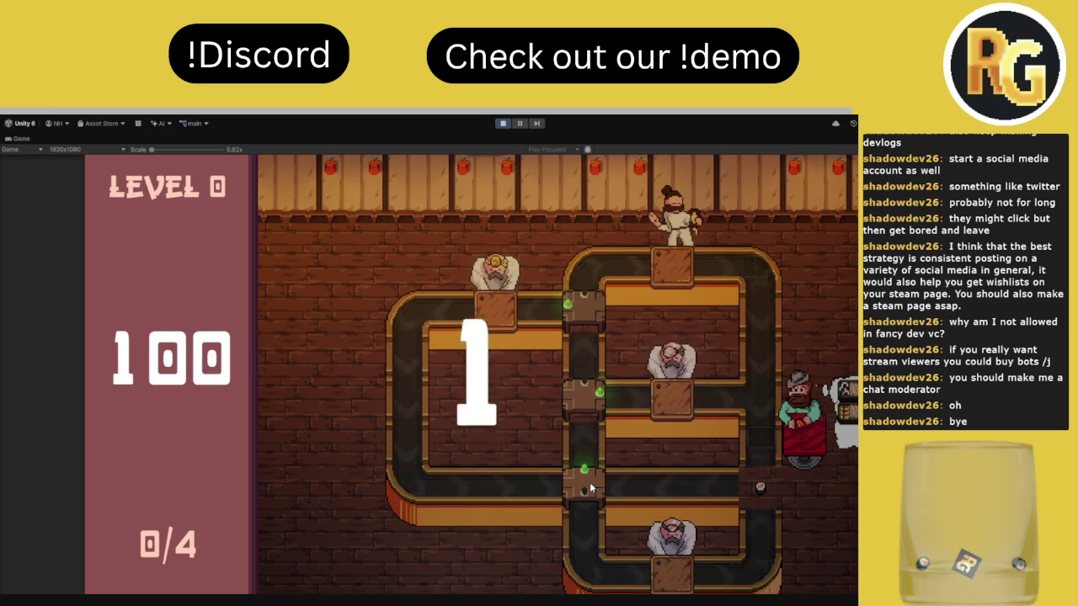
{"action": "left_click", "coordinate": [584, 389]}
{"action": "left_click", "coordinate": [593, 478]}
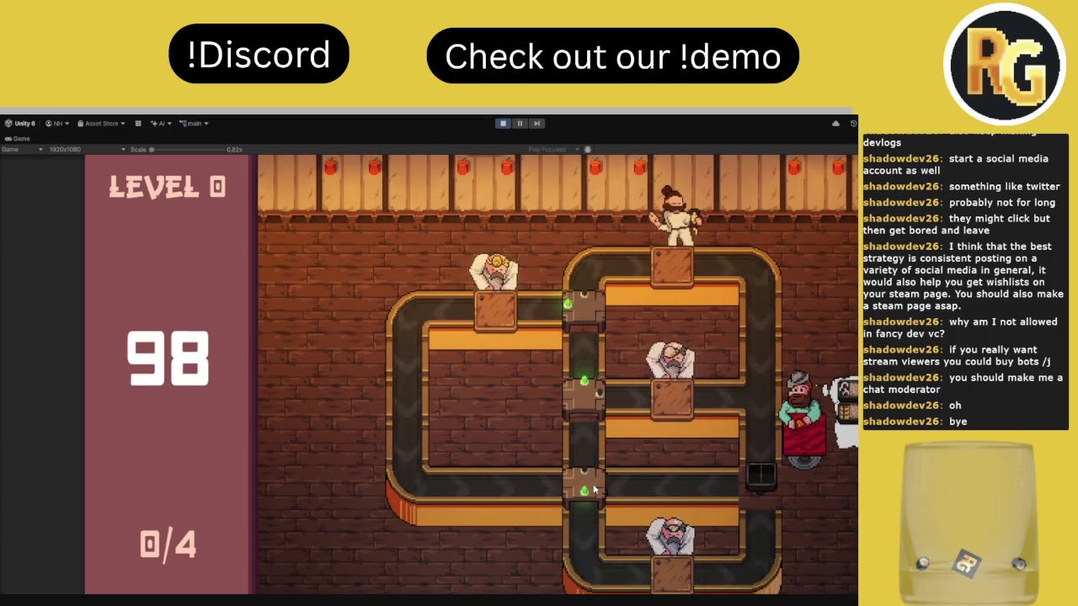
{"action": "left_click", "coordinate": [591, 484]}
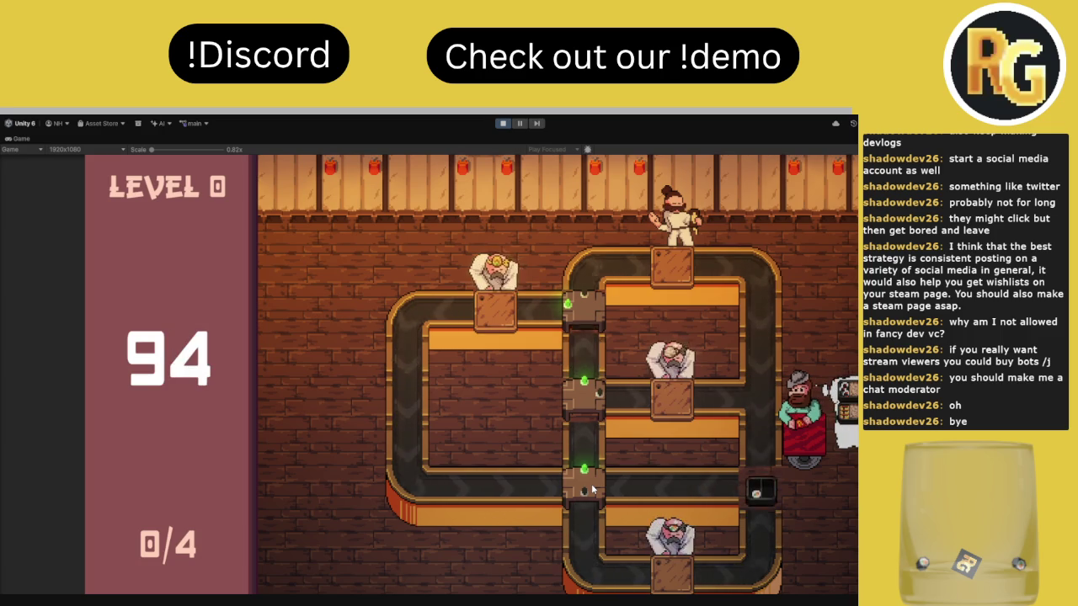
{"action": "left_click", "coordinate": [591, 483]}
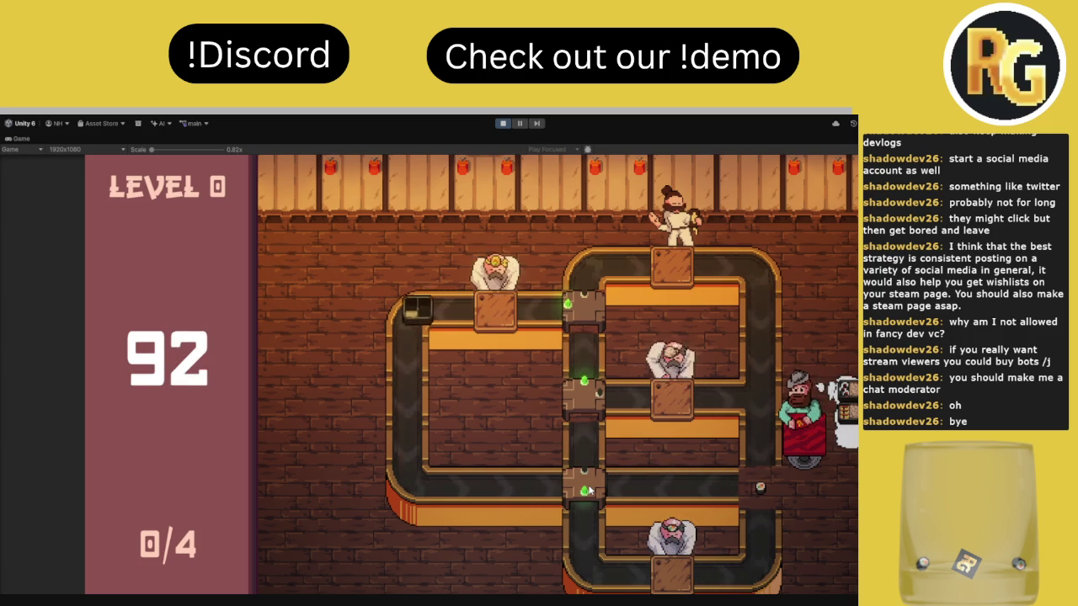
{"action": "left_click", "coordinate": [593, 489]}
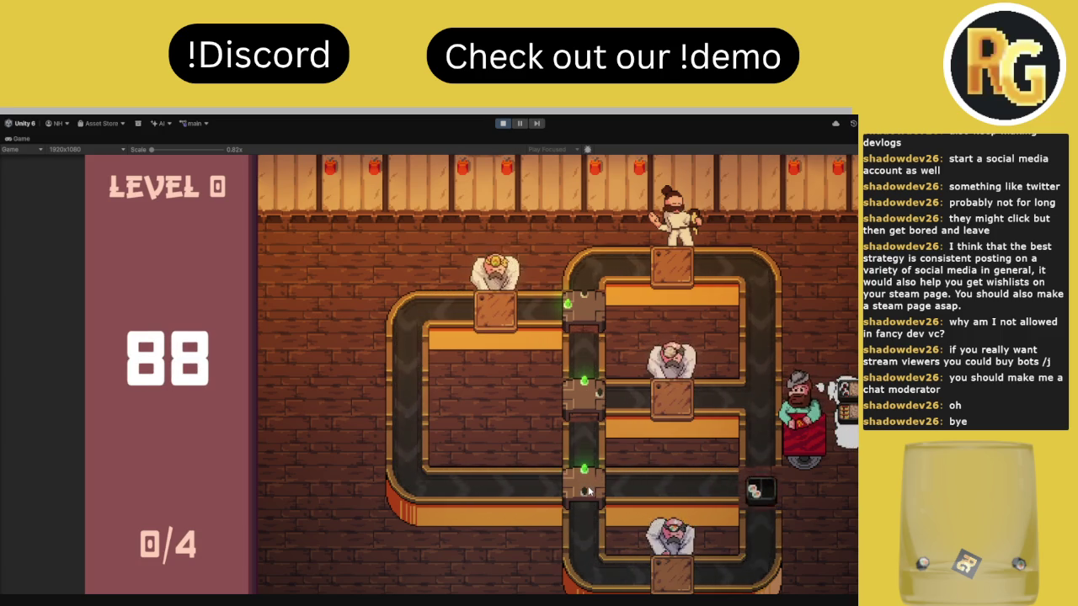
{"action": "left_click", "coordinate": [588, 491]}
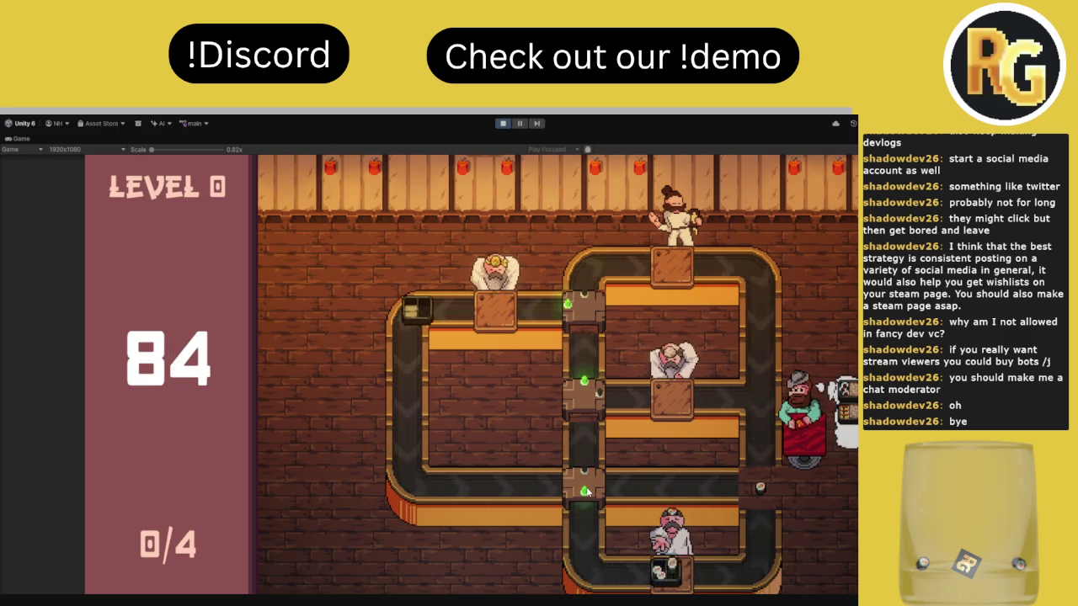
{"action": "left_click", "coordinate": [584, 492]}
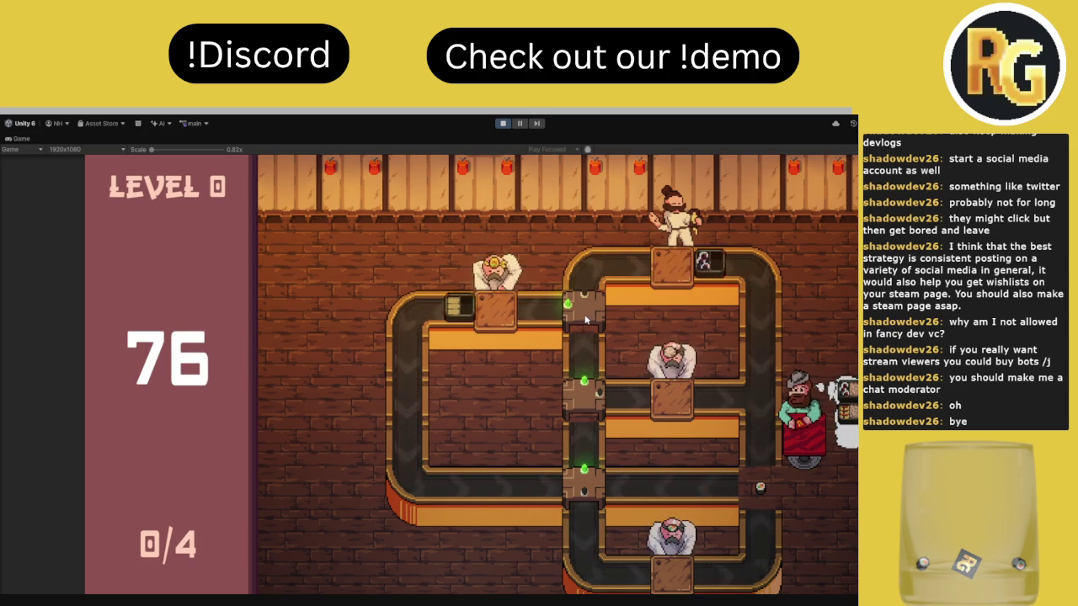
Switch the top, middle and bottom junctions to divert sushi to customers, reaching 2/4 orders
{"action": "left_click", "coordinate": [586, 319]}
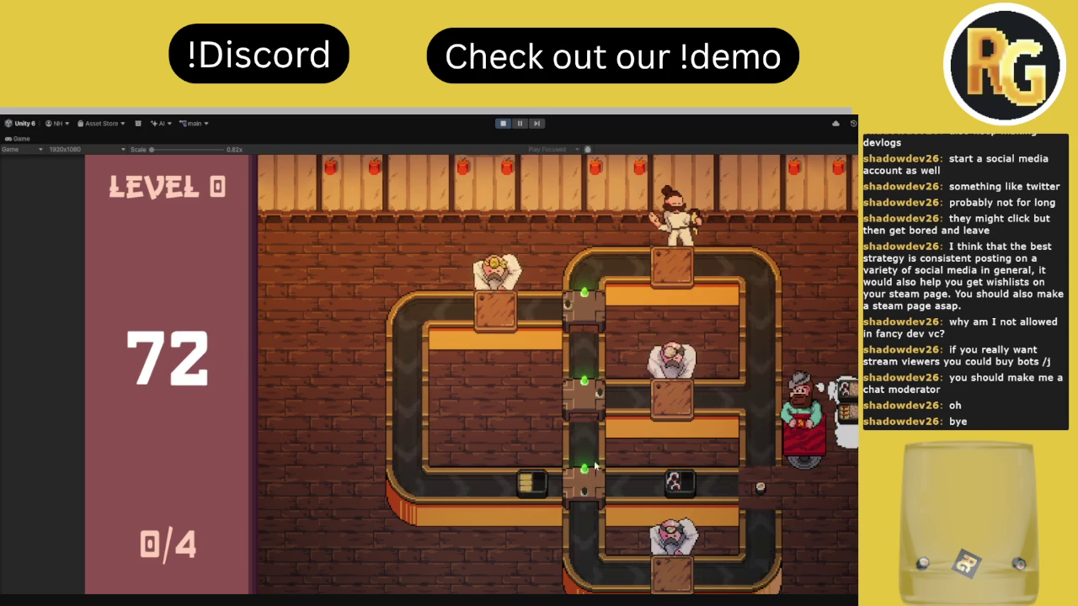
{"action": "left_click", "coordinate": [592, 412]}
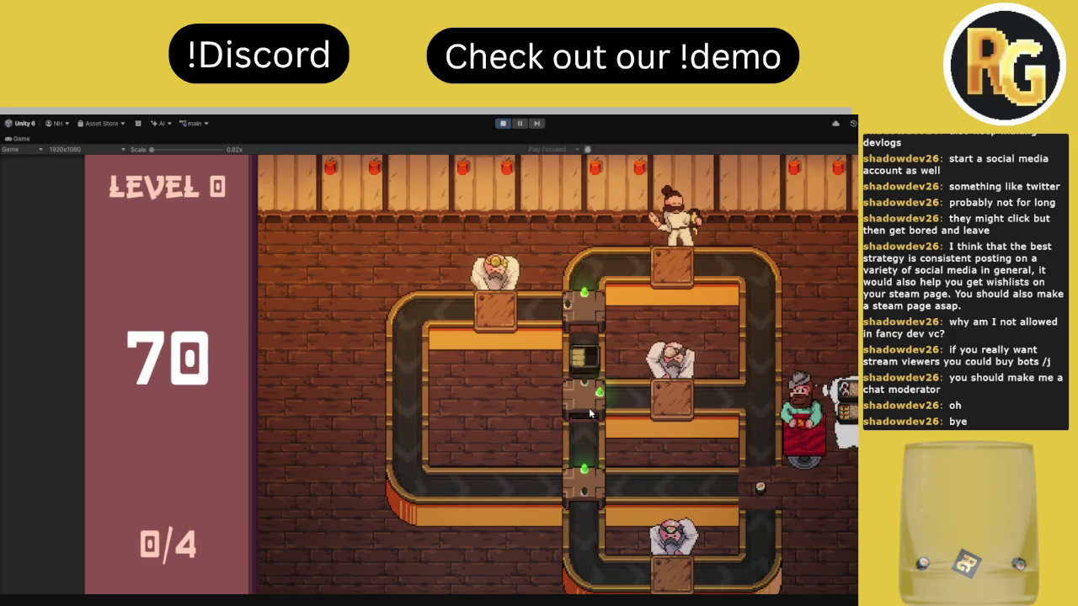
{"action": "left_click", "coordinate": [590, 412]}
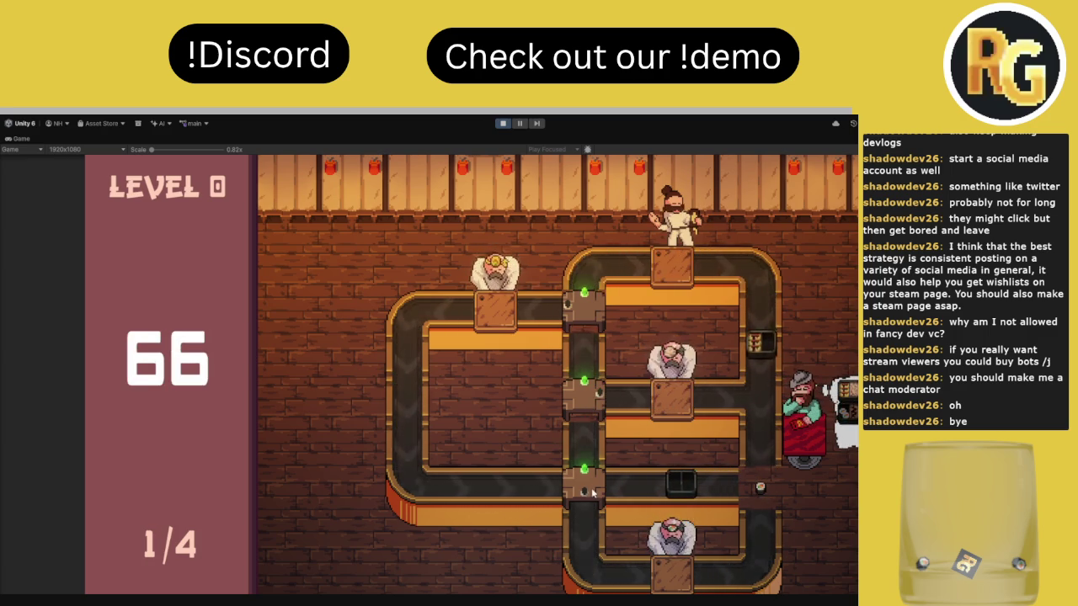
{"action": "left_click", "coordinate": [589, 403]}
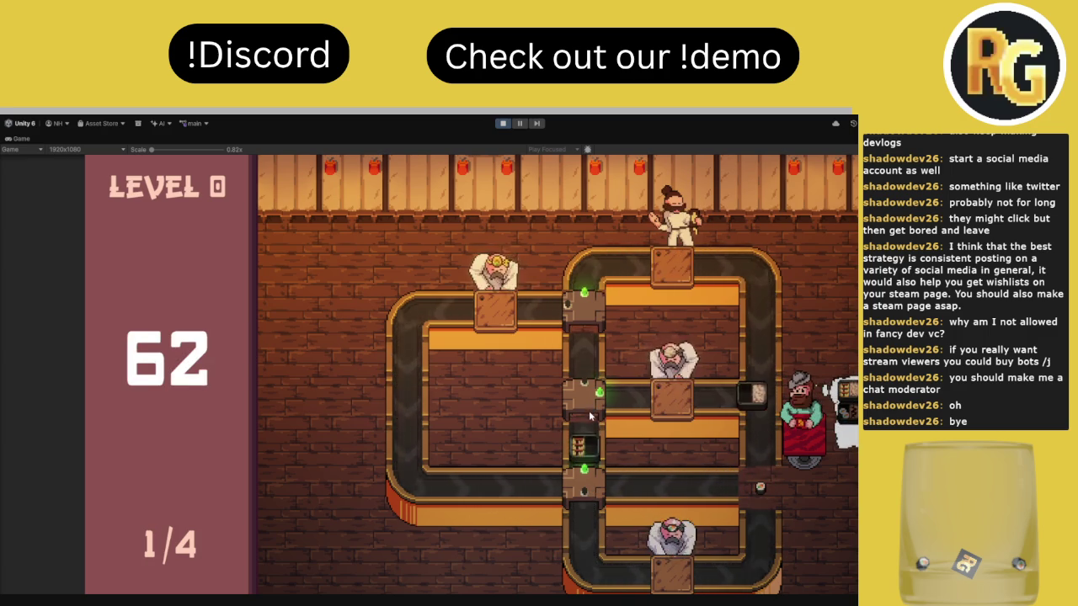
{"action": "left_click", "coordinate": [589, 413]}
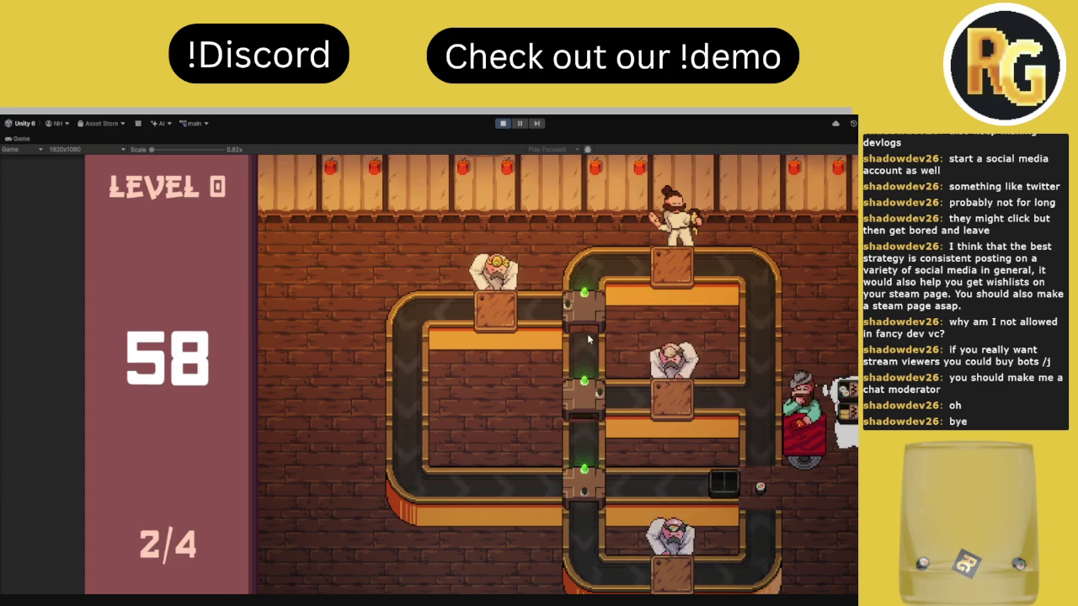
{"action": "left_click", "coordinate": [592, 395]}
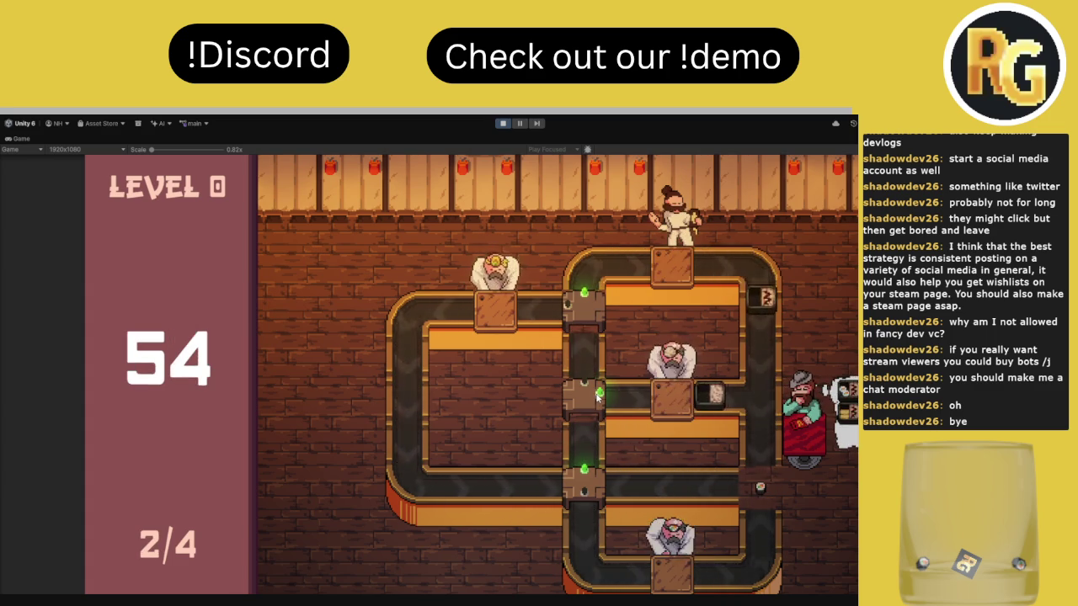
{"action": "left_click", "coordinate": [592, 400]}
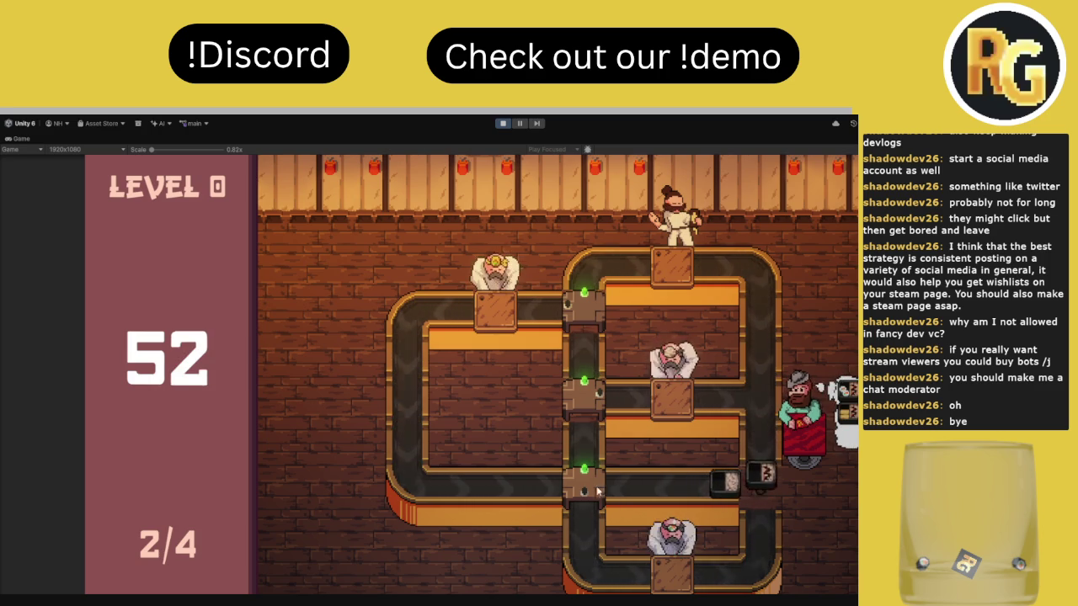
{"action": "left_click", "coordinate": [571, 491]}
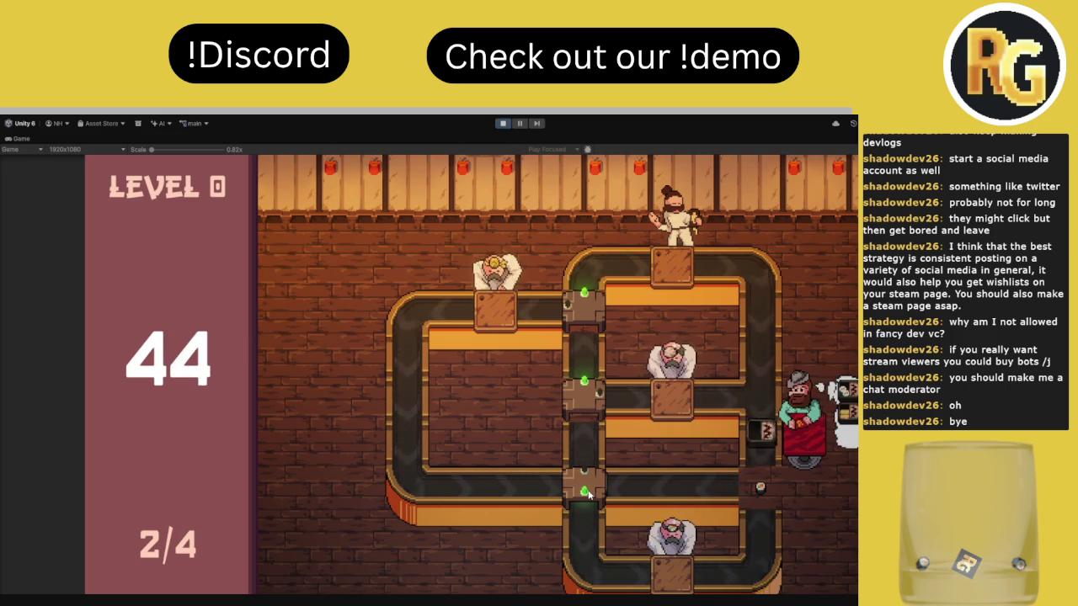
{"action": "left_click", "coordinate": [587, 492]}
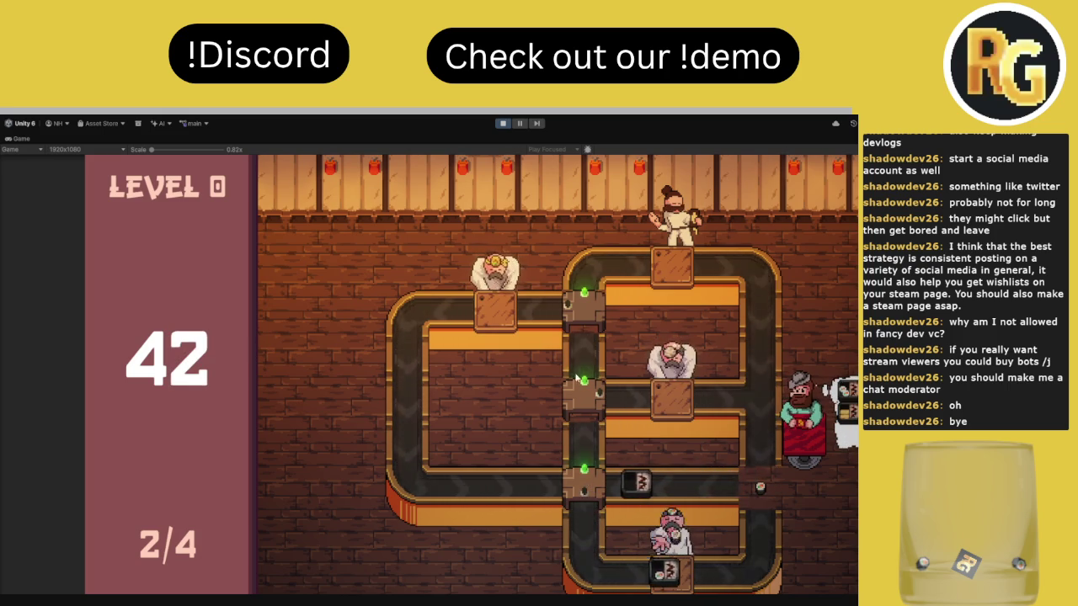
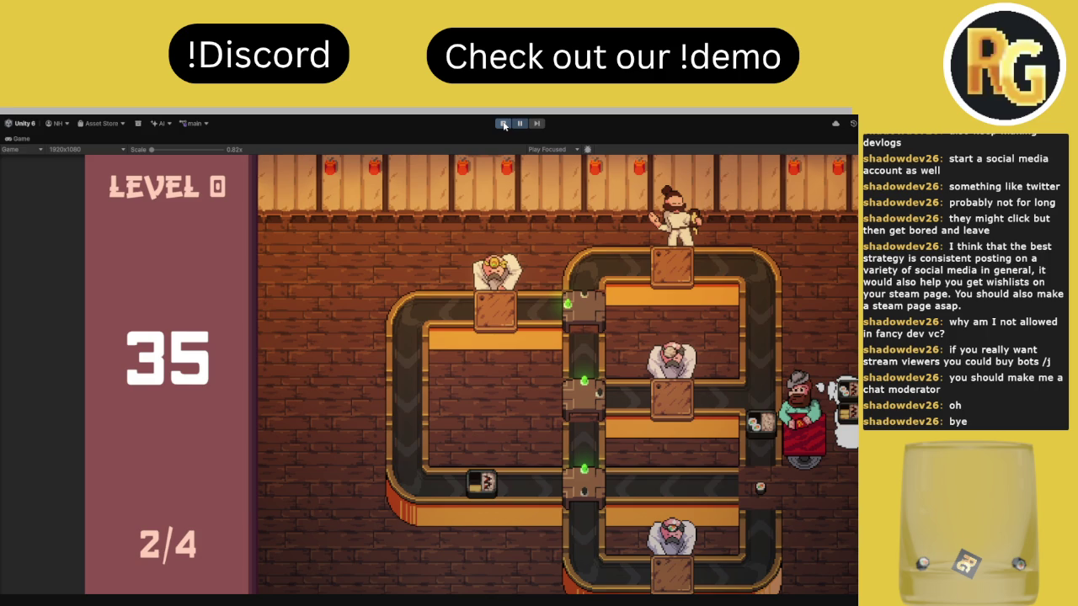
Stop the running test and restore the normal editor layout
{"action": "left_click", "coordinate": [504, 125]}
{"action": "double_click", "coordinate": [17, 139]}
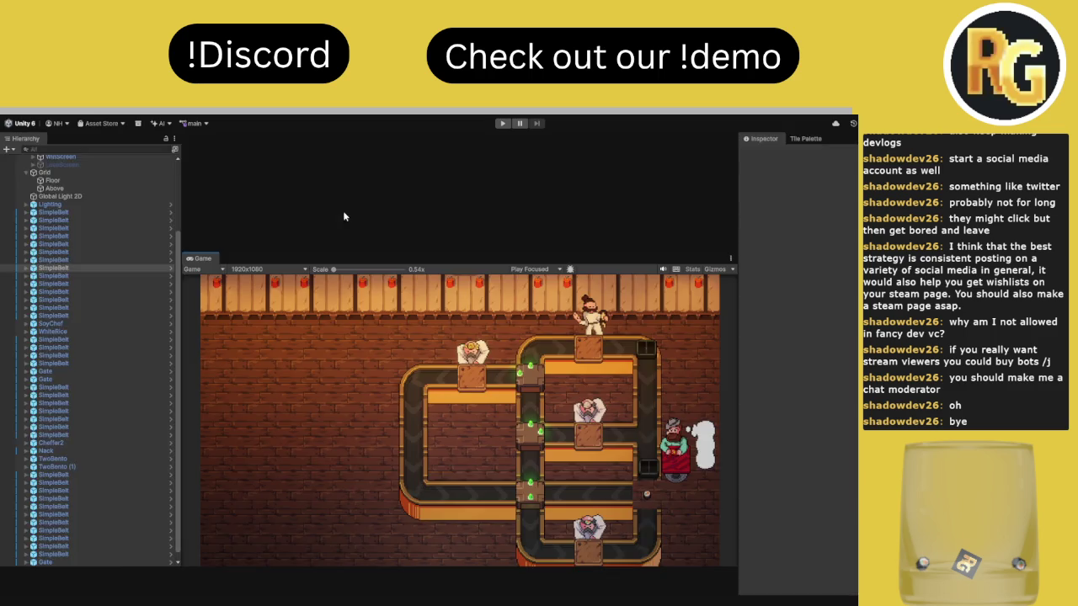
{"action": "double_click", "coordinate": [22, 136]}
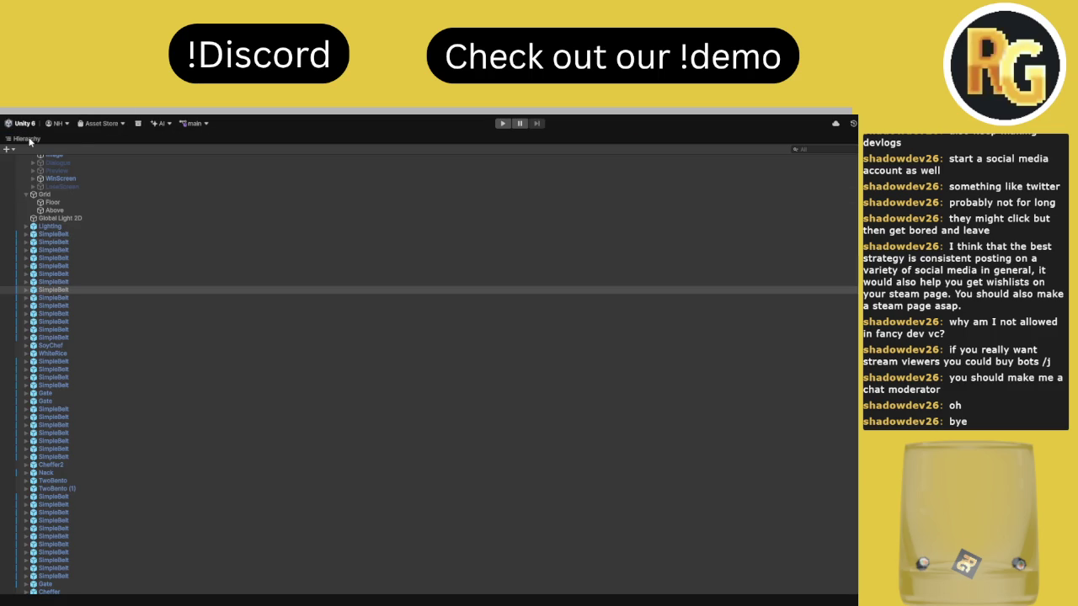
{"action": "double_click", "coordinate": [31, 141]}
Enlarge the scene view to show the whole belt and select the Nack customer
{"action": "left_click_drag", "start_coordinate": [481, 254], "coordinate": [481, 361]}
{"action": "left_click_drag", "start_coordinate": [514, 205], "coordinate": [530, 304]}
{"action": "left_click", "coordinate": [530, 305]}
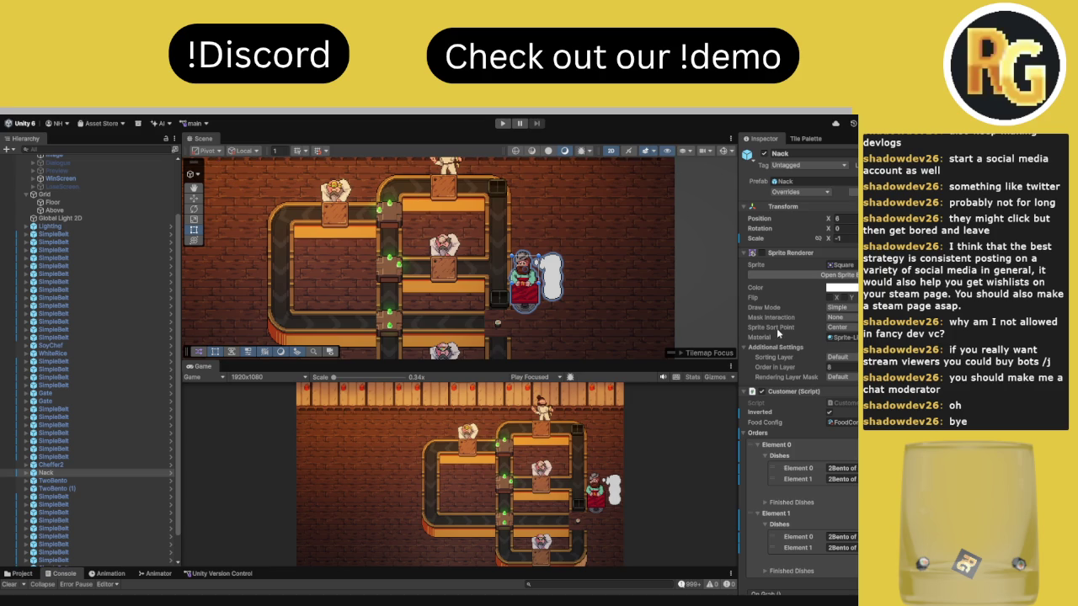
Place a new Nack customer in the level and flip it horizontally
{"action": "scroll", "coordinate": [316, 287], "scroll_direction": "up", "scroll_amount": 2}
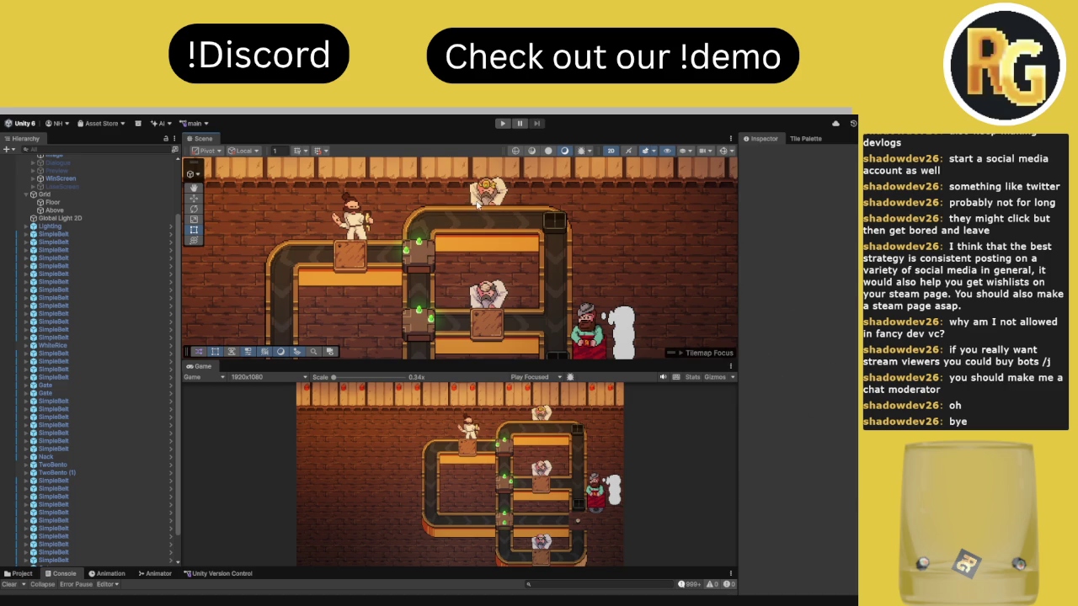
{"action": "left_click", "coordinate": [476, 202]}
{"action": "left_click_drag", "start_coordinate": [576, 214], "coordinate": [530, 157]}
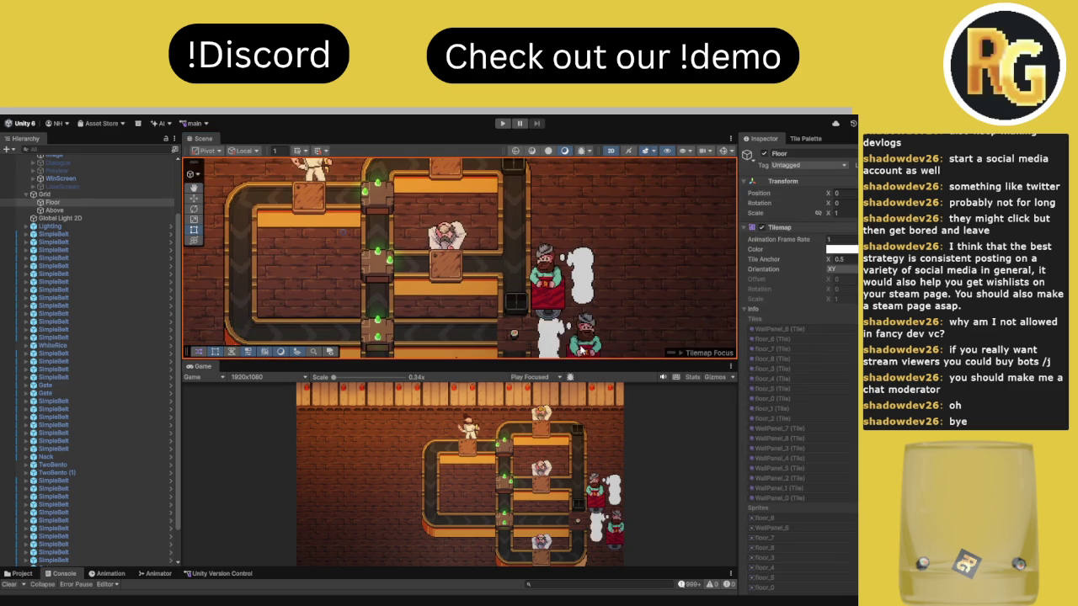
{"action": "left_click", "coordinate": [549, 298]}
{"action": "left_click", "coordinate": [829, 412]}
{"action": "key", "text": "r"}
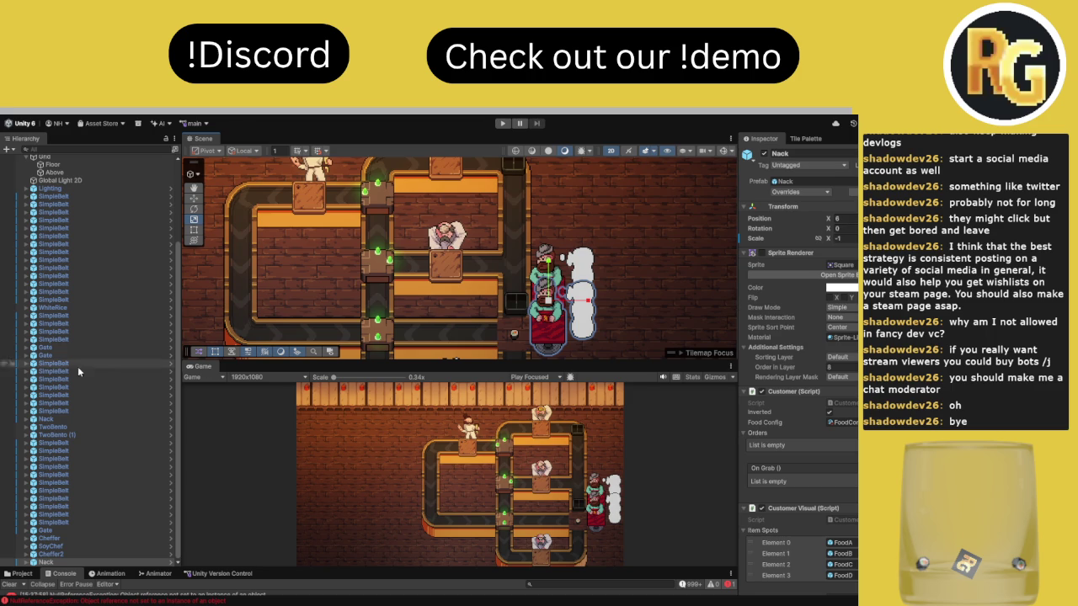
Give the new Nack the same bento dish order by duplicating the Dishes entry
{"action": "left_click", "coordinate": [73, 419]}
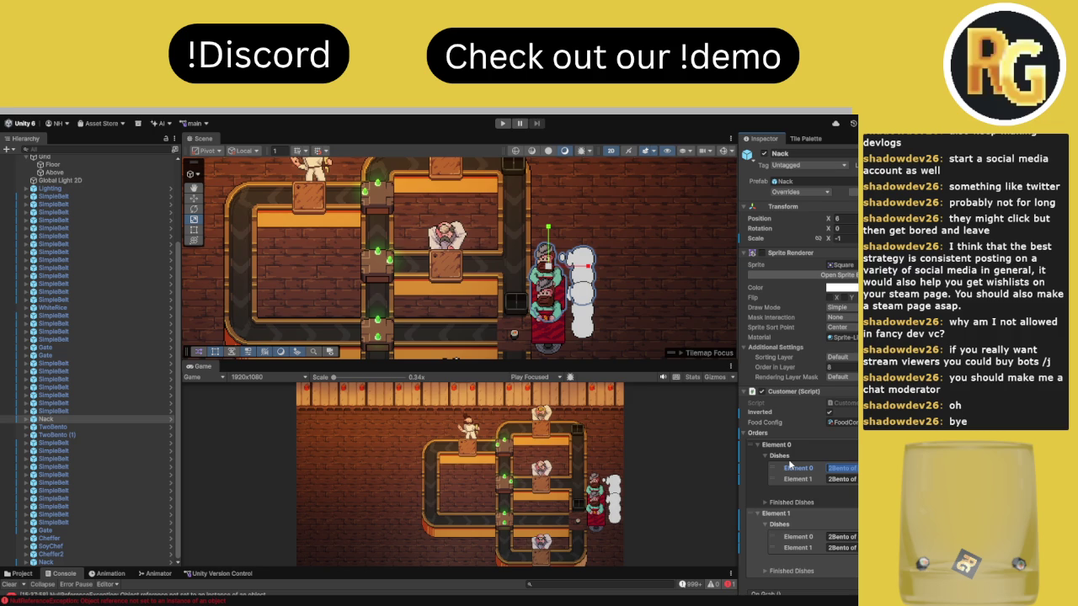
{"action": "left_click", "coordinate": [105, 562]}
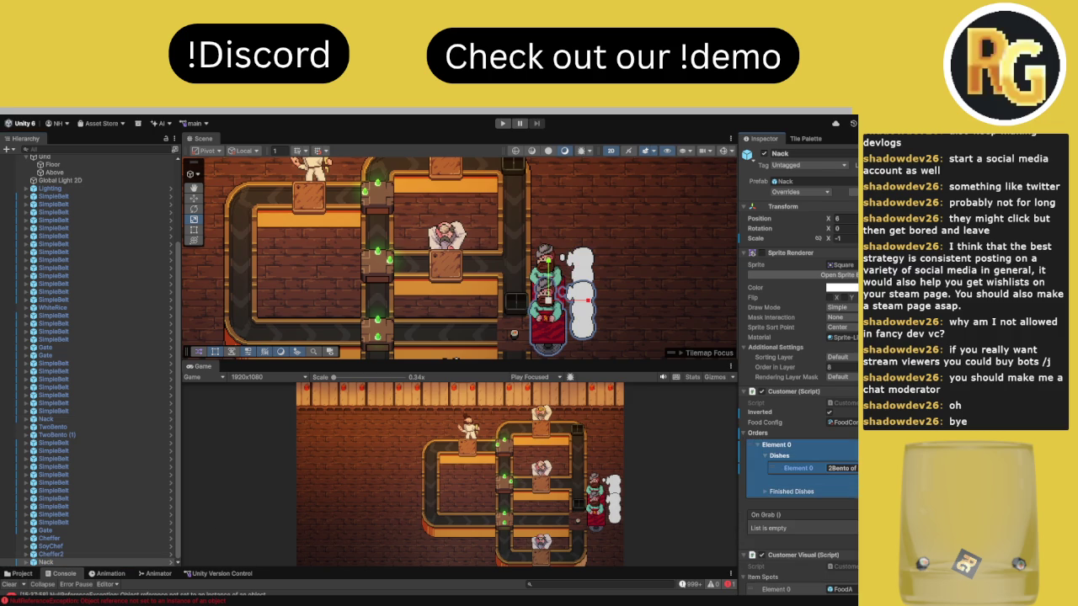
{"action": "key", "text": "ctrl+d"}
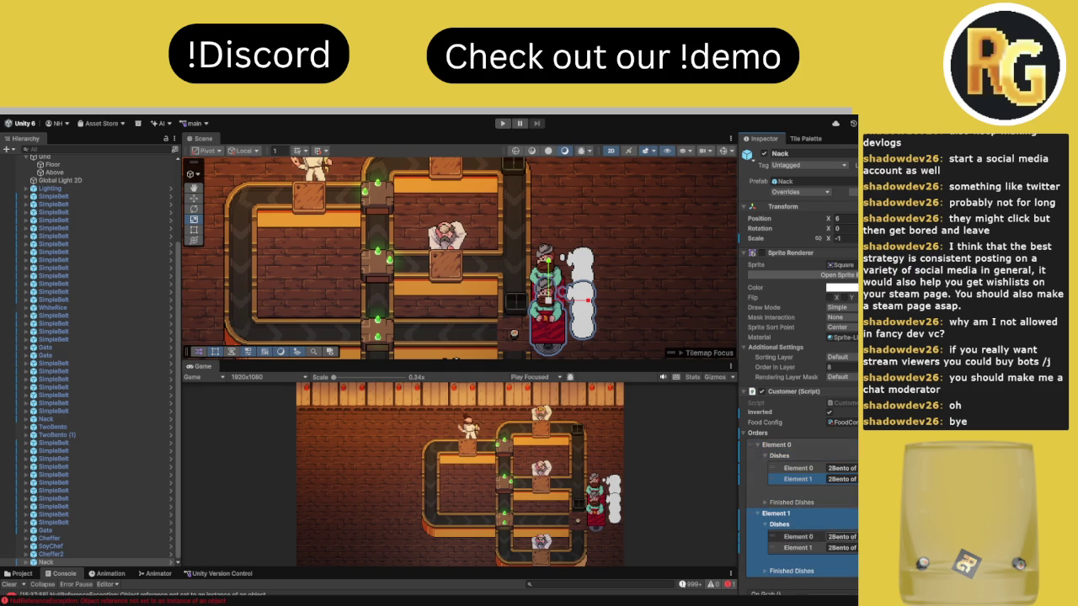
{"action": "left_click", "coordinate": [80, 419]}
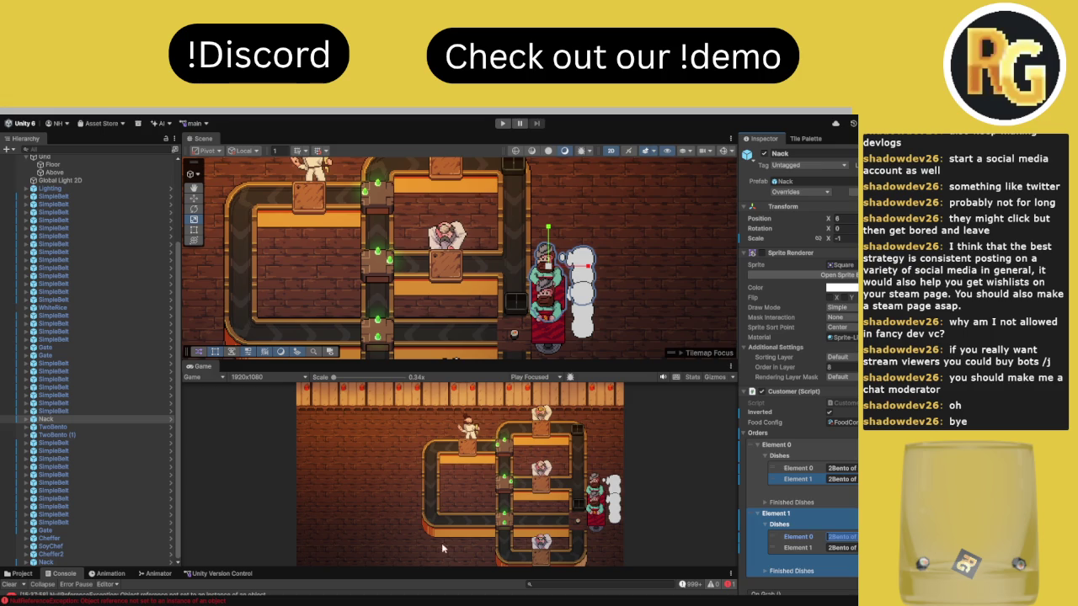
{"action": "left_click", "coordinate": [84, 561]}
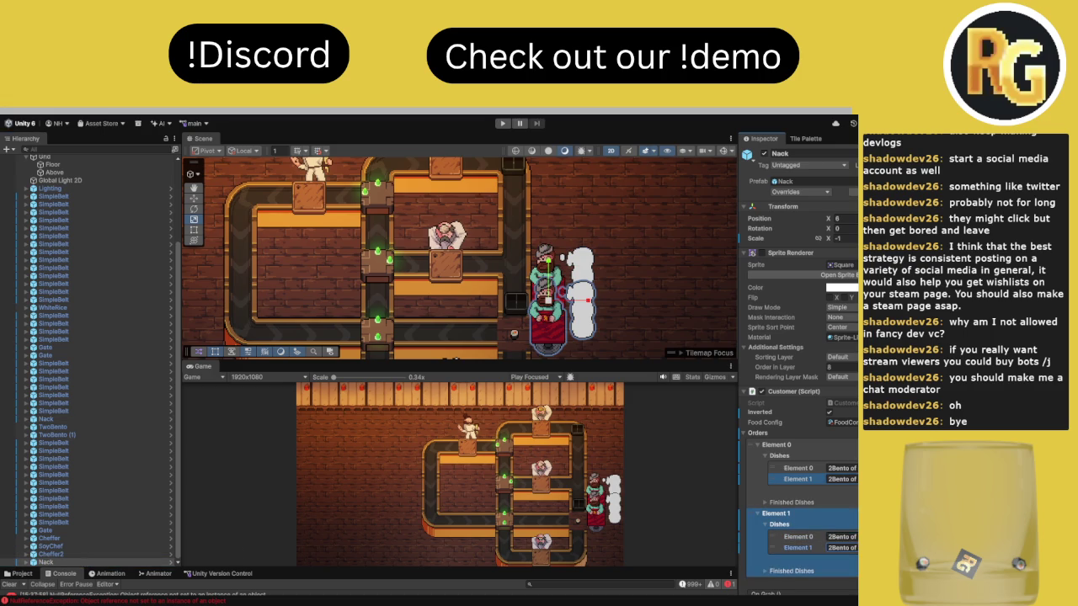
Clear the console errors and maximize the Game view
{"action": "left_click", "coordinate": [11, 583]}
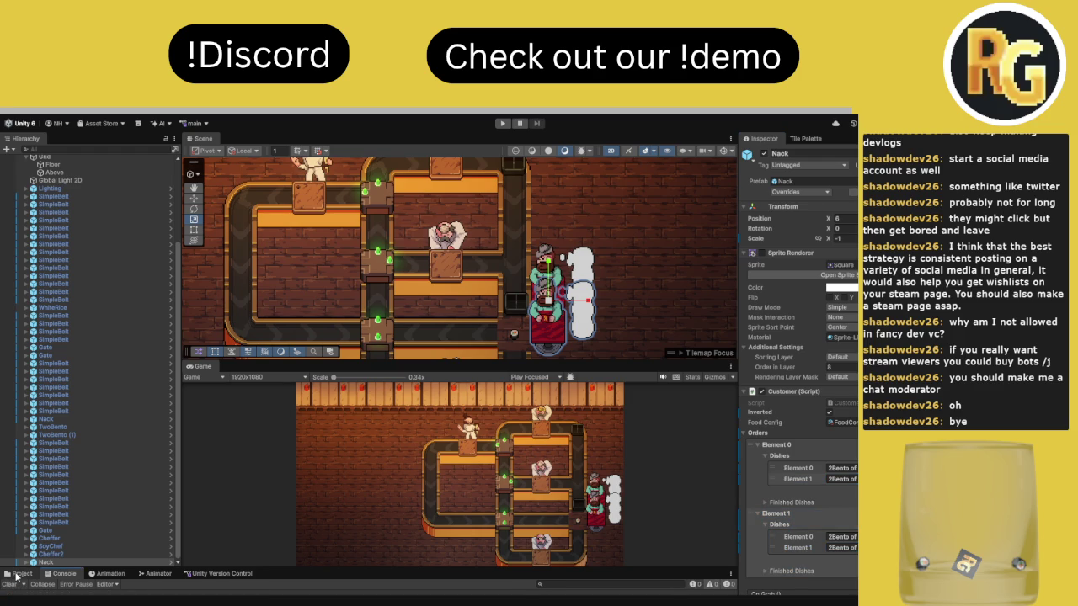
{"action": "left_click", "coordinate": [805, 138]}
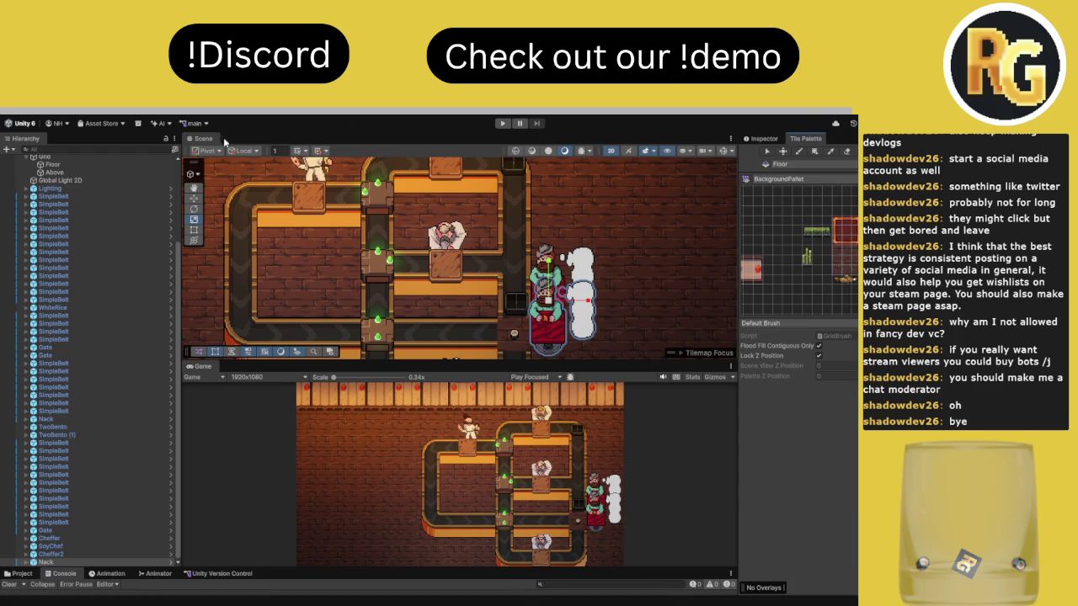
{"action": "left_click", "coordinate": [843, 138]}
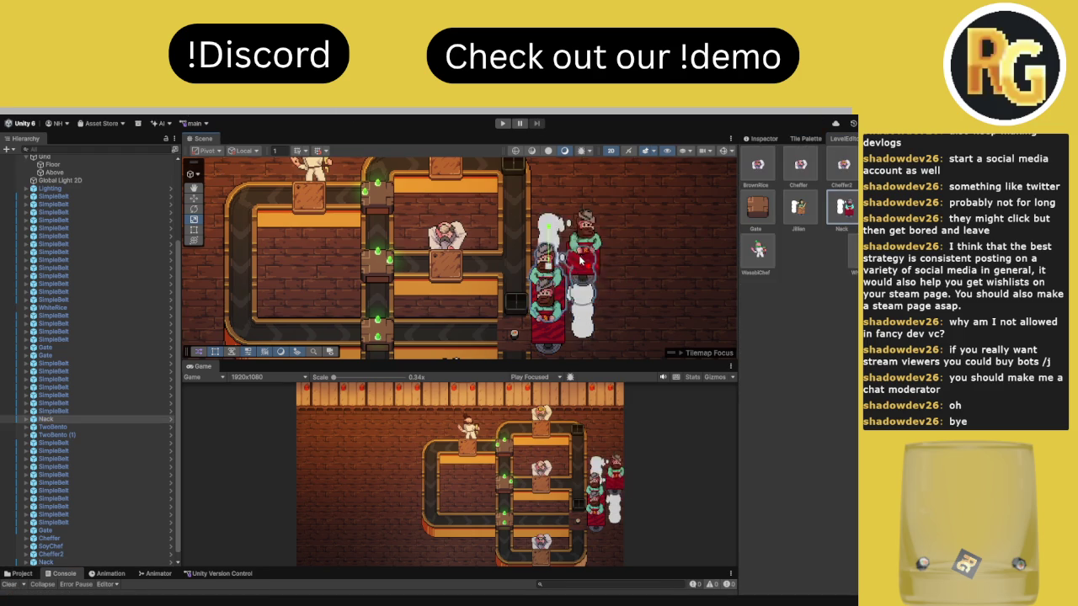
{"action": "double_click", "coordinate": [204, 367]}
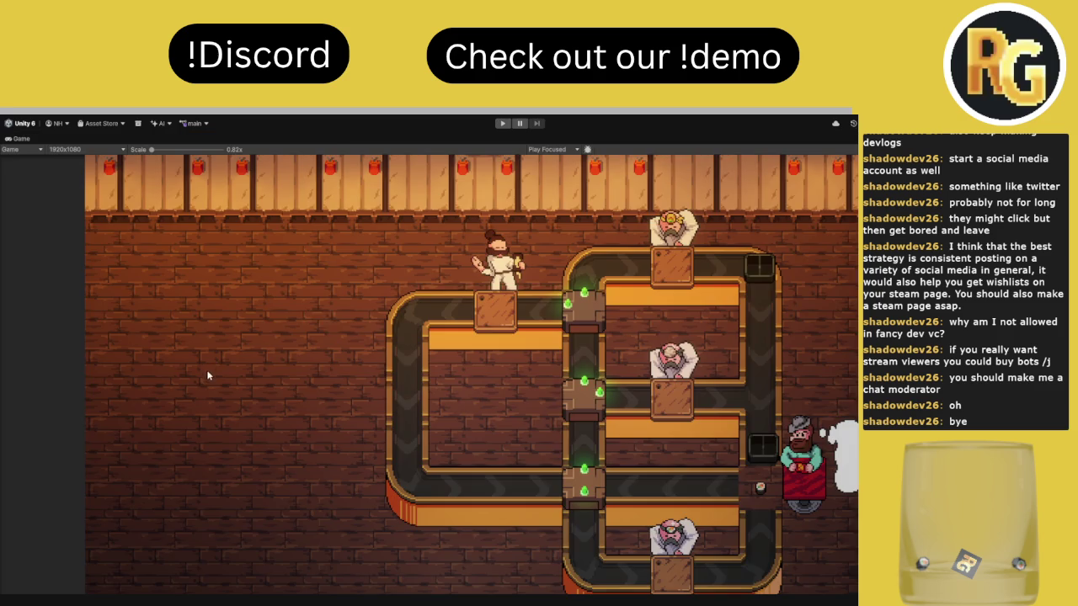
Start the Level 0 play test and confirm I'M READY to begin the countdown
{"action": "left_click", "coordinate": [502, 124]}
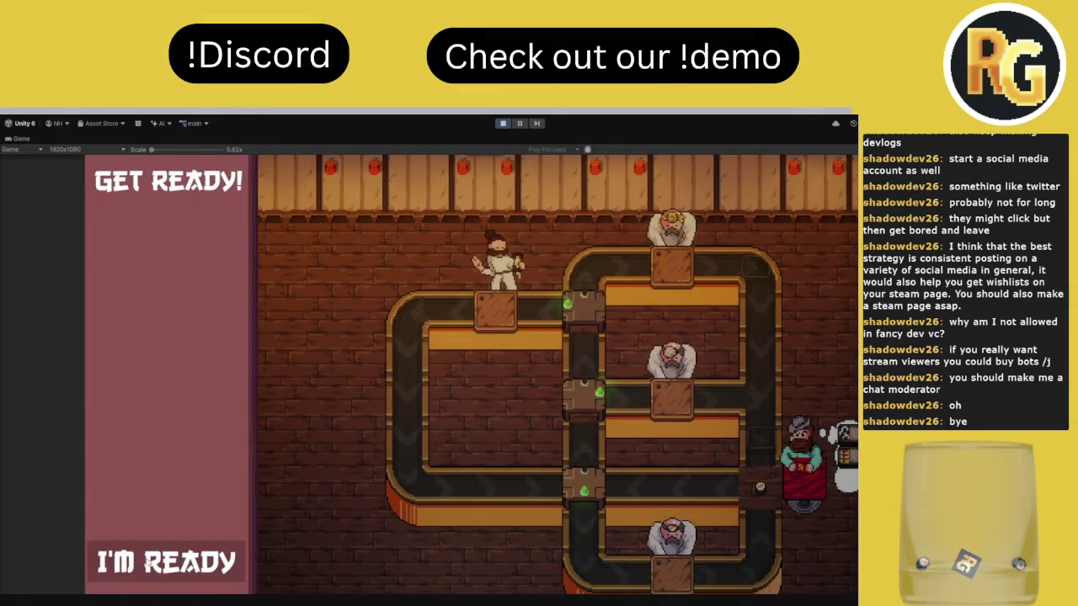
{"action": "left_click", "coordinate": [169, 566]}
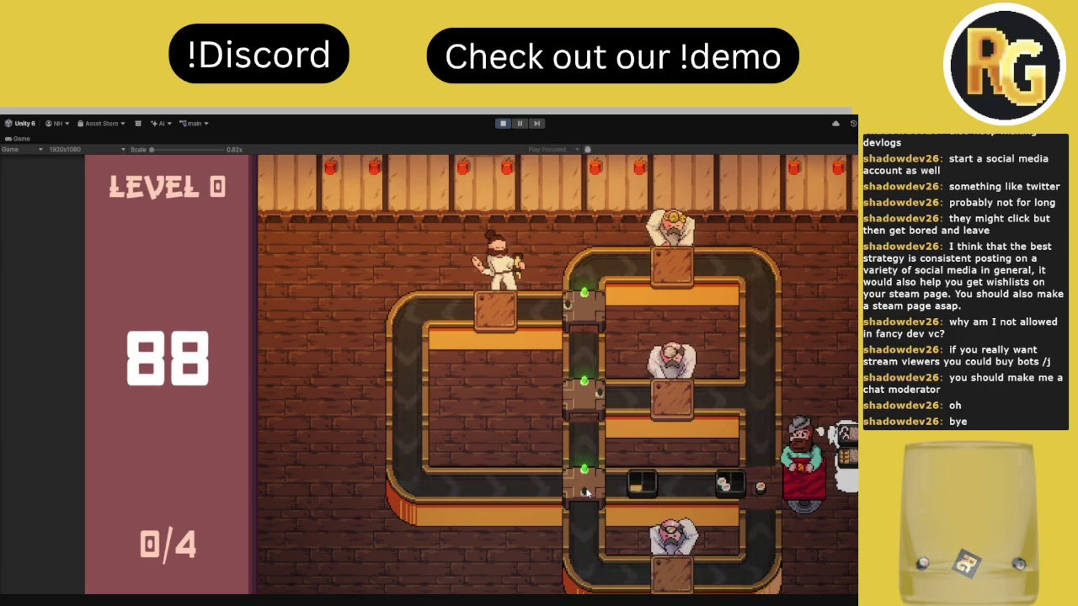
Route dishes by toggling the bottom and middle junction gates between up and right
{"action": "left_click", "coordinate": [587, 492]}
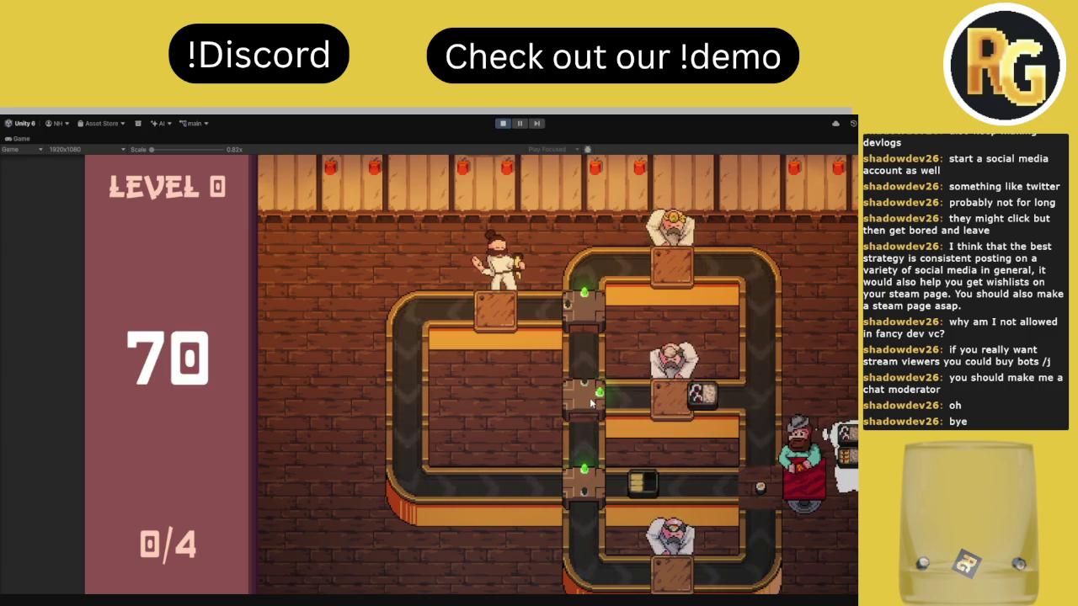
{"action": "left_click", "coordinate": [592, 402]}
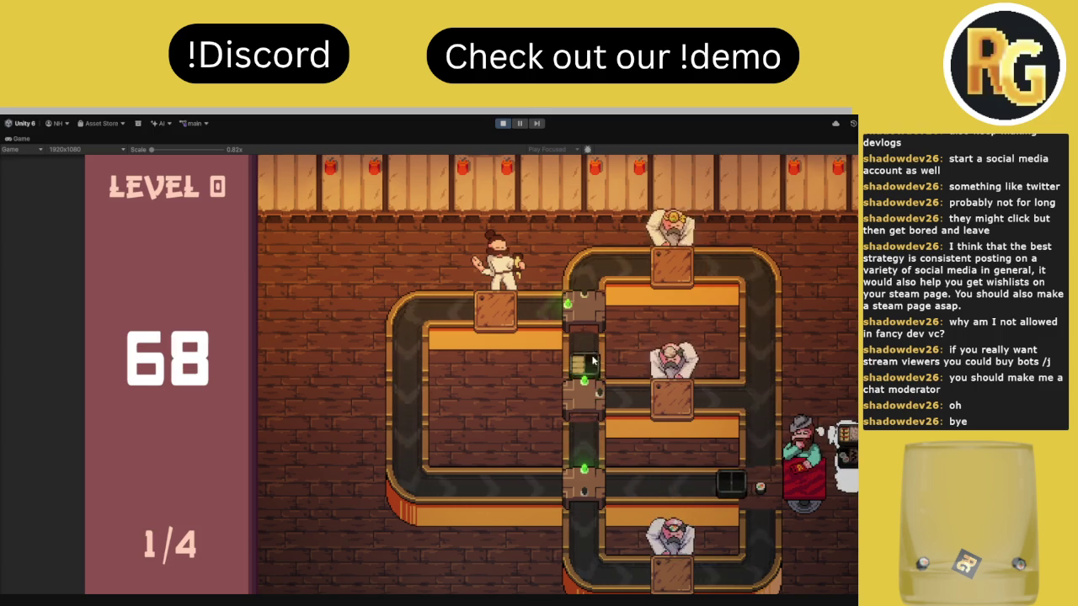
{"action": "left_click", "coordinate": [594, 396]}
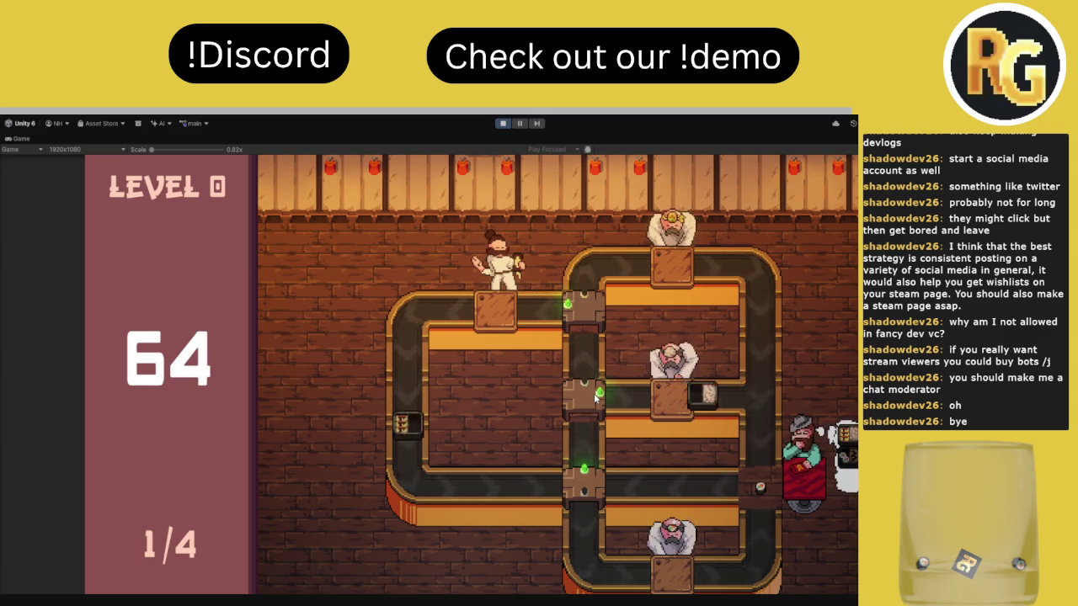
{"action": "left_click", "coordinate": [595, 397]}
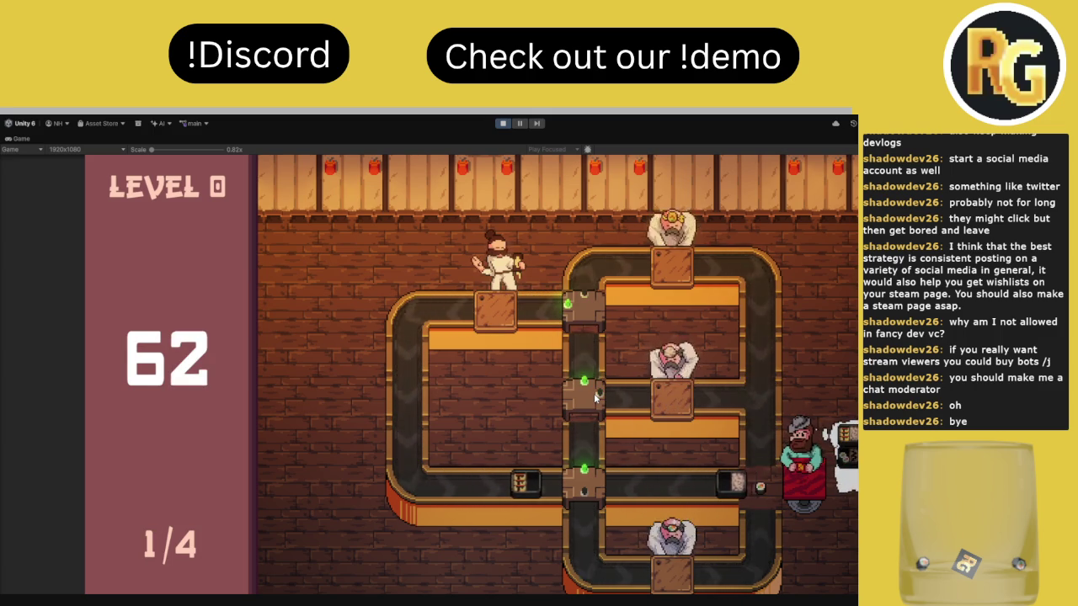
{"action": "left_click", "coordinate": [594, 397]}
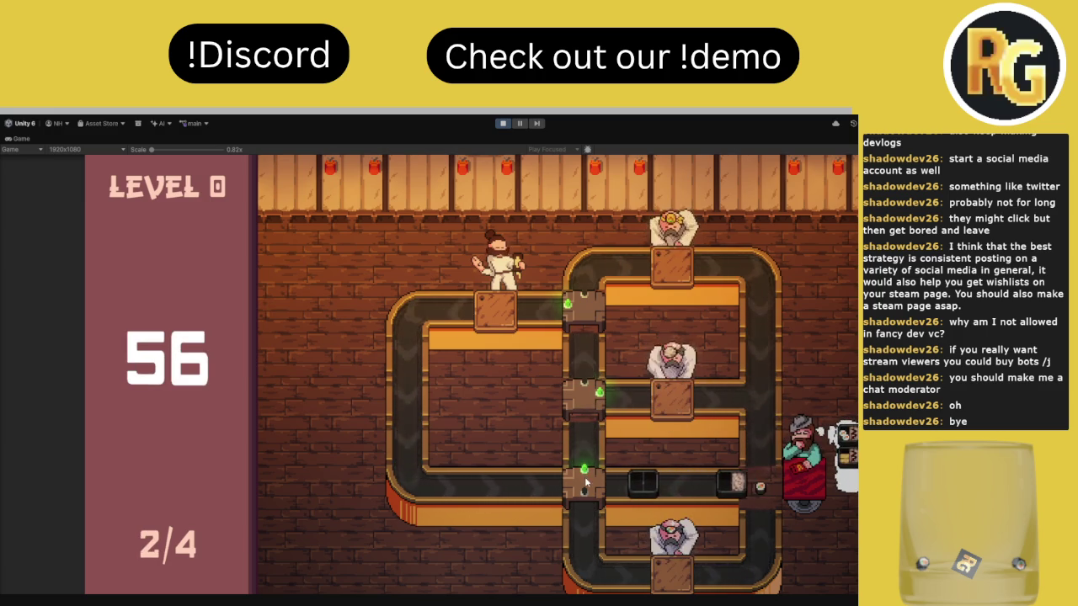
{"action": "left_click", "coordinate": [587, 403]}
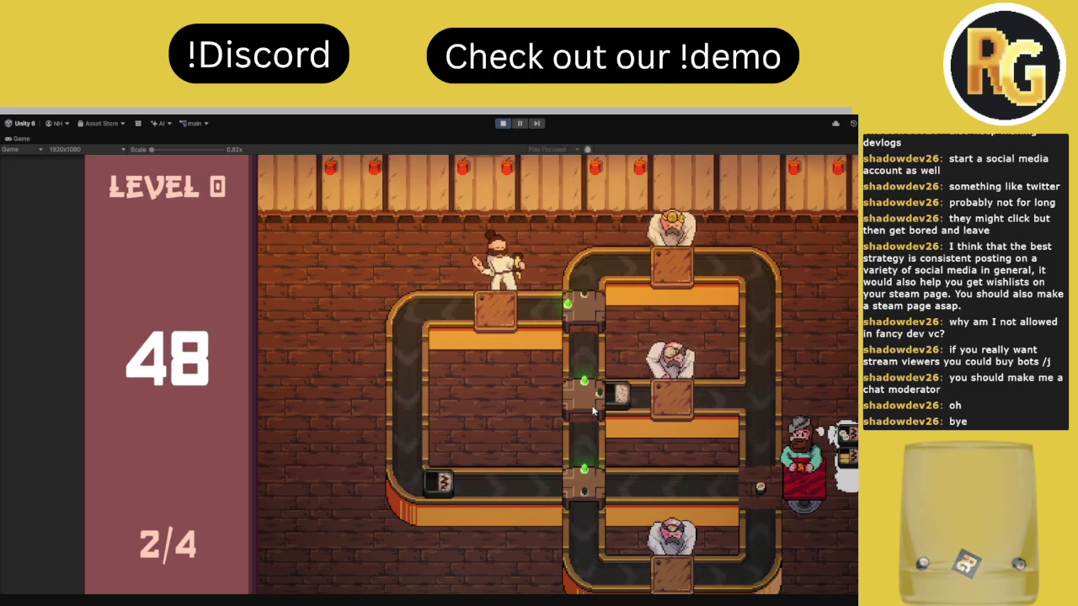
Toggle the bottom and top junction gates to serve customers, reaching 2/4 orders
{"action": "left_click", "coordinate": [587, 484]}
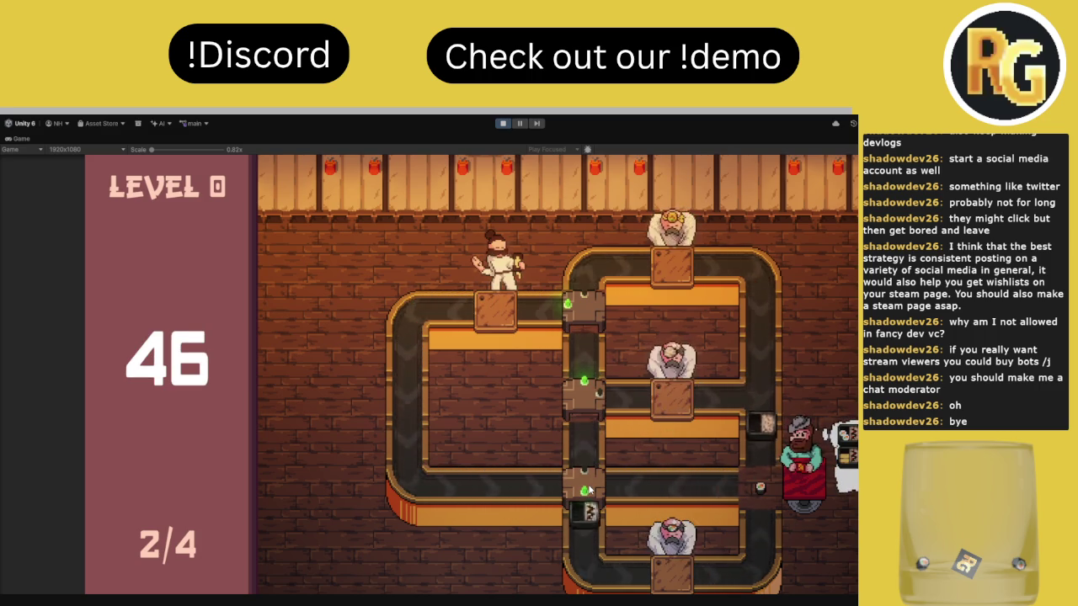
{"action": "left_click", "coordinate": [587, 484]}
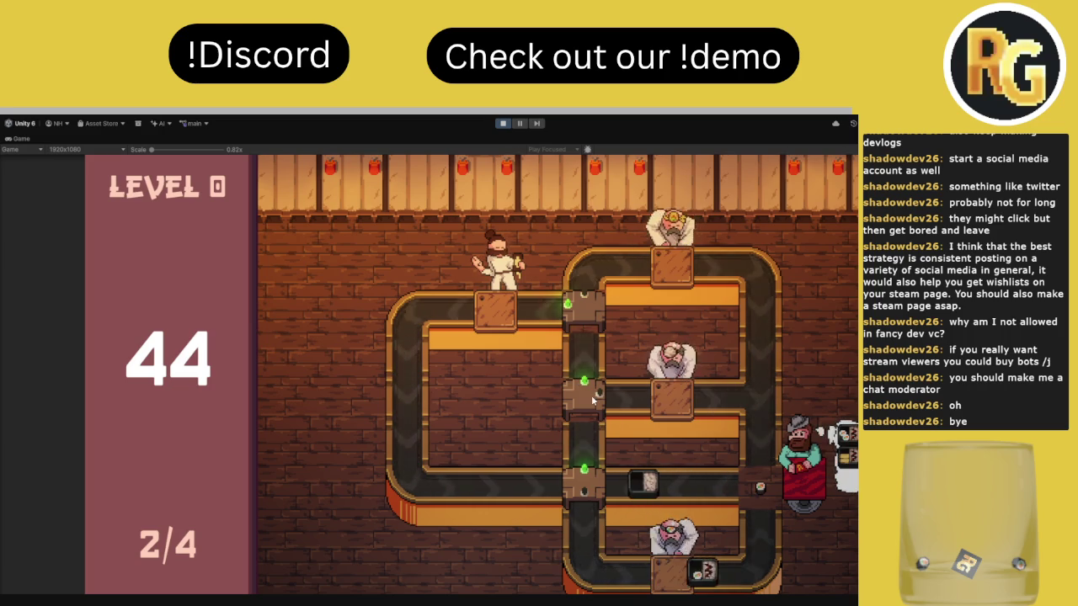
{"action": "left_click", "coordinate": [587, 484]}
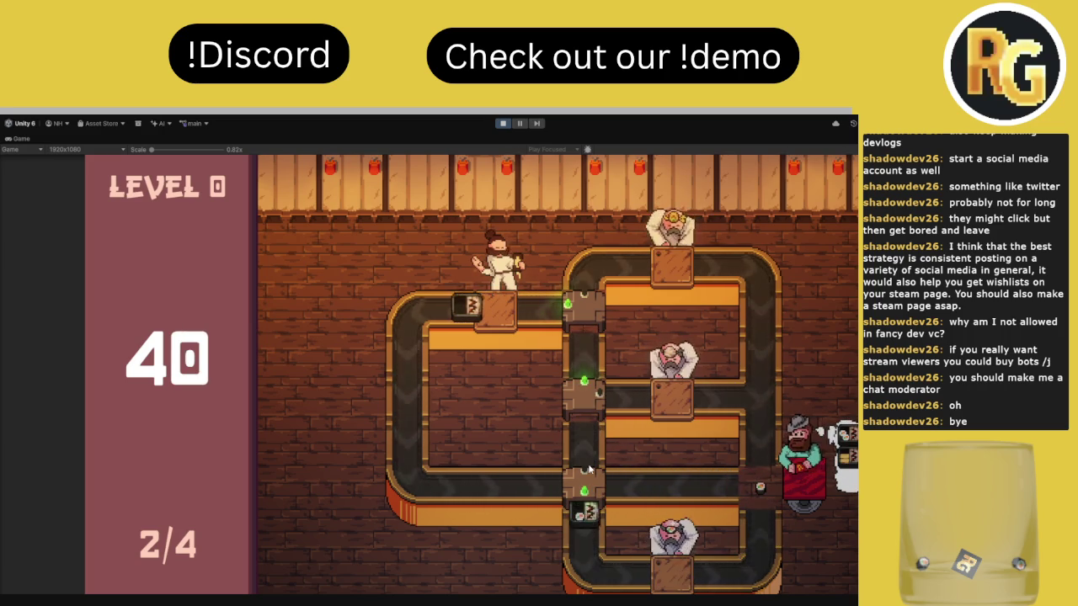
{"action": "left_click", "coordinate": [589, 481]}
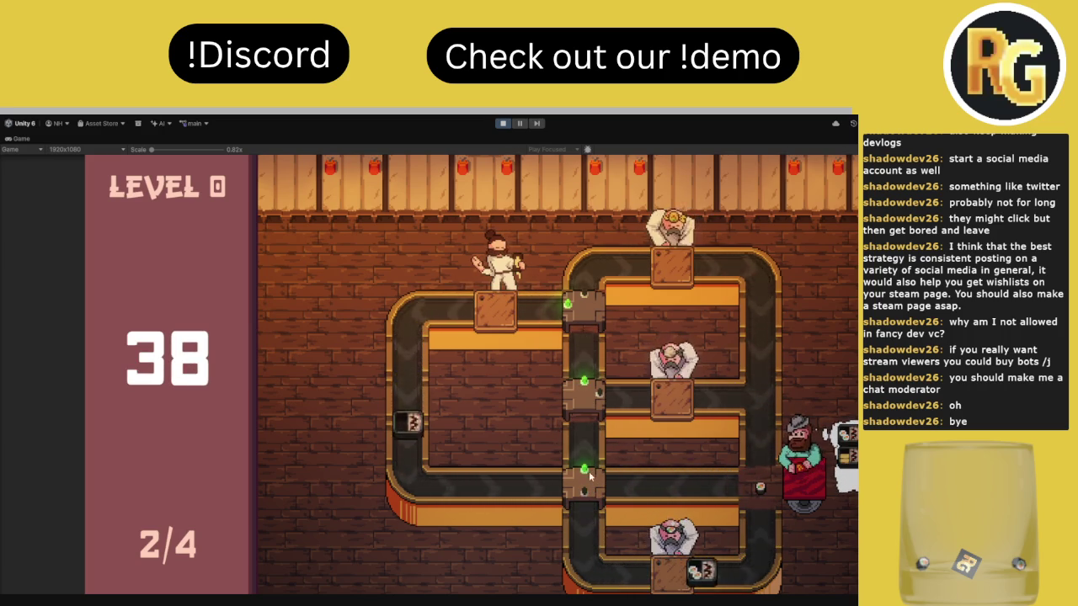
{"action": "left_click", "coordinate": [583, 312]}
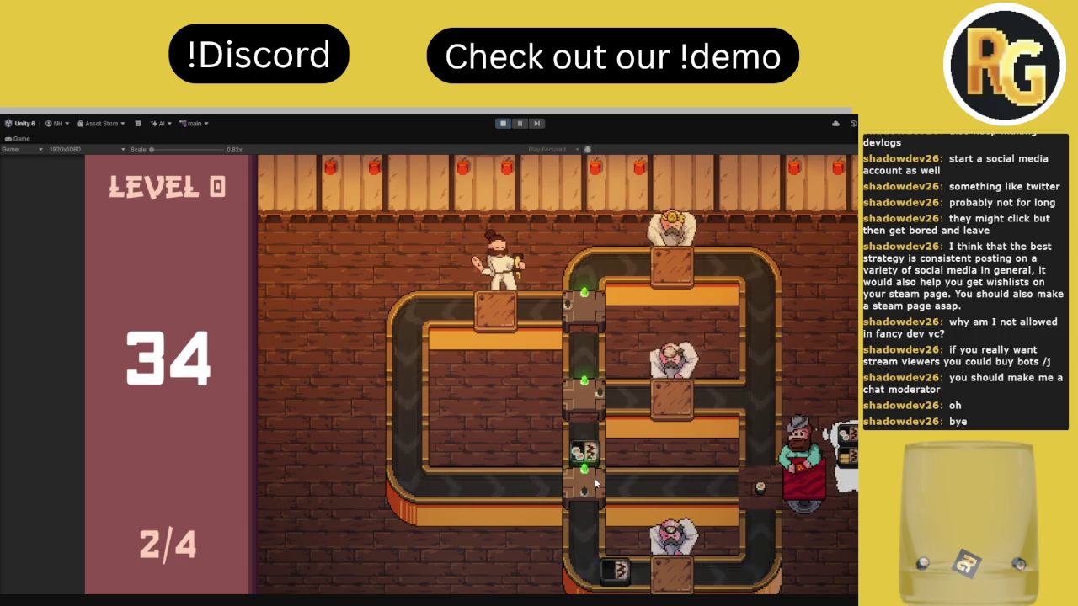
{"action": "left_click", "coordinate": [596, 483]}
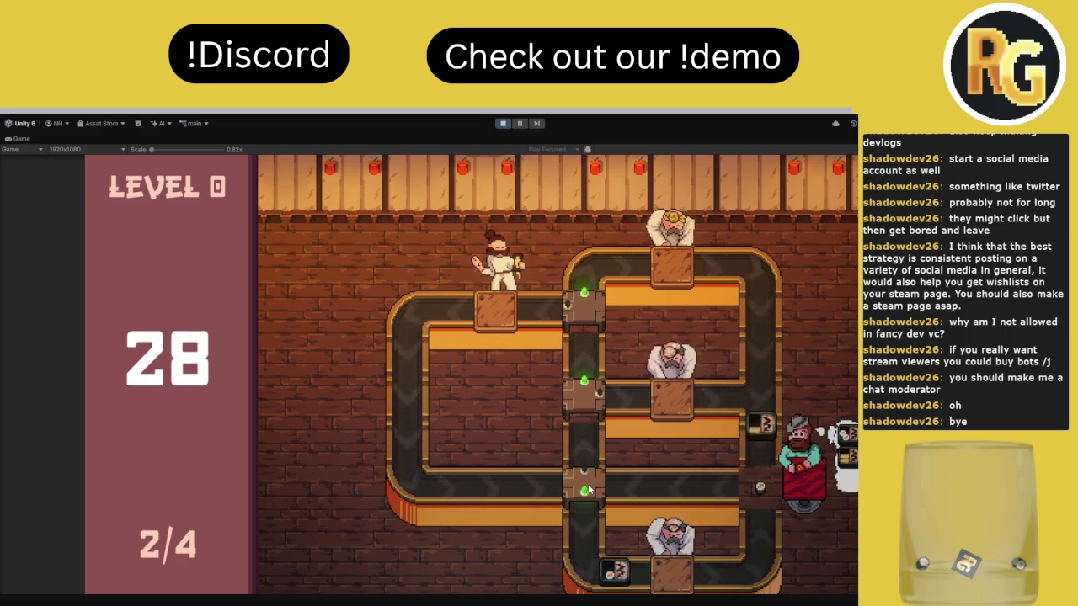
{"action": "left_click", "coordinate": [588, 483]}
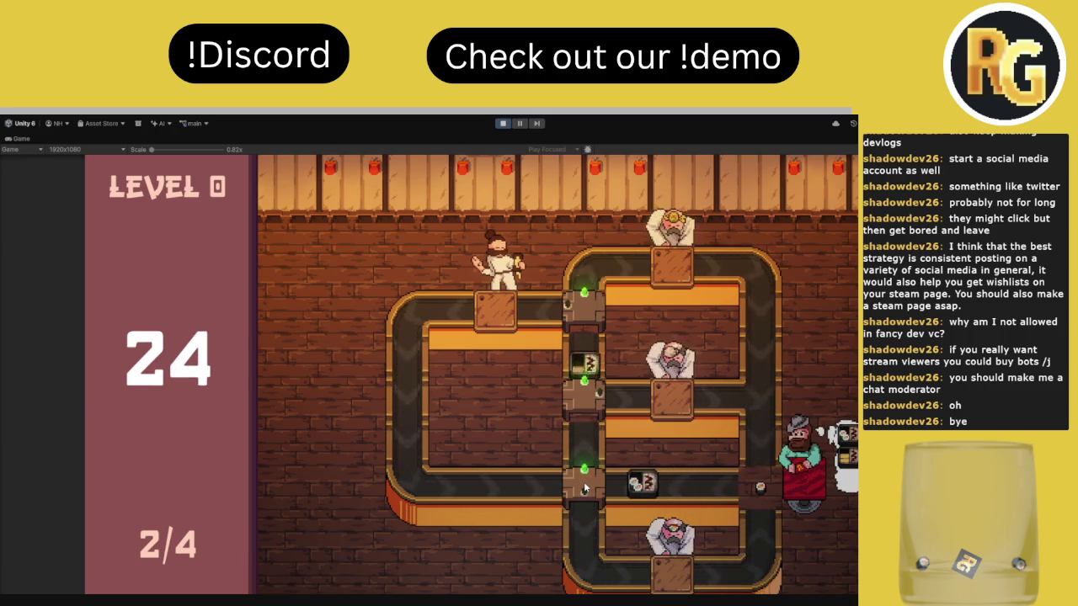
Switch the bottom junction downward and let the timer run out to Level Failed!
{"action": "left_click", "coordinate": [583, 487]}
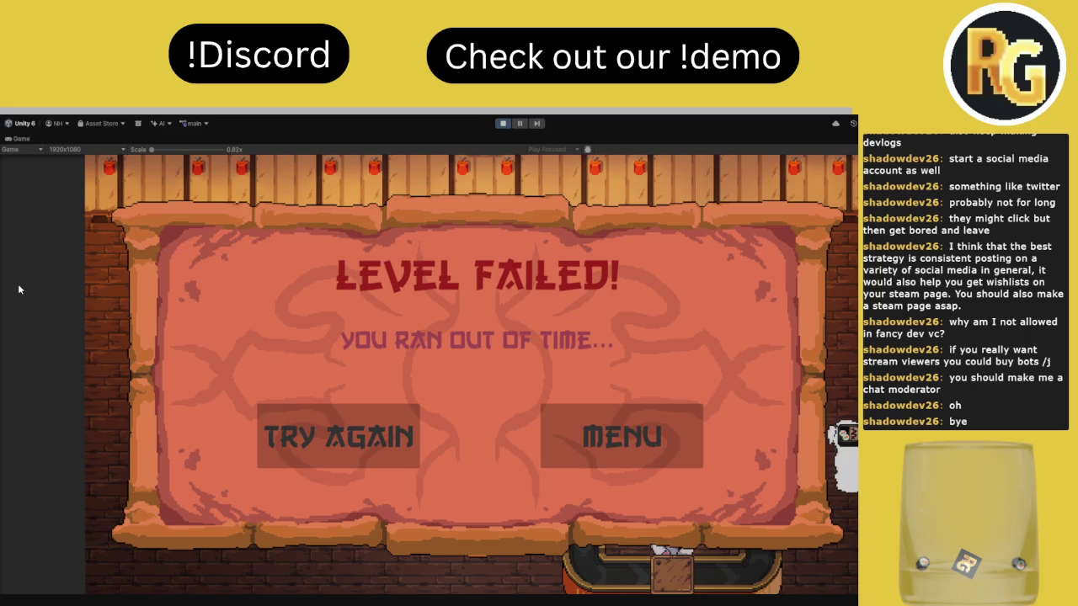
Restart with Try Again and I'm Ready, then toggle the lower junction gate upward
{"action": "left_click", "coordinate": [356, 423]}
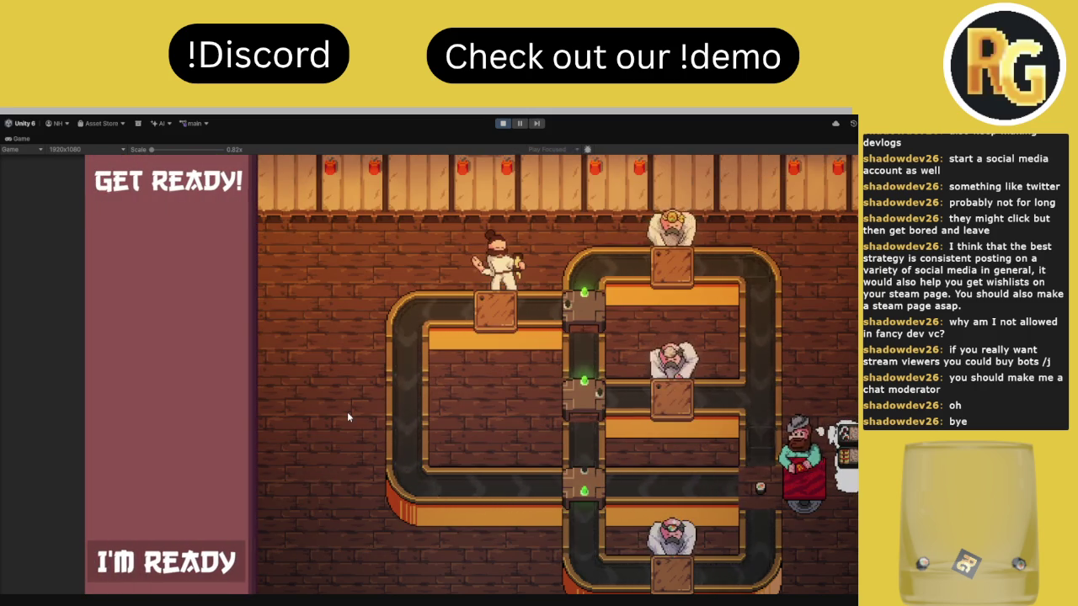
{"action": "left_click", "coordinate": [192, 571]}
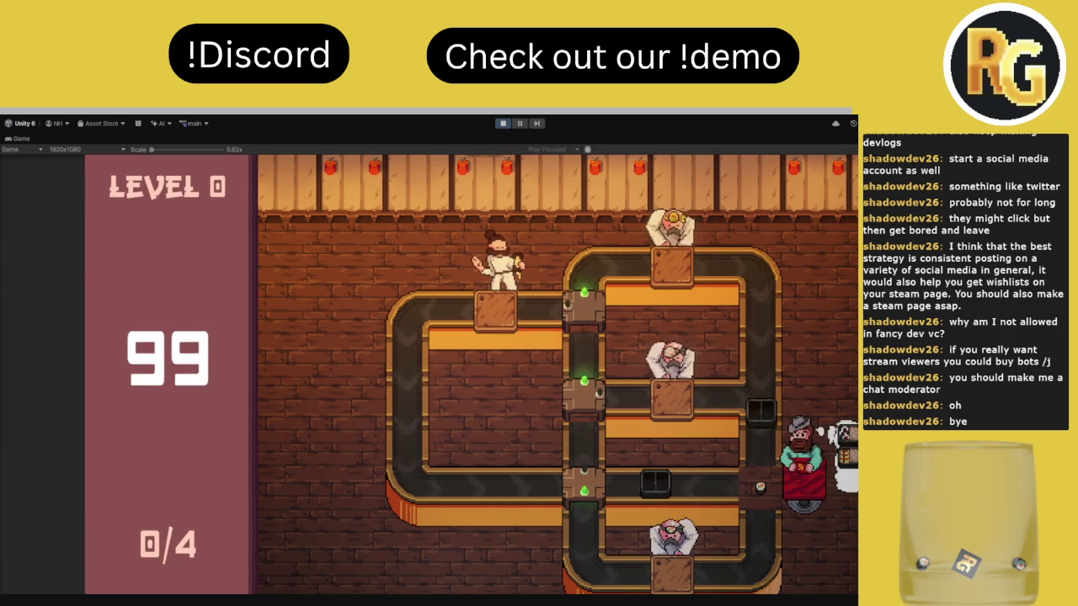
{"action": "left_click", "coordinate": [579, 506]}
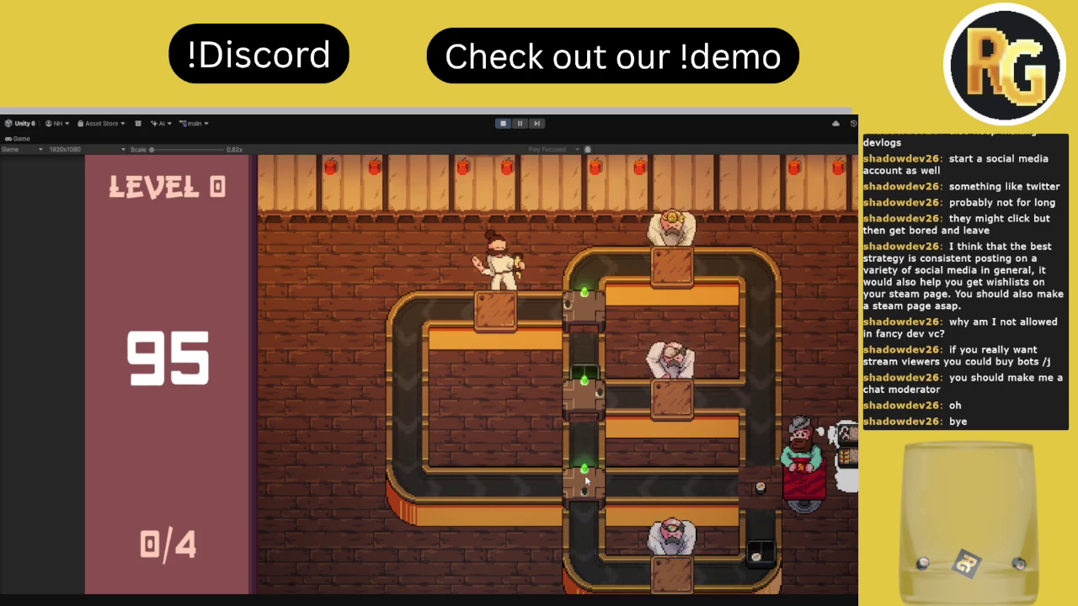
{"action": "left_click", "coordinate": [584, 475]}
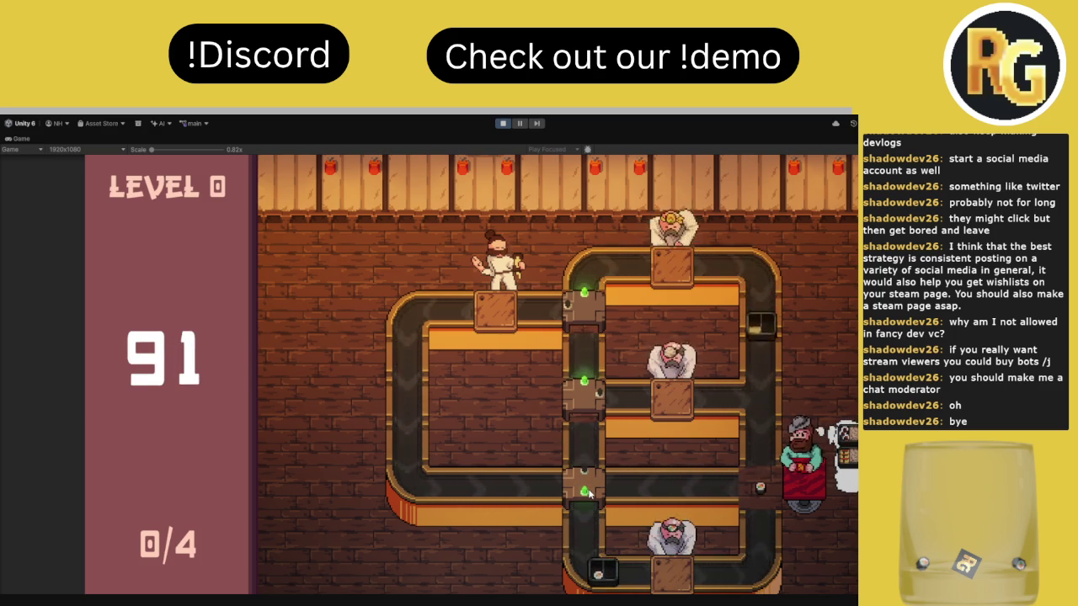
{"action": "left_click", "coordinate": [588, 484]}
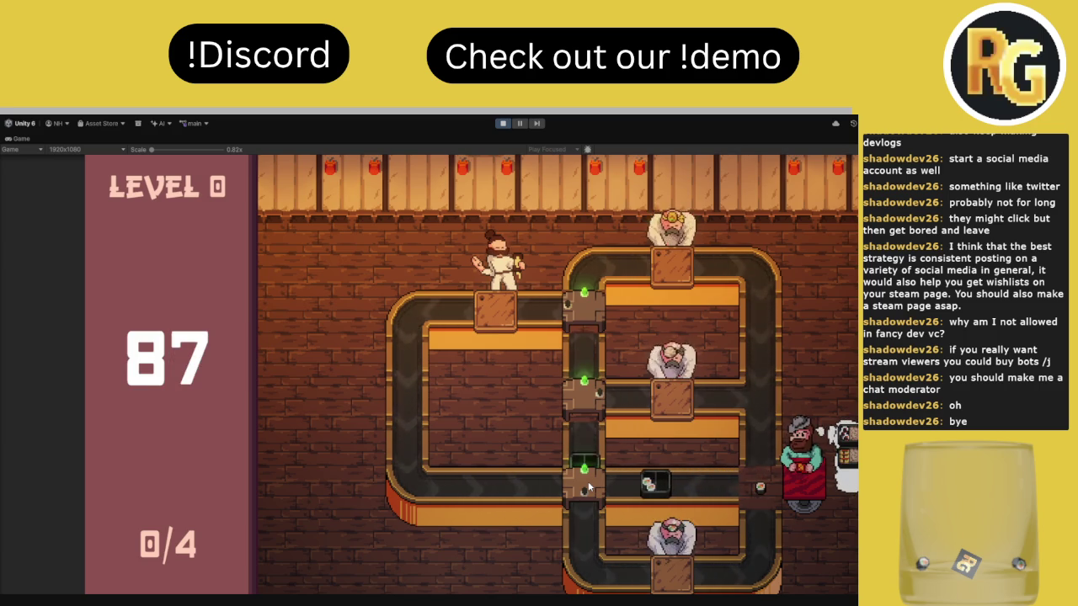
{"action": "left_click", "coordinate": [588, 484]}
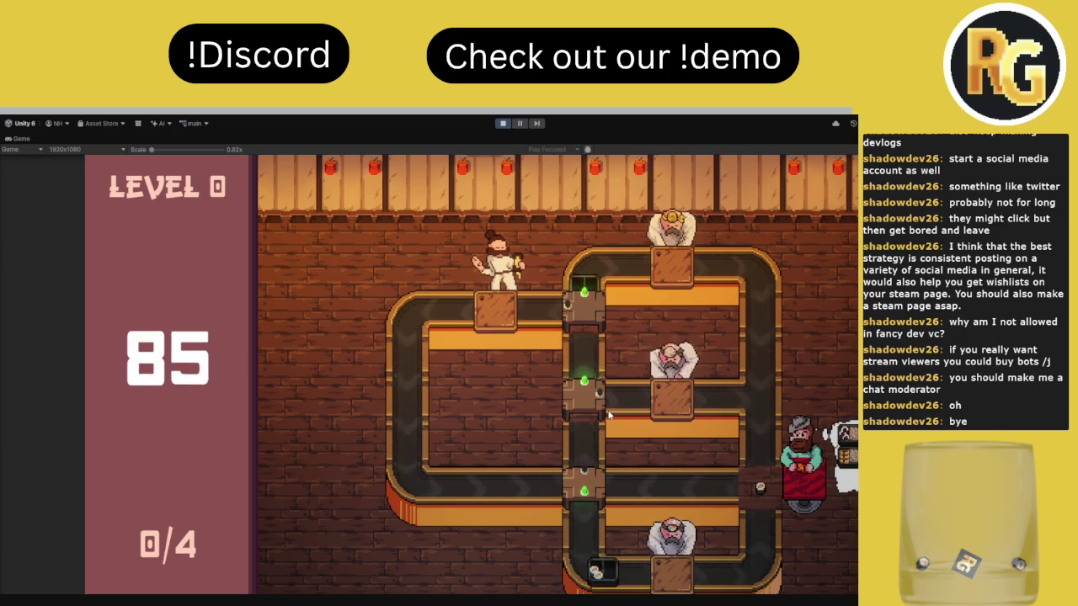
{"action": "left_click", "coordinate": [589, 473]}
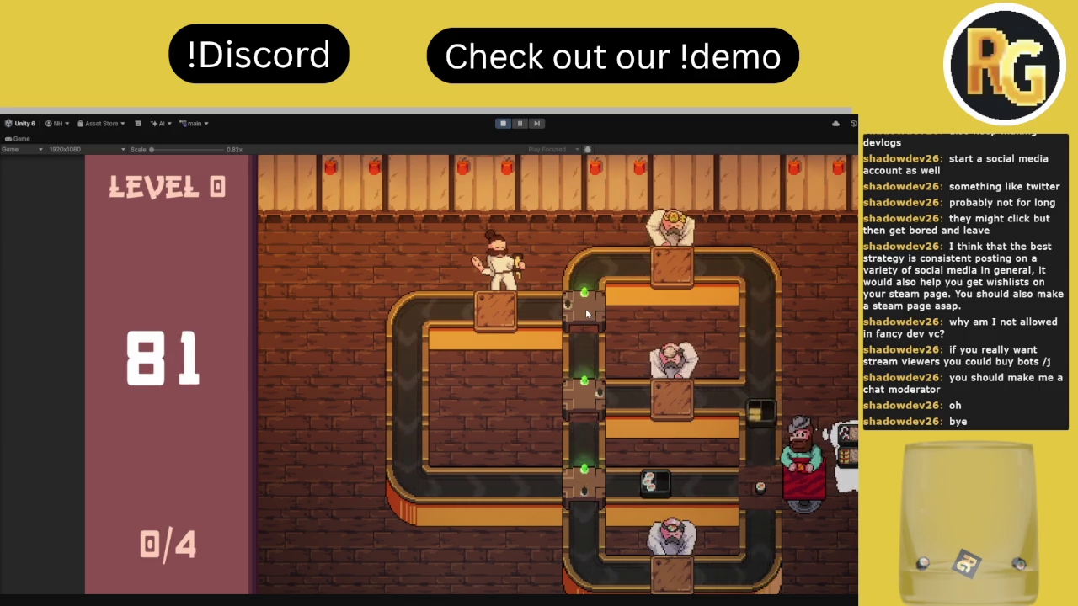
Toggle the top and middle junction gates between up and right to route sushi
{"action": "left_click", "coordinate": [583, 318]}
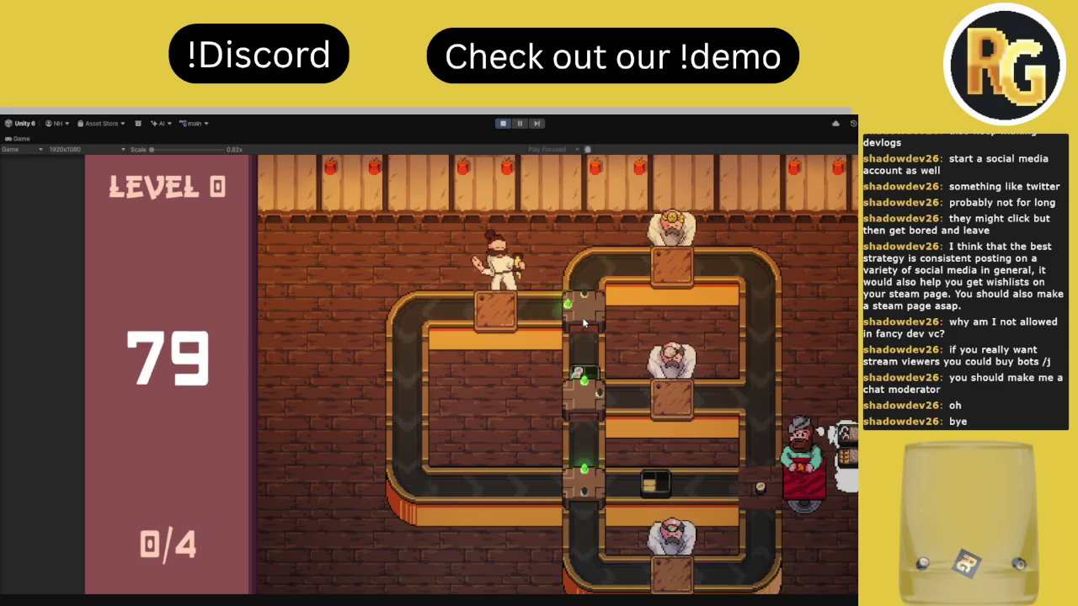
{"action": "left_click", "coordinate": [583, 314]}
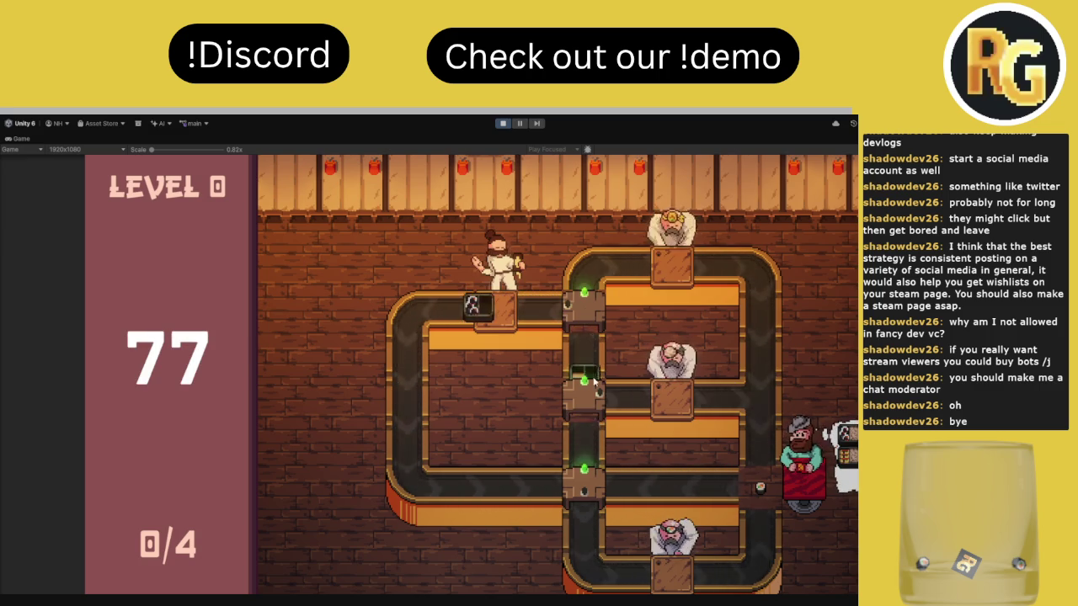
{"action": "left_click", "coordinate": [589, 377]}
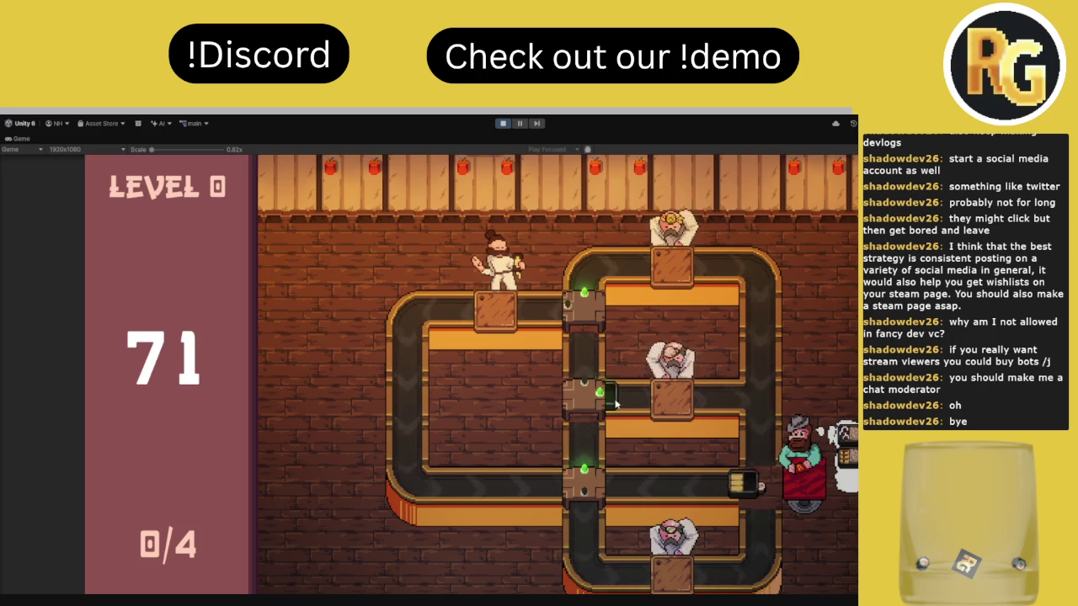
{"action": "left_click", "coordinate": [586, 394]}
{"action": "left_click", "coordinate": [581, 308]}
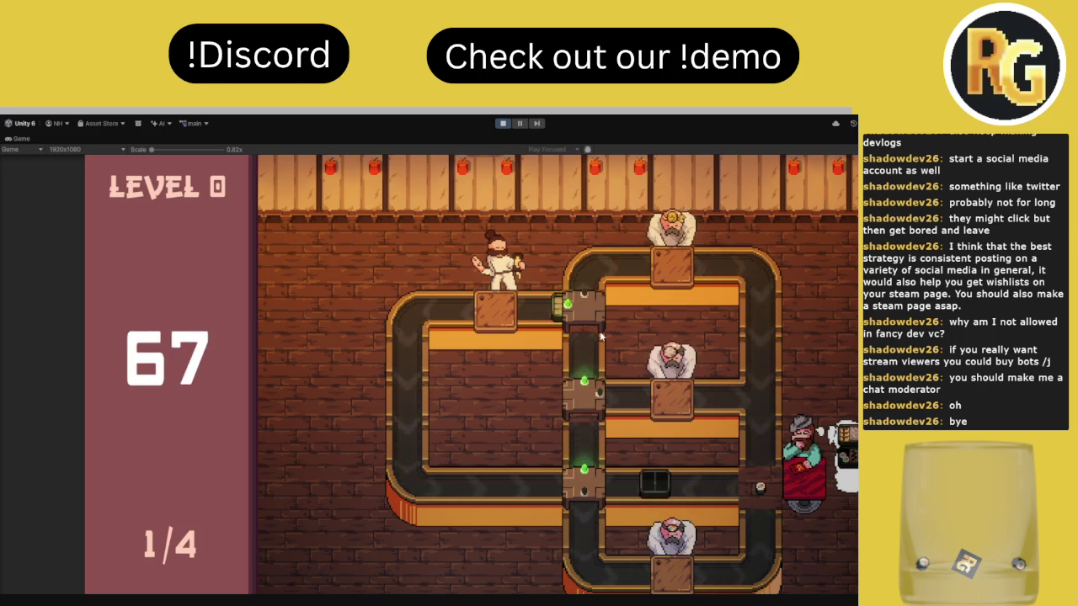
{"action": "left_click", "coordinate": [588, 406]}
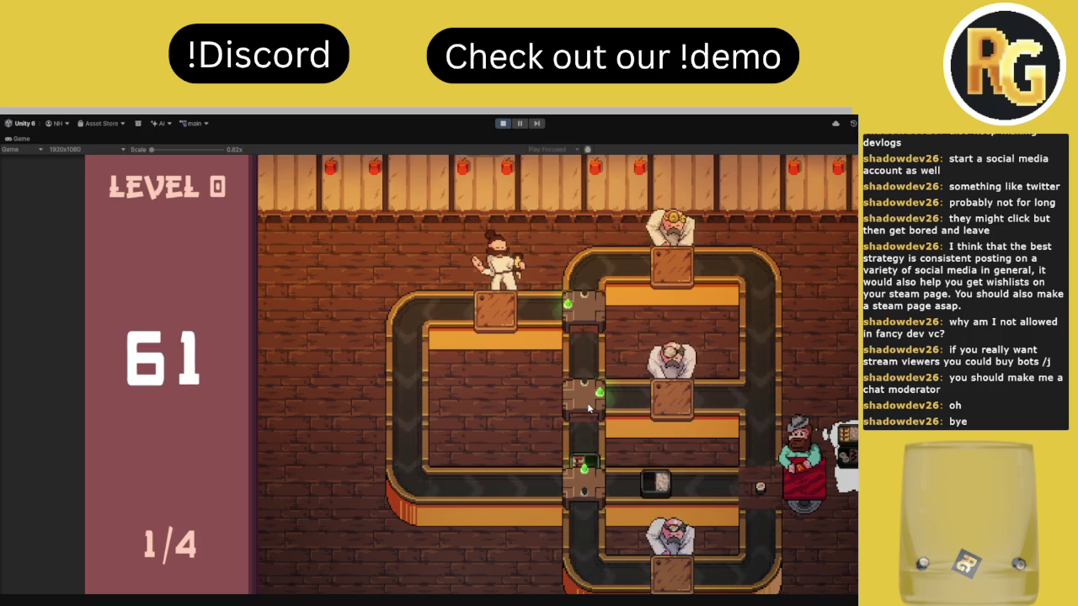
{"action": "left_click", "coordinate": [596, 384]}
{"action": "left_click", "coordinate": [585, 307]}
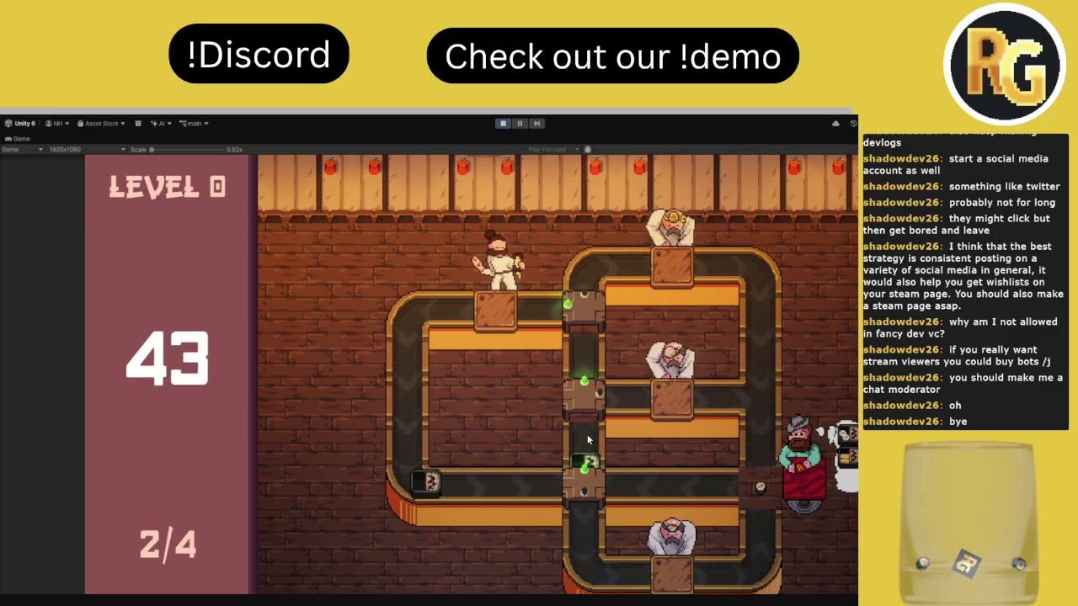
Switch the bottom gate to reach 3/4 orders, then stop the playtest and restore the layout
{"action": "left_click", "coordinate": [594, 497]}
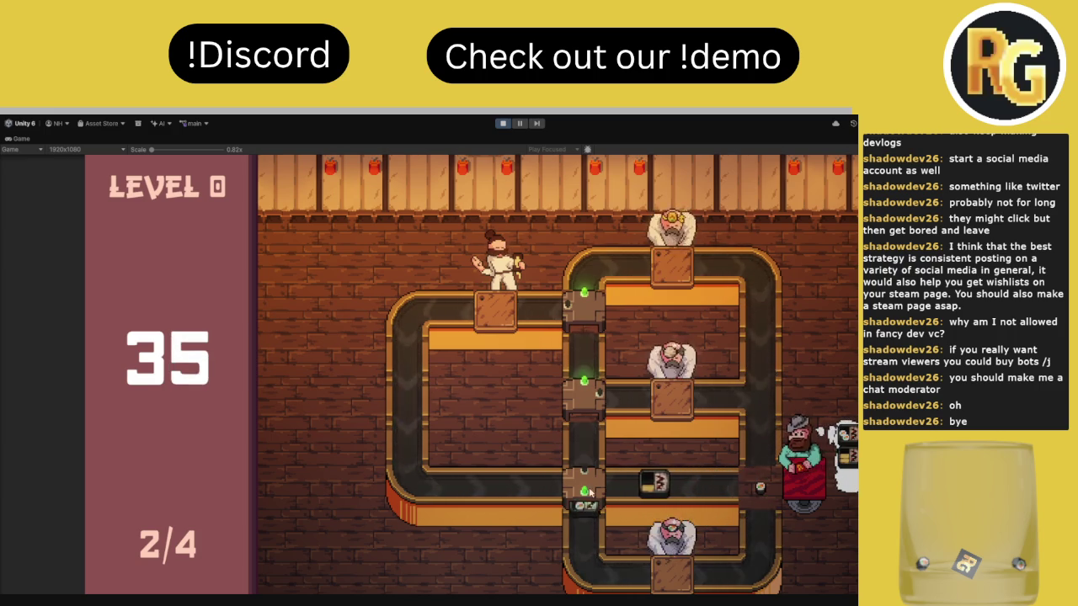
{"action": "left_click", "coordinate": [594, 496]}
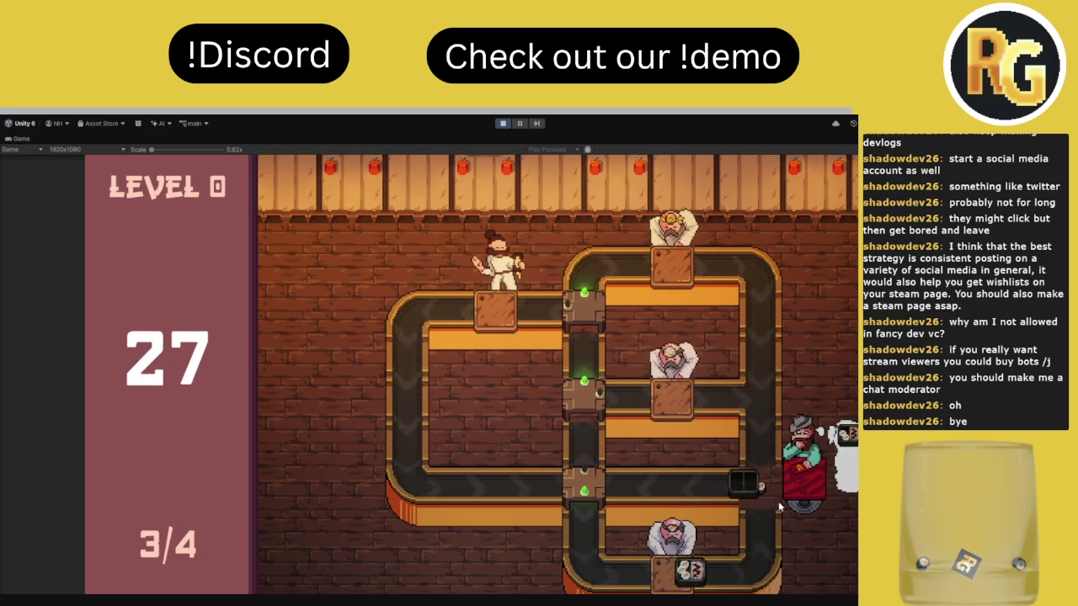
{"action": "left_click", "coordinate": [592, 495]}
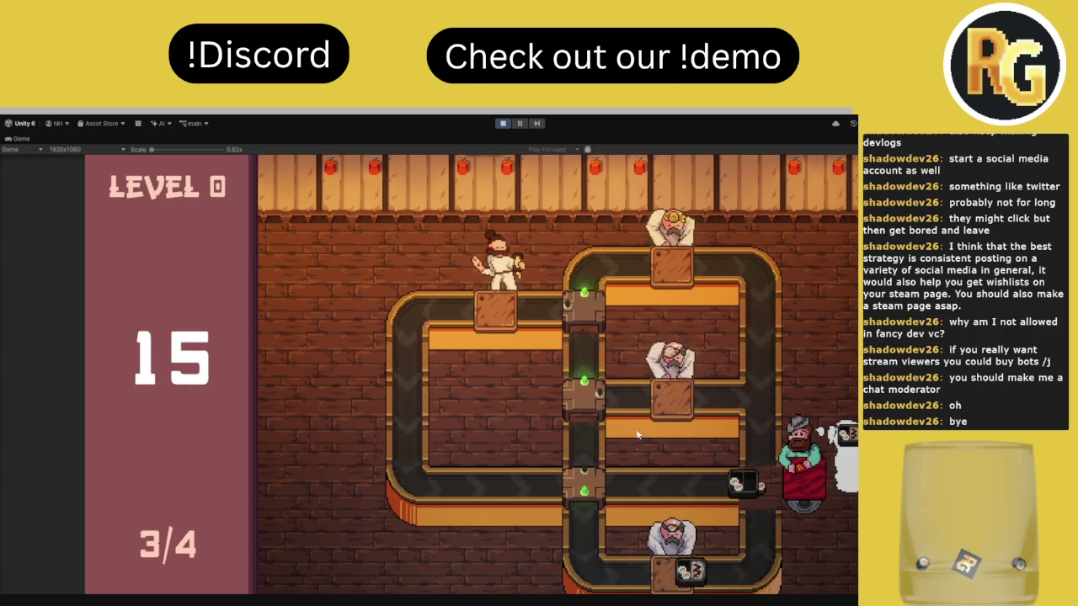
{"action": "left_click", "coordinate": [502, 124]}
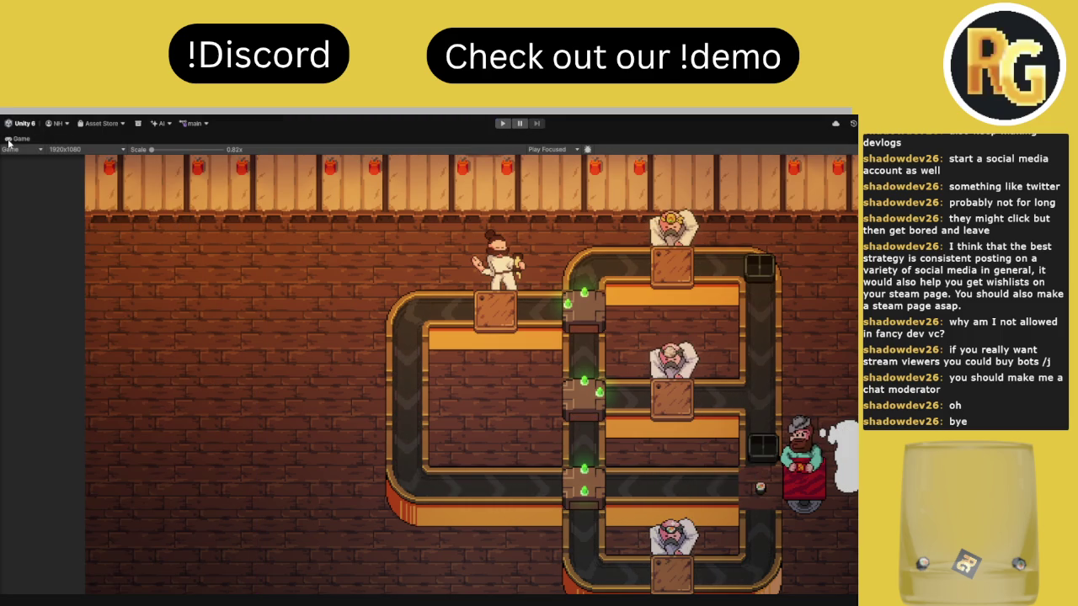
{"action": "double_click", "coordinate": [7, 145]}
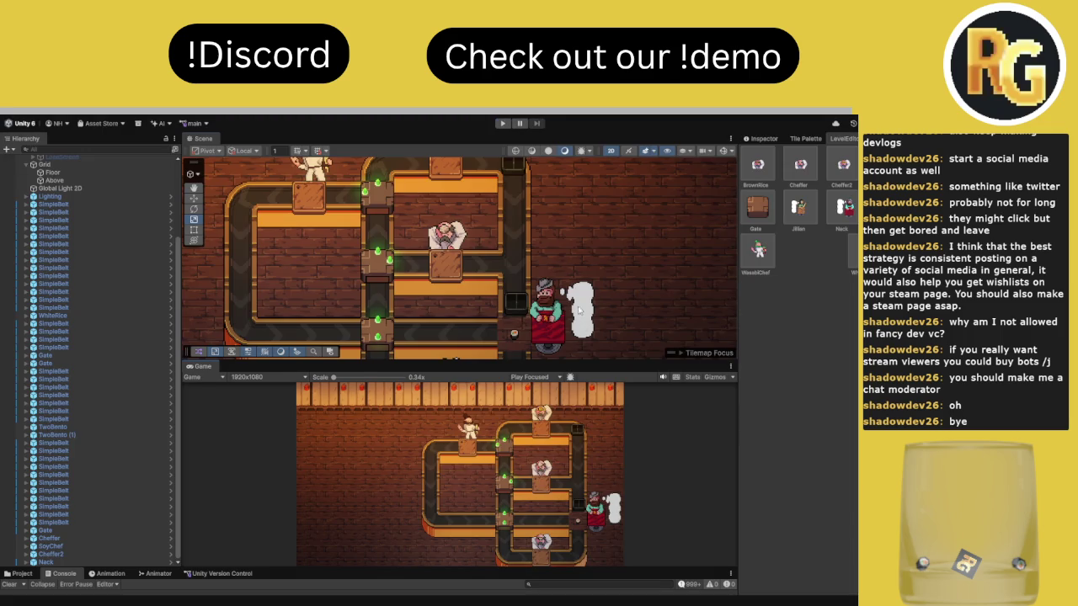
Place a Nack customer on the cart beside the first one and show its Inspector settings
{"action": "left_click_drag", "start_coordinate": [584, 315], "coordinate": [545, 242]}
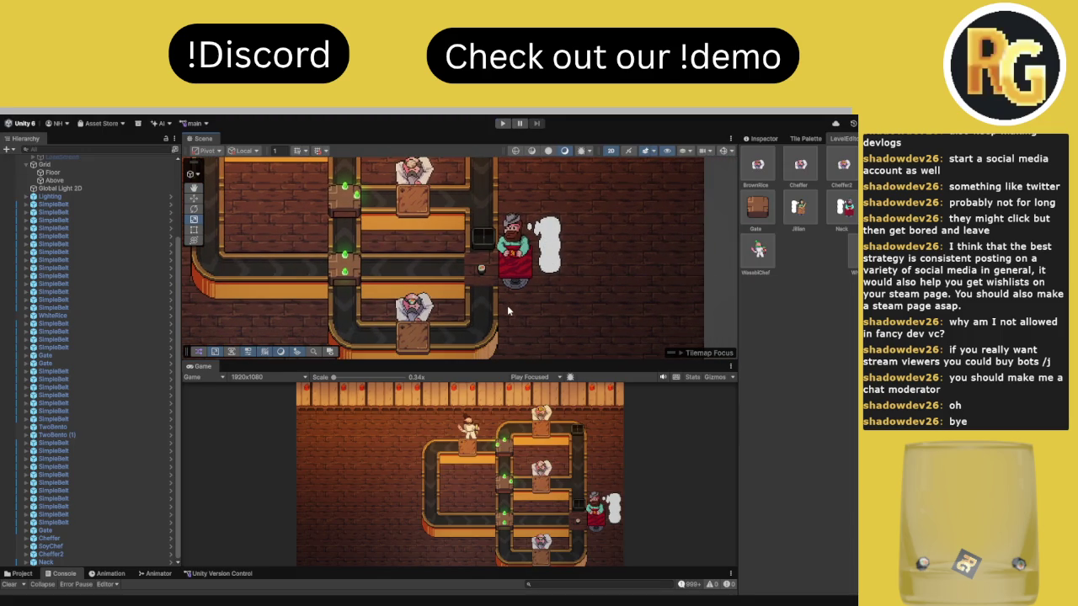
{"action": "left_click", "coordinate": [843, 206]}
{"action": "left_click", "coordinate": [517, 284]}
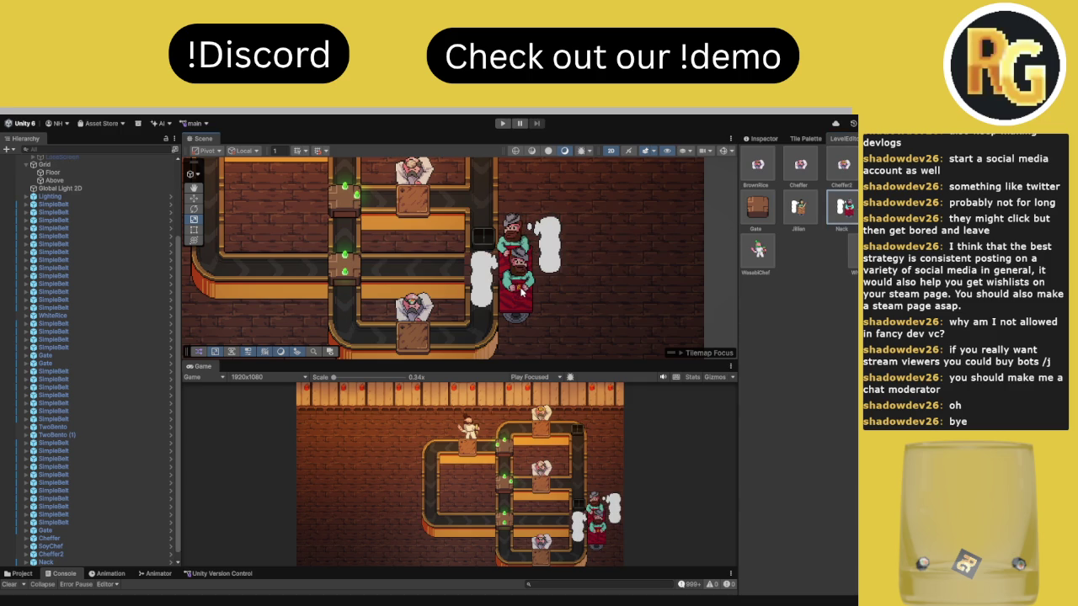
{"action": "left_click", "coordinate": [521, 292]}
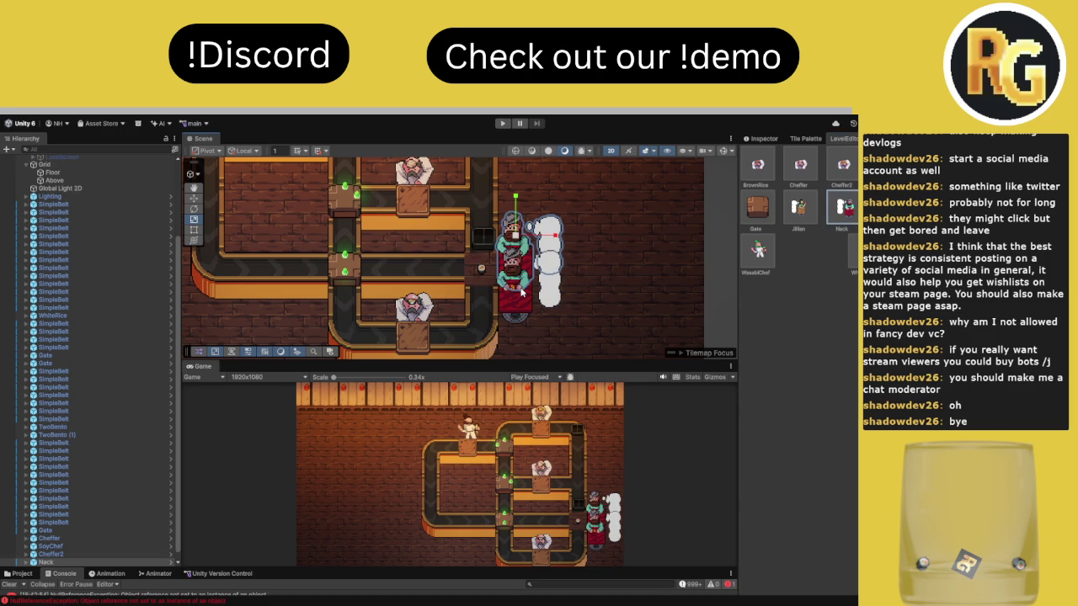
{"action": "scroll", "coordinate": [52, 549], "scroll_direction": "down", "scroll_amount": 1}
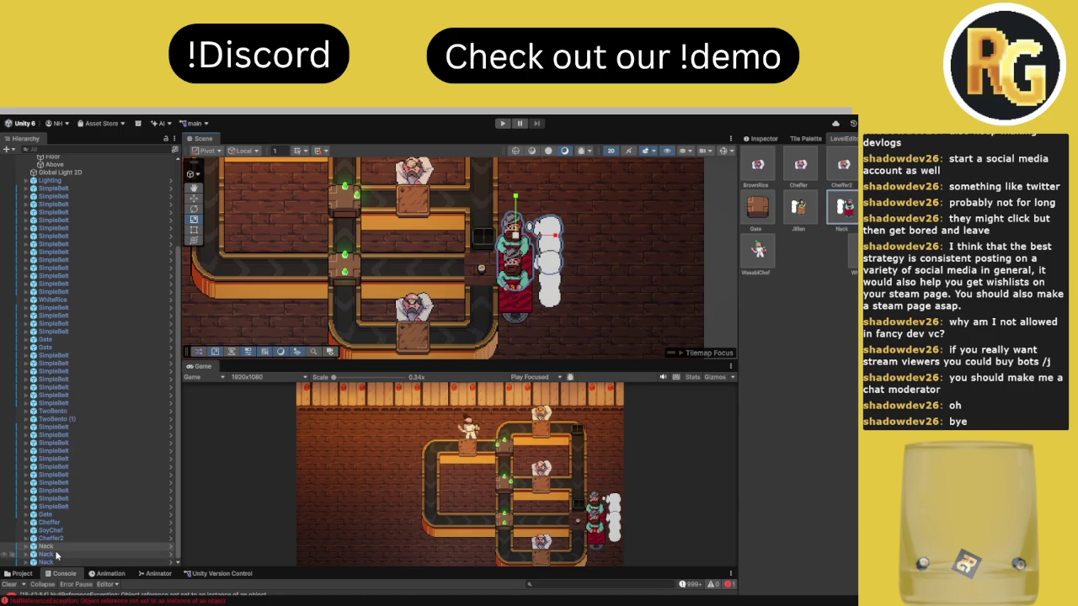
{"action": "scroll", "coordinate": [261, 202], "scroll_direction": "down", "scroll_amount": 1}
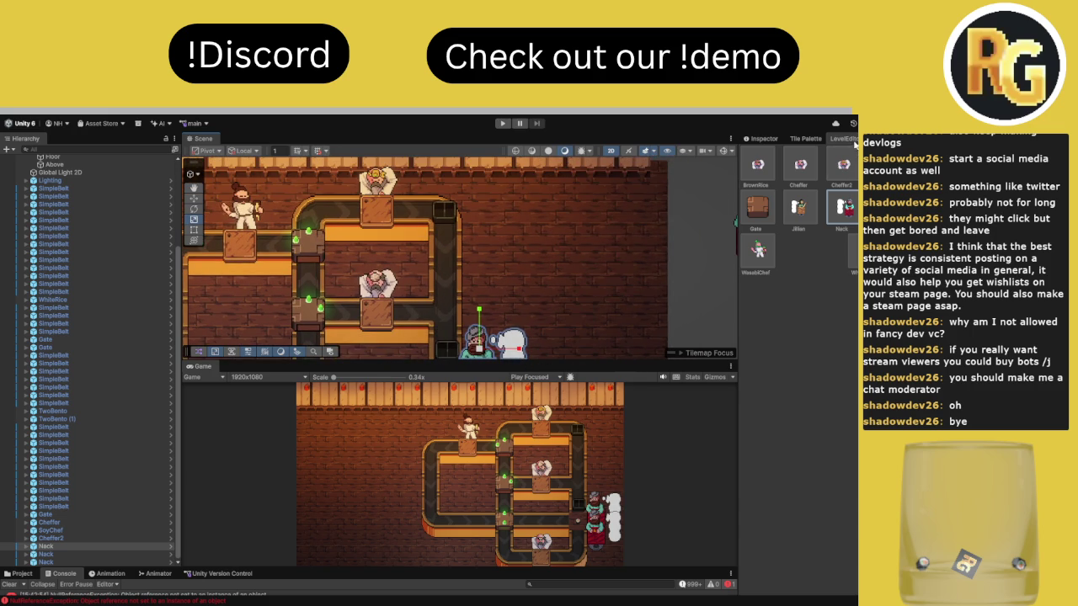
{"action": "left_click", "coordinate": [806, 138]}
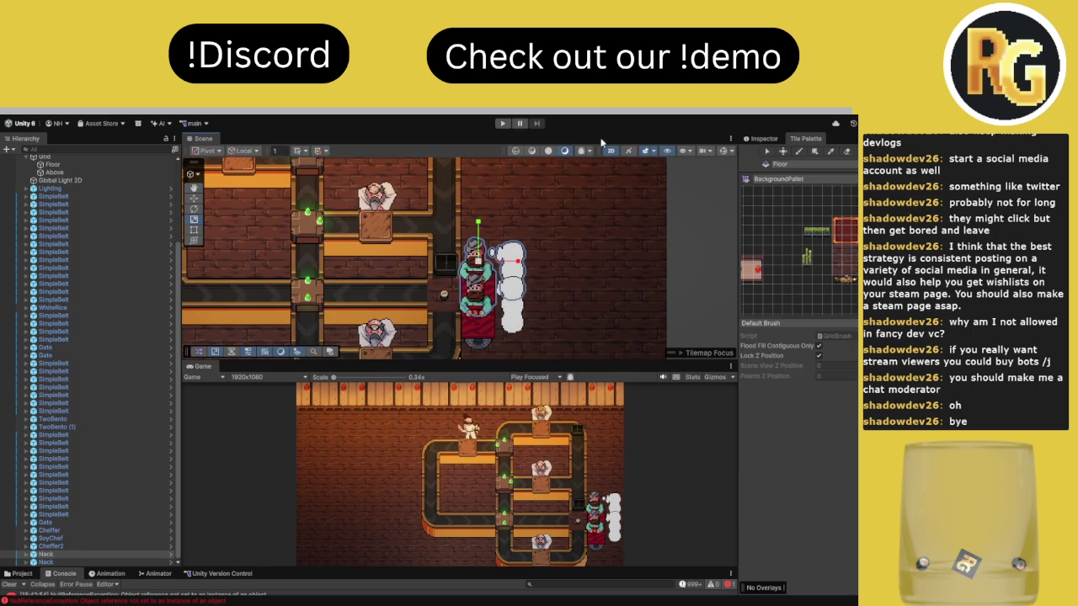
{"action": "left_click", "coordinate": [762, 140]}
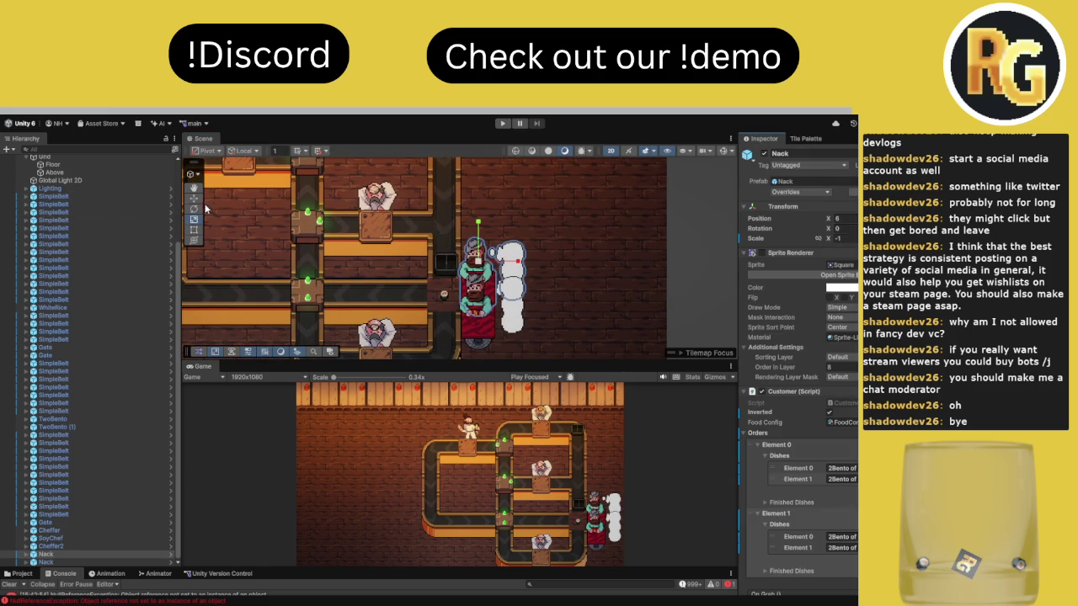
Give the new Nack two orders of two 2Bento dishes each, comparing with the other Nack
{"action": "left_click", "coordinate": [775, 512]}
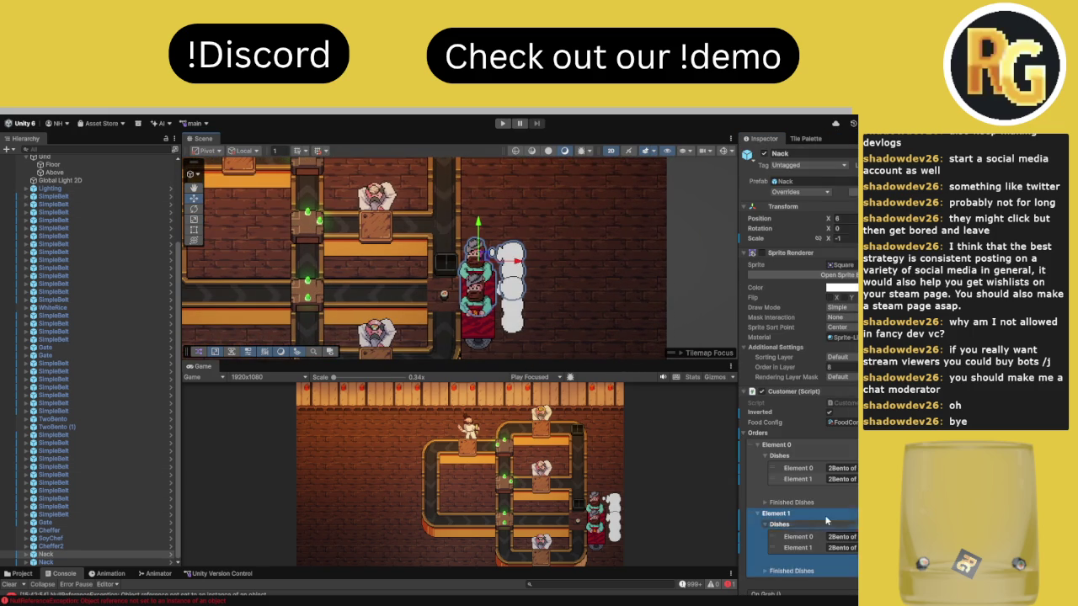
{"action": "left_click", "coordinate": [842, 468]}
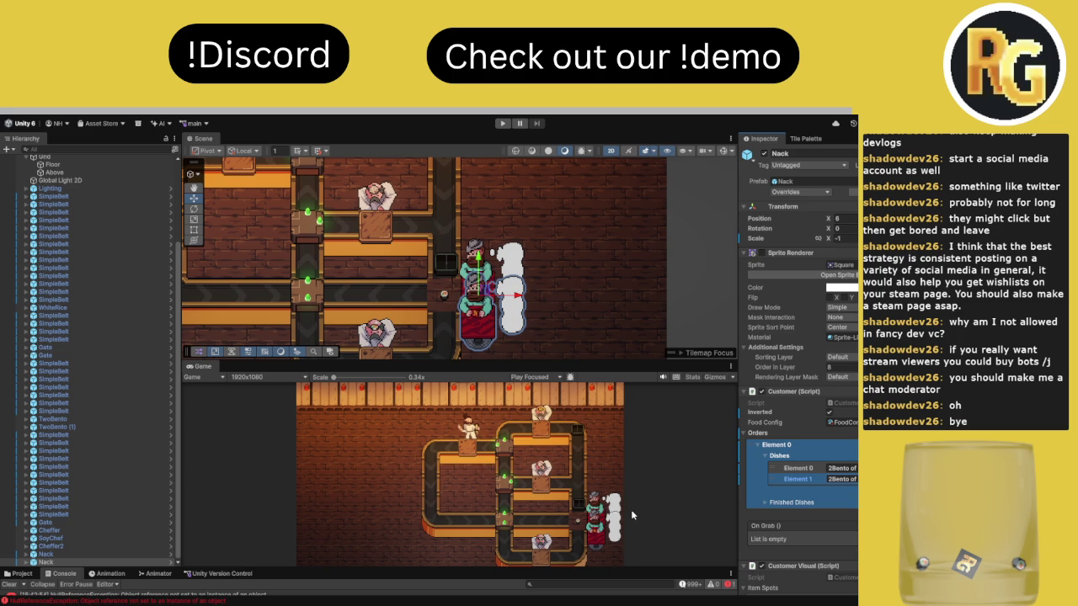
{"action": "left_click", "coordinate": [63, 554]}
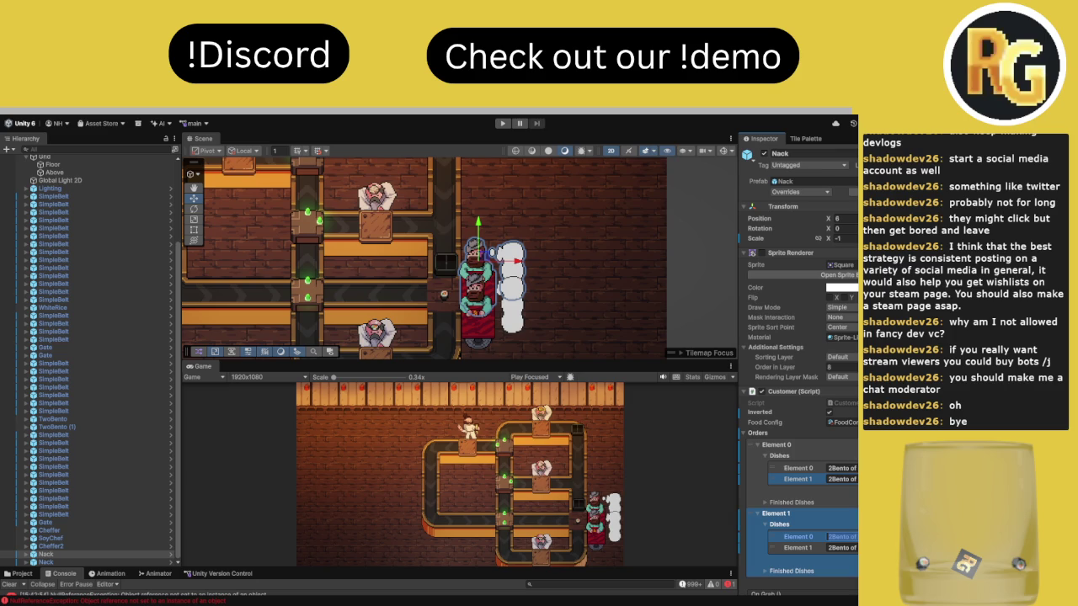
{"action": "left_click", "coordinate": [82, 562]}
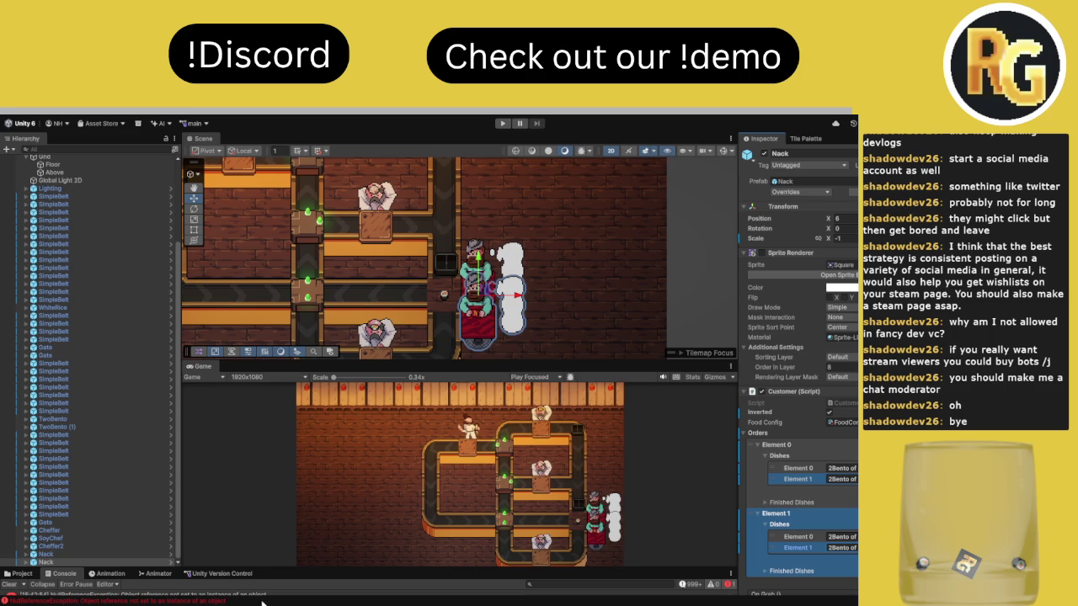
Clear the console errors and enlarge the game preview
{"action": "left_click", "coordinate": [11, 585]}
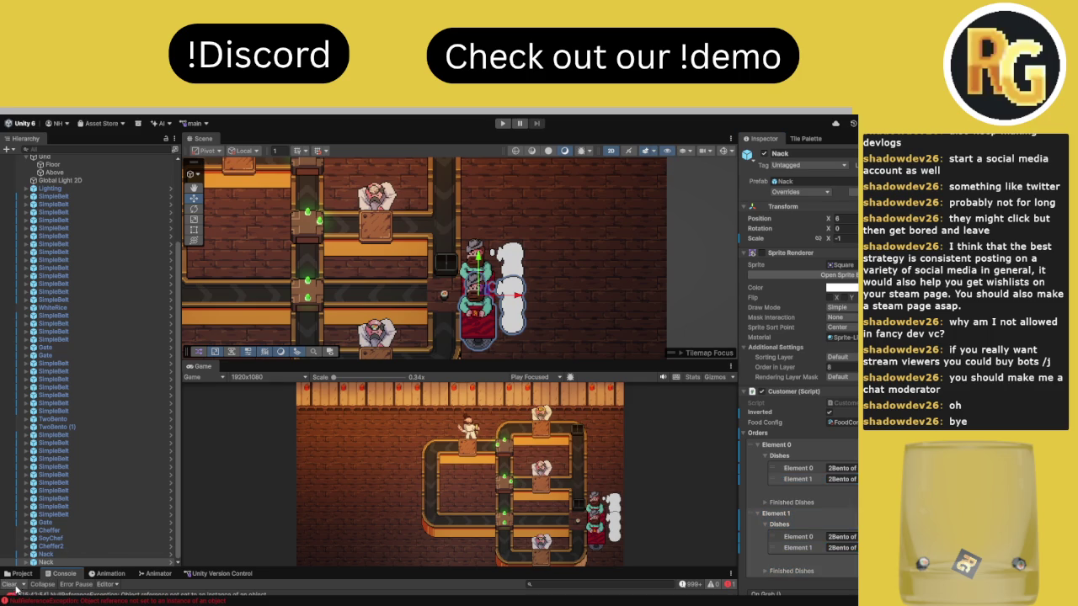
{"action": "left_click_drag", "start_coordinate": [474, 364], "coordinate": [473, 345]}
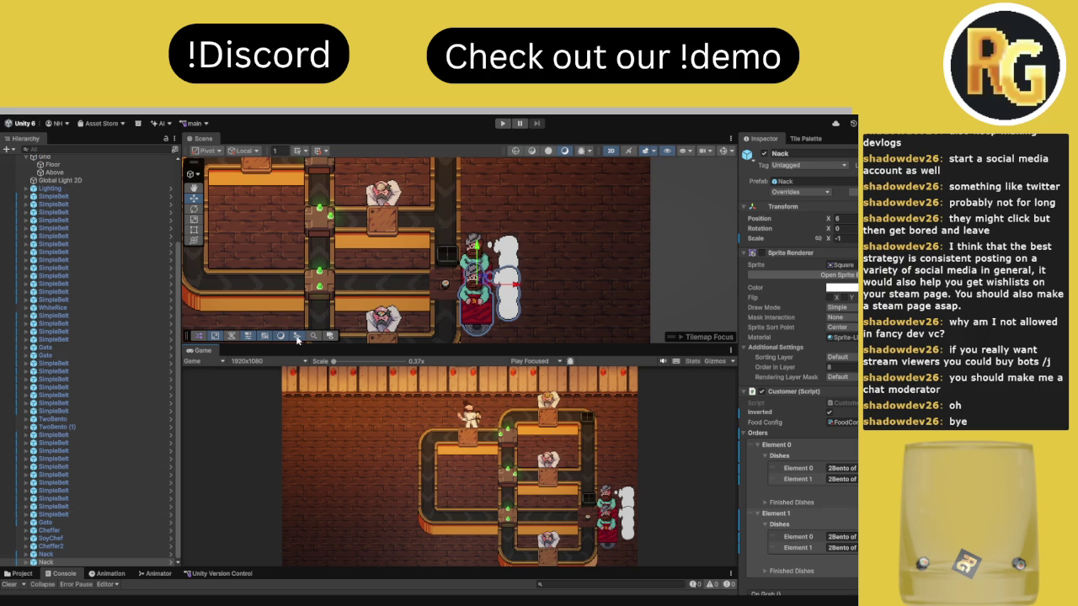
{"action": "left_click_drag", "start_coordinate": [296, 341], "coordinate": [295, 246]}
Resize the bottom panel and switch it to the Project assets
{"action": "left_click_drag", "start_coordinate": [301, 569], "coordinate": [267, 550]}
{"action": "left_click", "coordinate": [776, 512]}
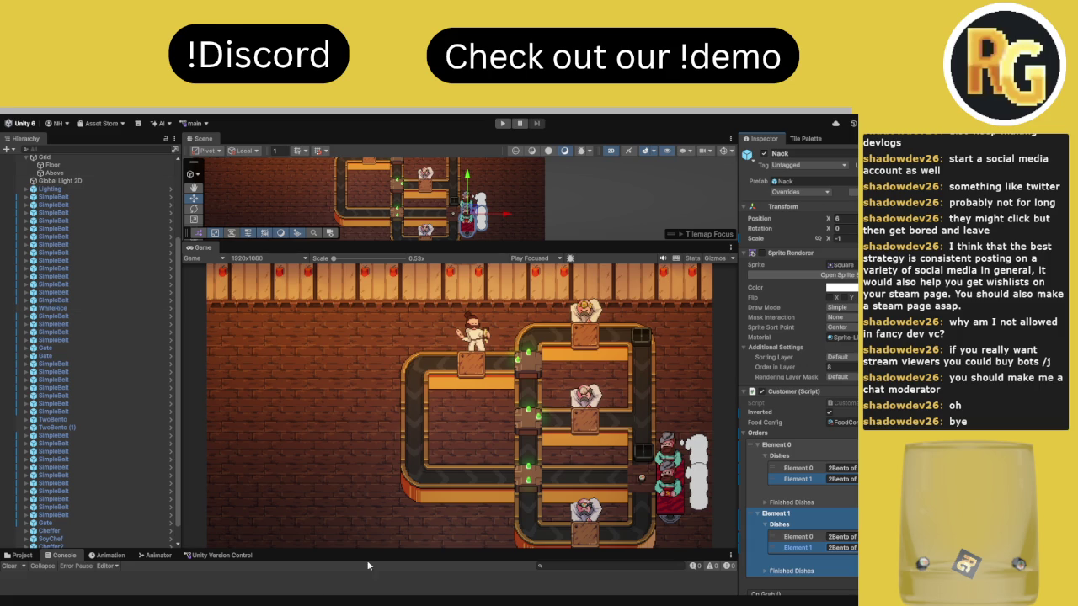
{"action": "left_click_drag", "start_coordinate": [282, 552], "coordinate": [404, 413]}
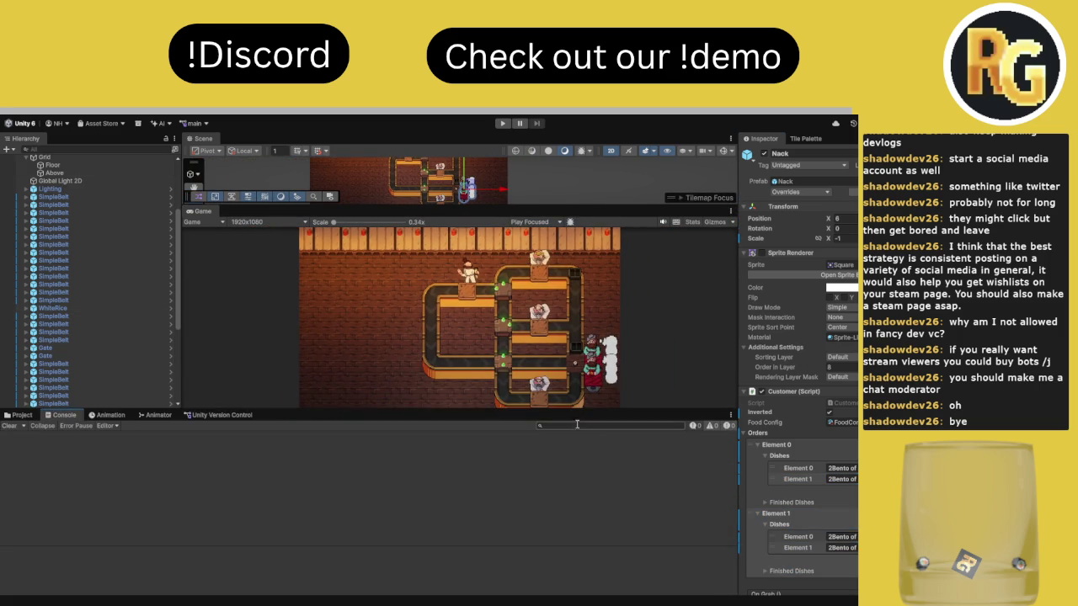
{"action": "left_click", "coordinate": [17, 416]}
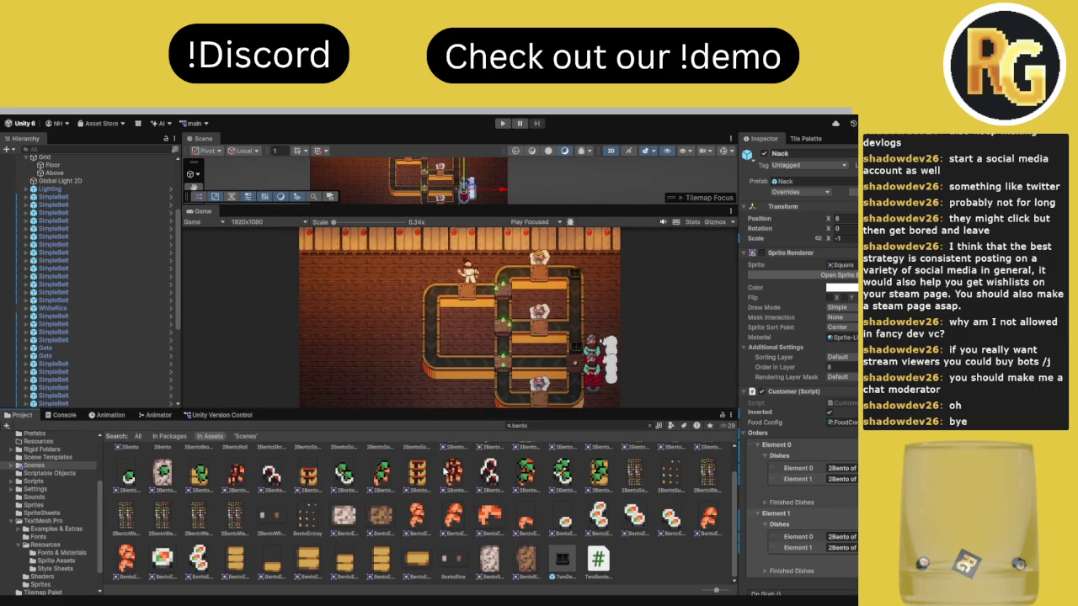
{"action": "scroll", "coordinate": [324, 503], "scroll_direction": "up", "scroll_amount": 1}
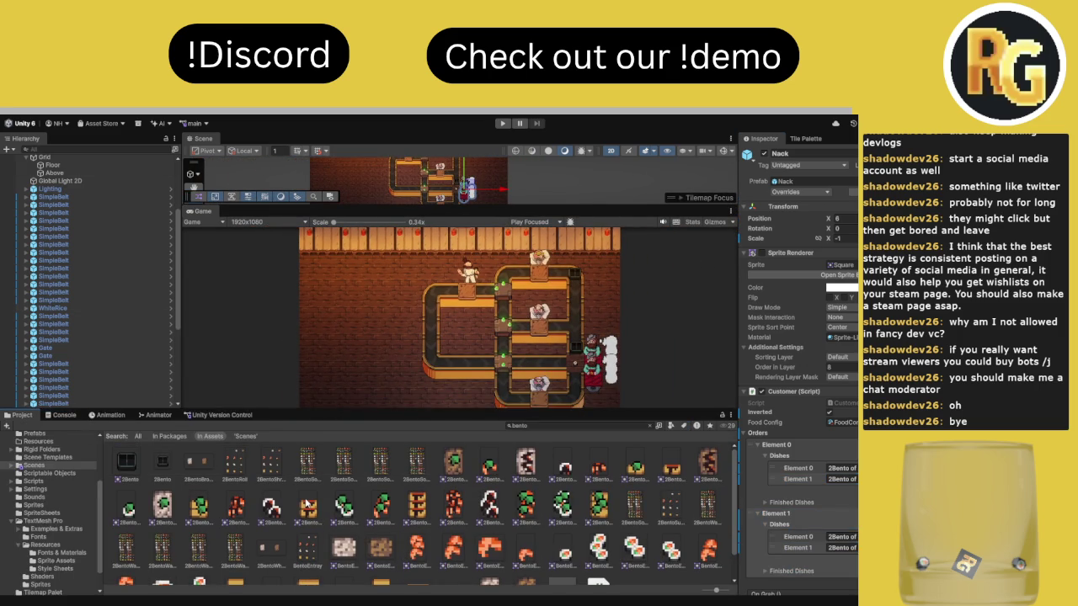
Enlarge the Game view over the Scene view and start the play test
{"action": "left_click_drag", "start_coordinate": [468, 414], "coordinate": [455, 543]}
{"action": "left_click_drag", "start_coordinate": [479, 244], "coordinate": [504, 196]}
{"action": "left_click", "coordinate": [504, 124]}
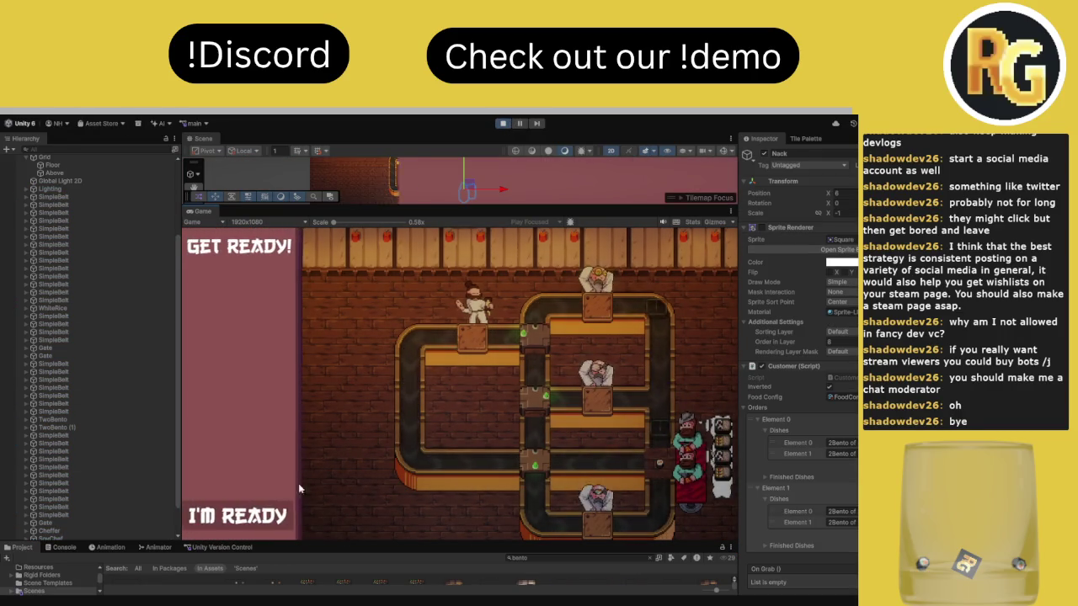
Begin the round from Get Ready, then stop the test and select the Nack customer
{"action": "left_click", "coordinate": [267, 495]}
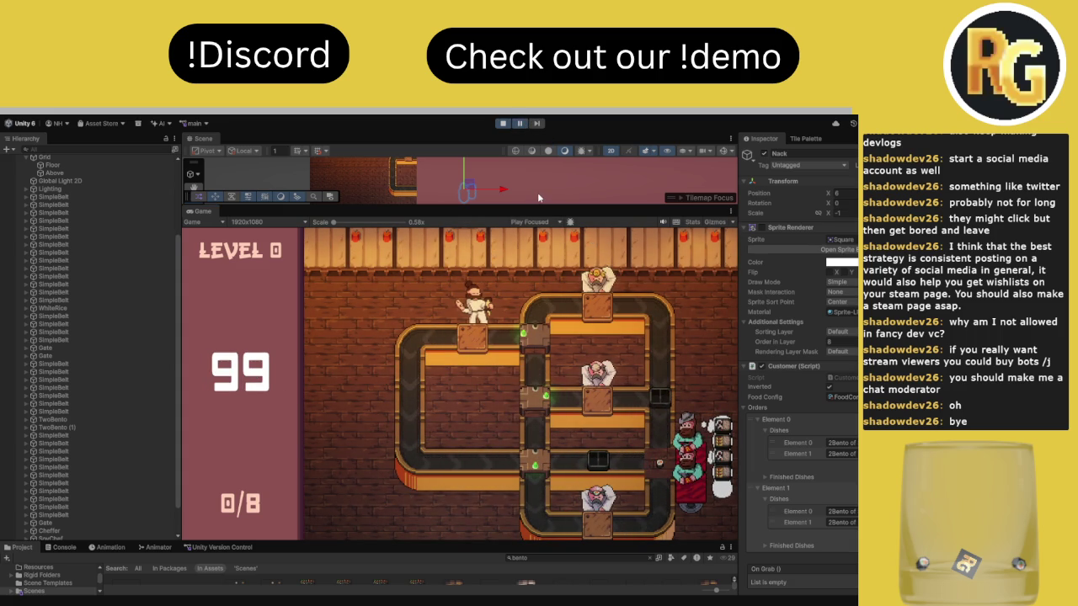
{"action": "left_click", "coordinate": [503, 123]}
{"action": "scroll", "coordinate": [74, 514], "scroll_direction": "down", "scroll_amount": 2}
{"action": "left_click", "coordinate": [71, 526]}
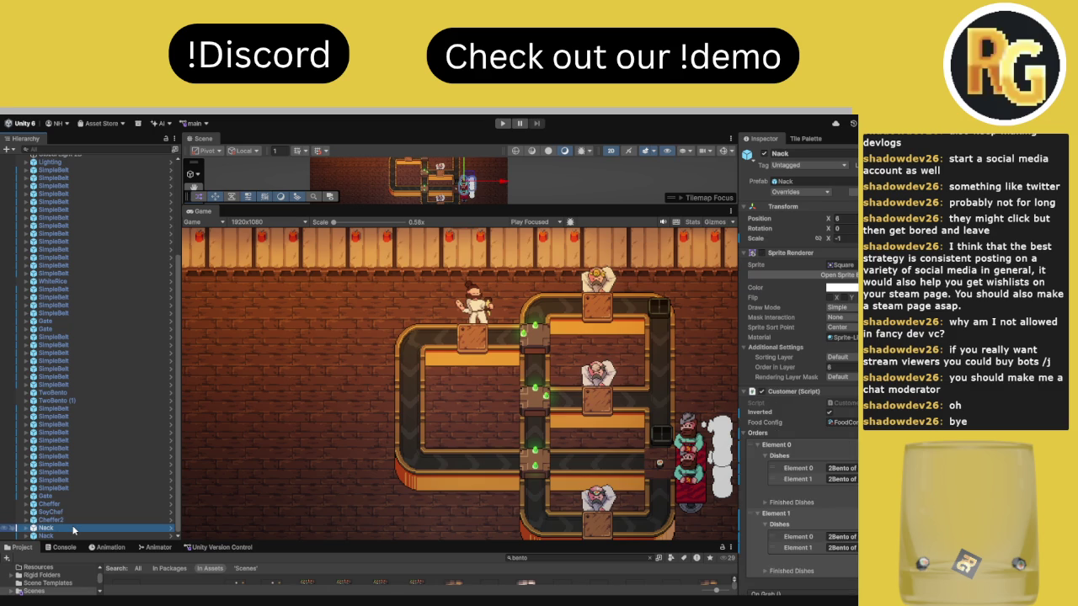
Move the right customer stack left onto the other at the belt's exit
{"action": "left_click", "coordinate": [807, 139]}
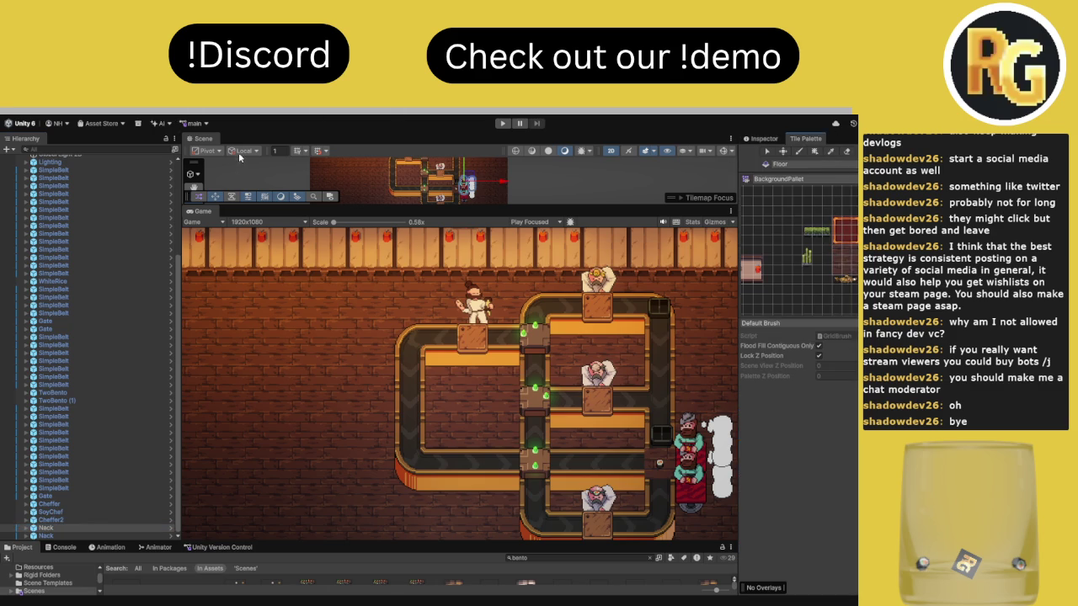
{"action": "left_click", "coordinate": [846, 139]}
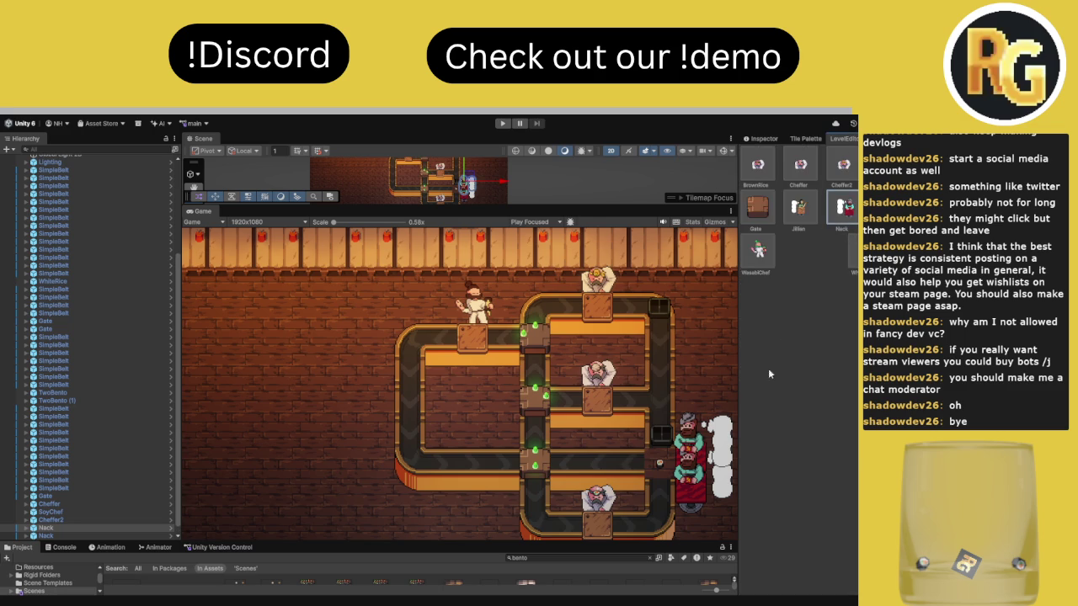
{"action": "left_click_drag", "start_coordinate": [487, 205], "coordinate": [497, 365]}
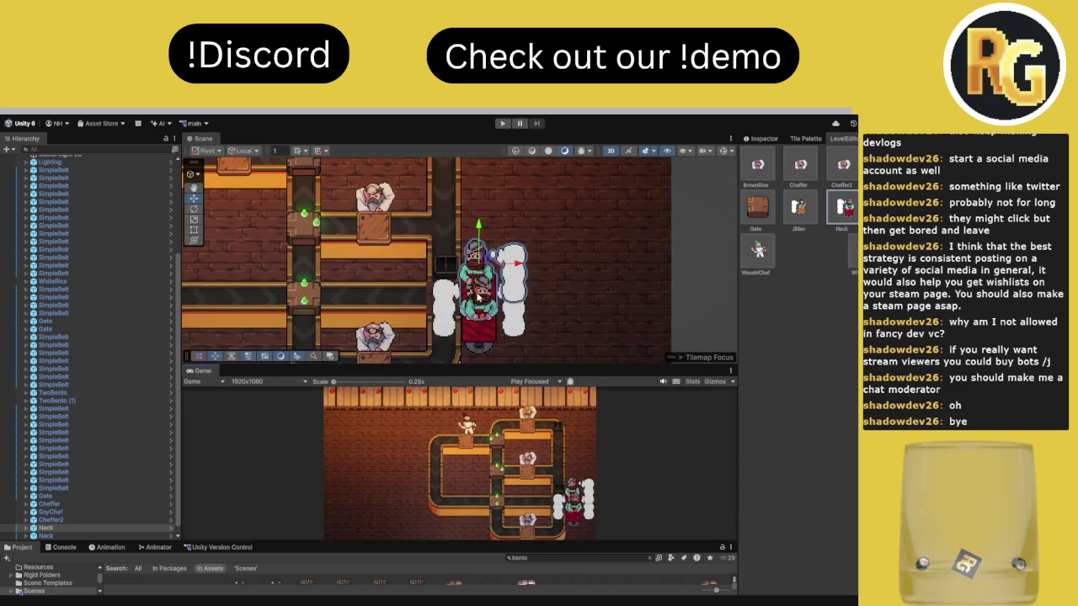
{"action": "left_click", "coordinate": [518, 285]}
{"action": "left_click_drag", "start_coordinate": [517, 282], "coordinate": [480, 279]}
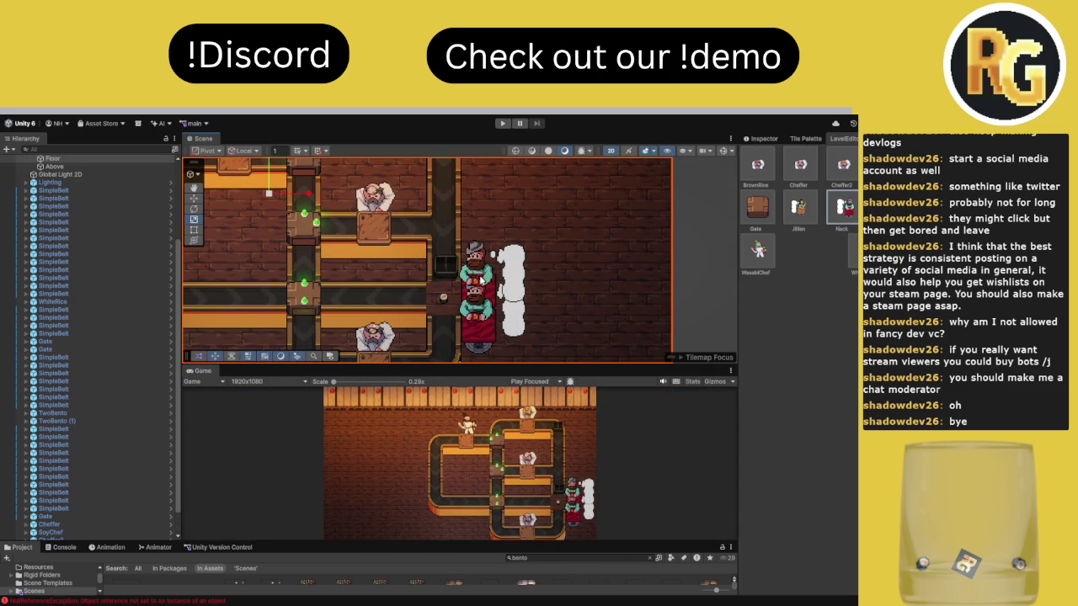
Place a Nack customer and inspect its bubble_0 food slots and the_guy_0 sprite
{"action": "left_click", "coordinate": [764, 138]}
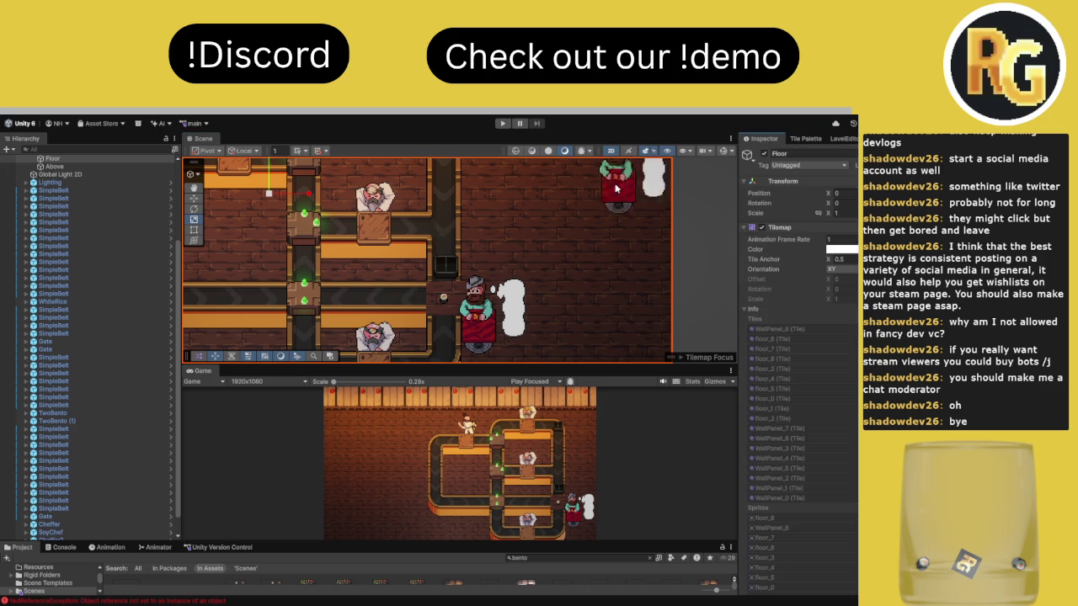
{"action": "left_click", "coordinate": [833, 140]}
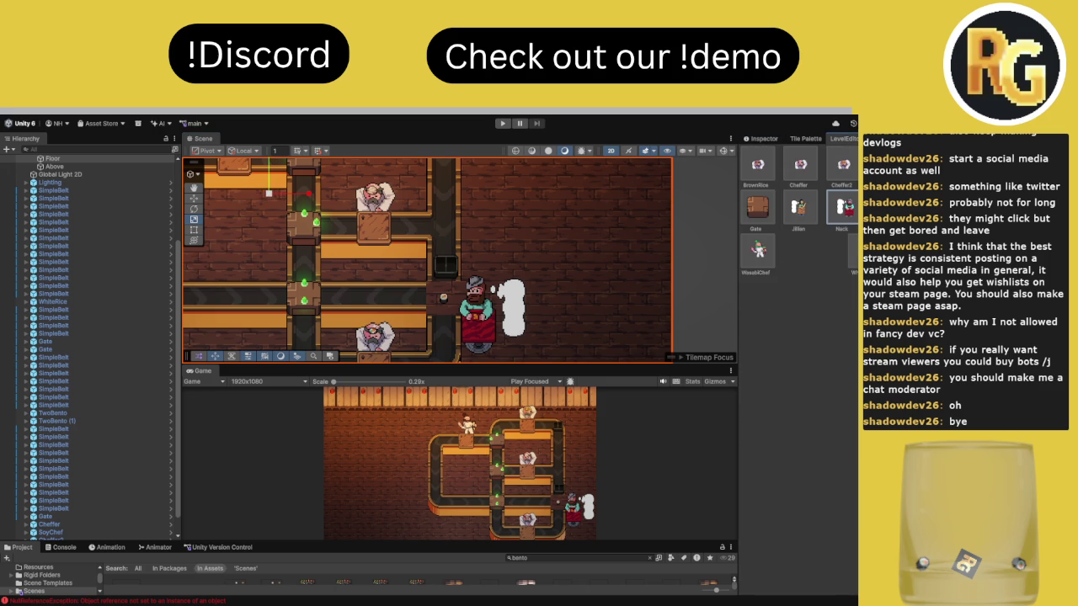
{"action": "left_click", "coordinate": [843, 206]}
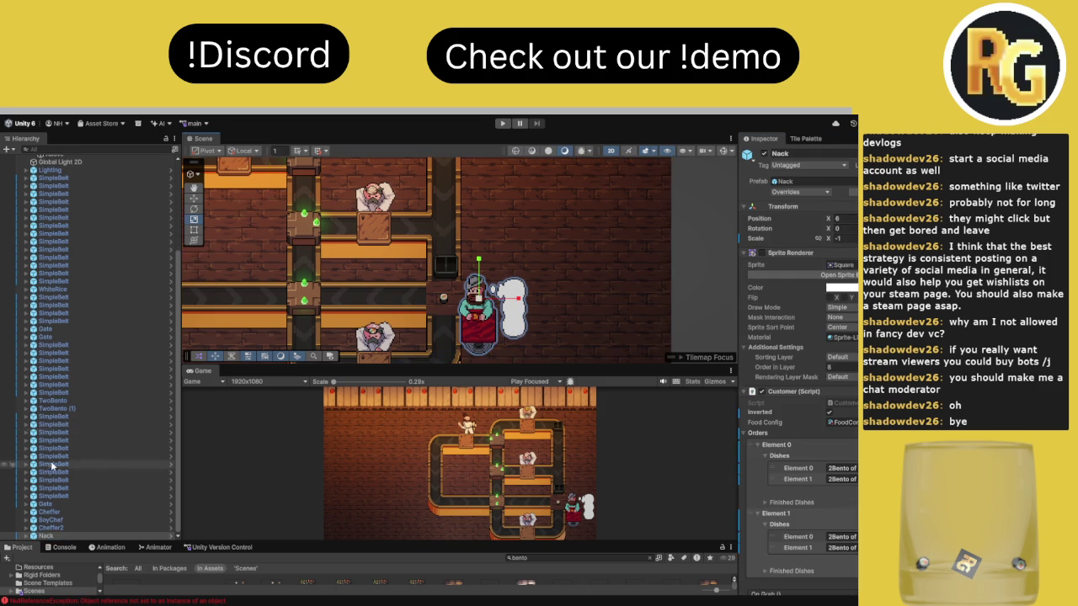
{"action": "left_click", "coordinate": [34, 535]}
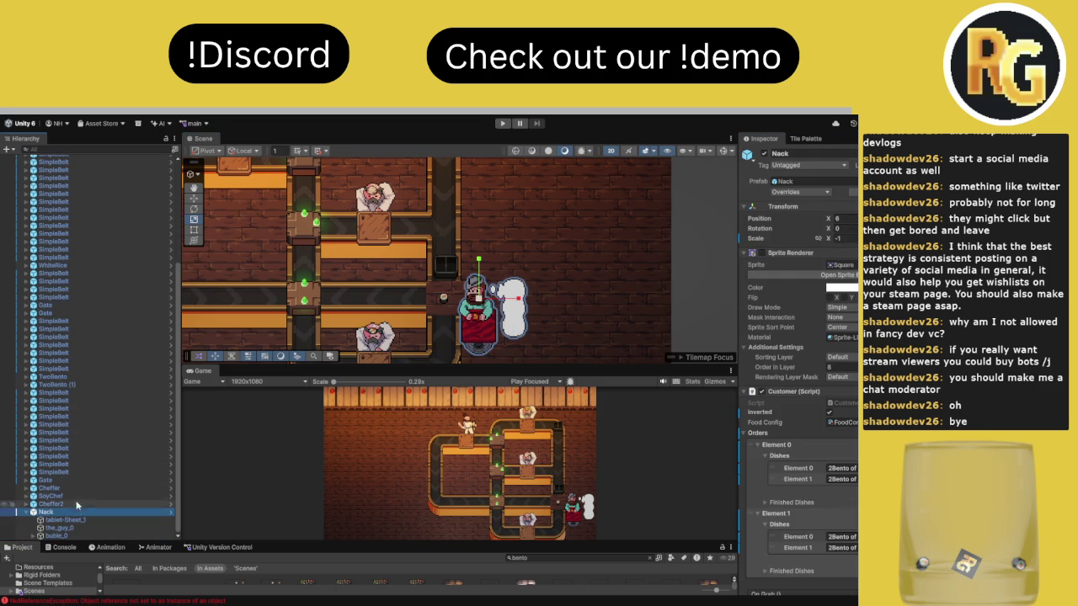
{"action": "left_click", "coordinate": [34, 536]}
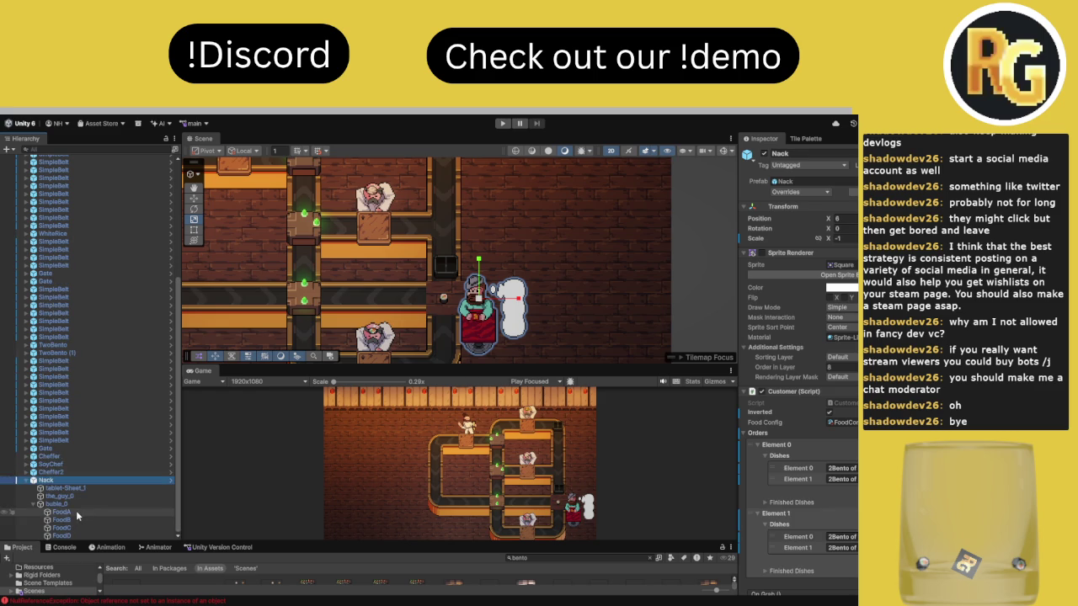
{"action": "left_click", "coordinate": [78, 513]}
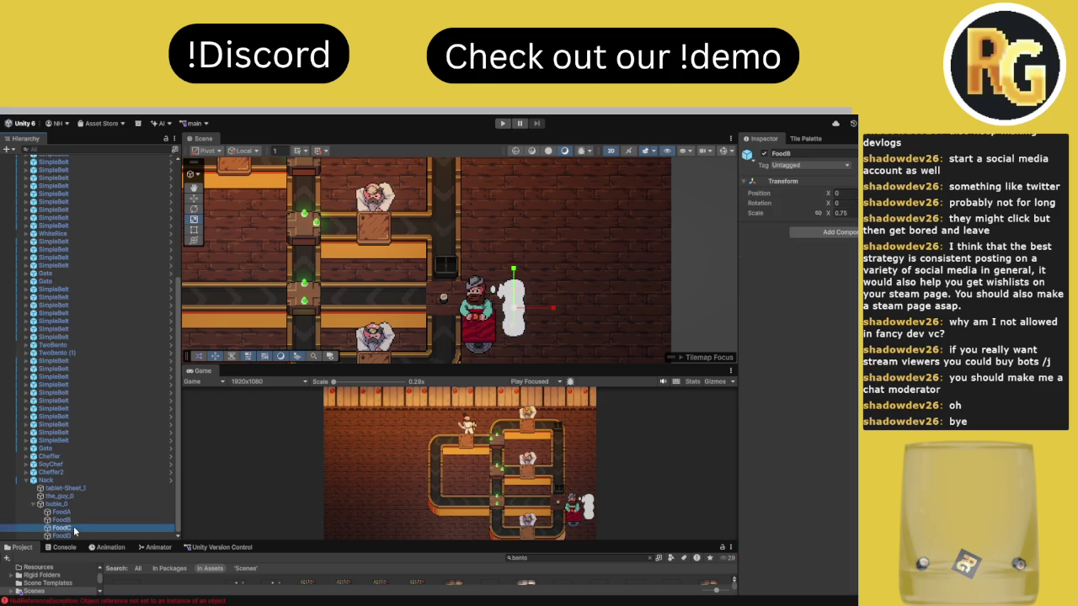
{"action": "left_click", "coordinate": [70, 499]}
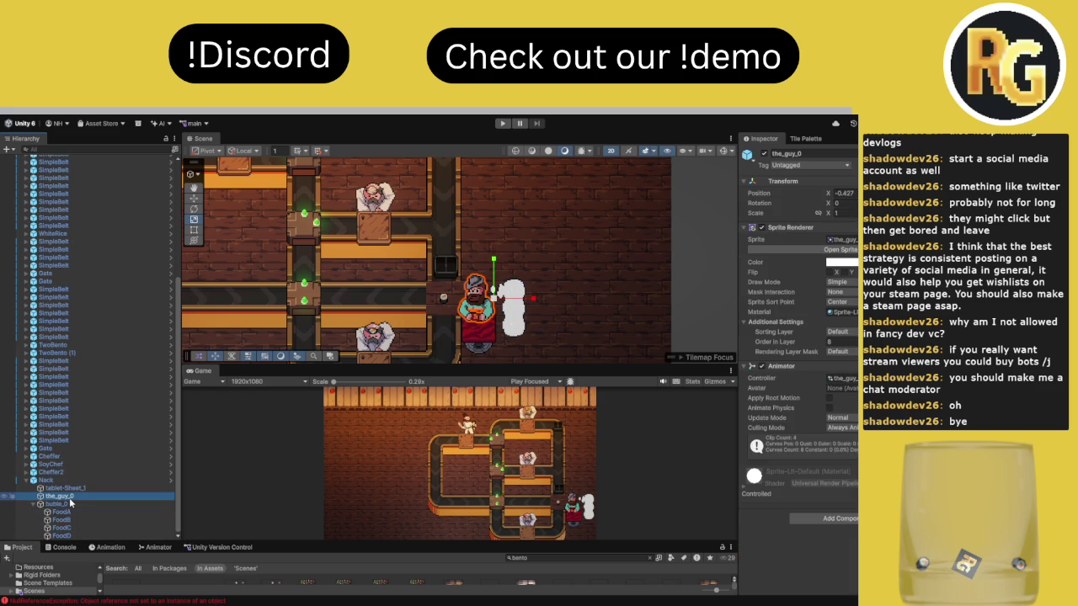
Enlarge the game view over the scene view and start a test play
{"action": "left_click", "coordinate": [62, 547]}
{"action": "left_click", "coordinate": [9, 551]}
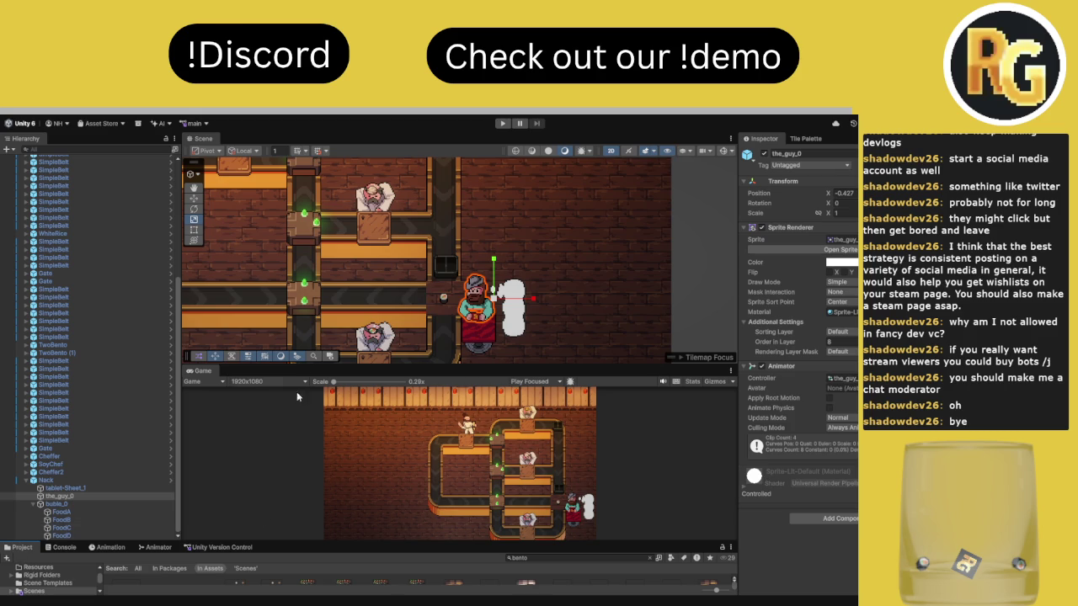
{"action": "mouse_move", "coordinate": [307, 368]}
{"action": "left_mouse_down"}
{"action": "mouse_move", "coordinate": [354, 233]}
{"action": "mouse_move", "coordinate": [473, 140]}
{"action": "left_mouse_up"}
{"action": "left_click", "coordinate": [503, 123]}
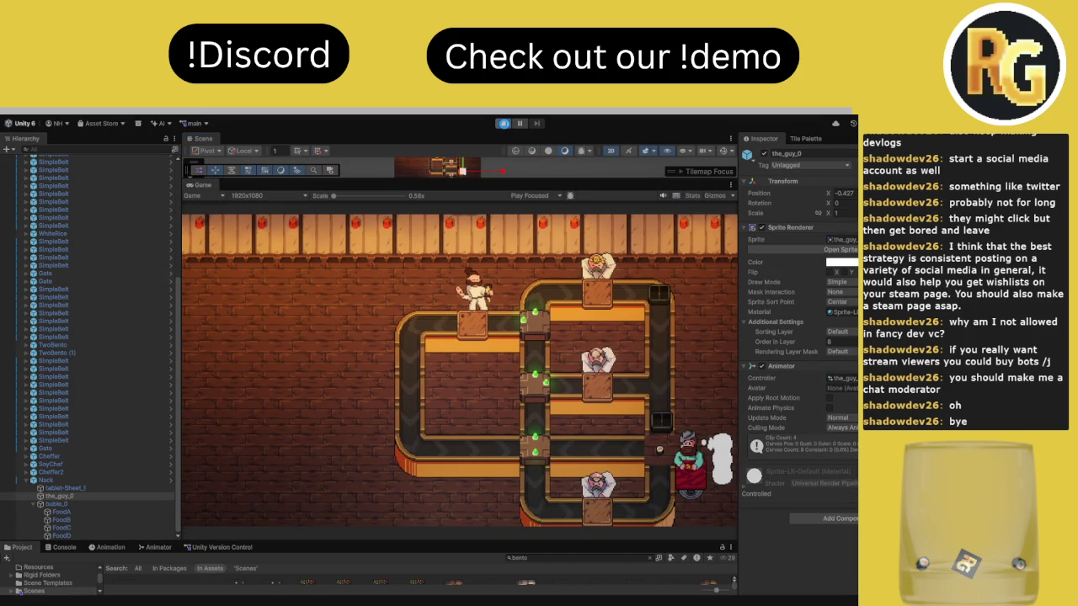
Stop and restart the test play so Level 0 begins with its 0/4 goal
{"action": "left_click", "coordinate": [503, 124]}
{"action": "left_click", "coordinate": [504, 124]}
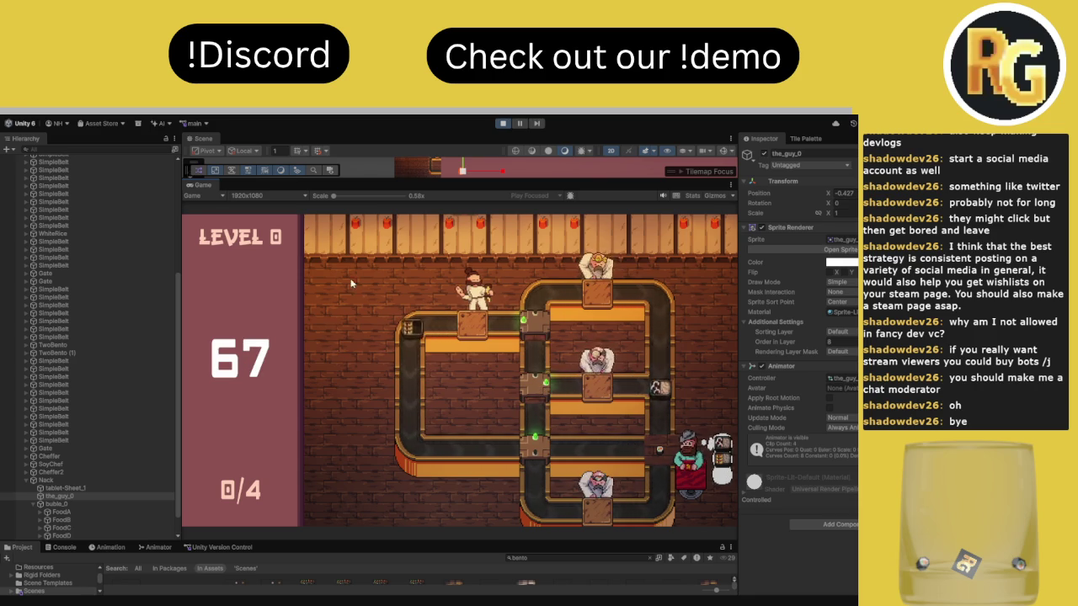
Maximise the game view, switch a belt gate to serve two dishes, and pause at 57
{"action": "double_click", "coordinate": [206, 185]}
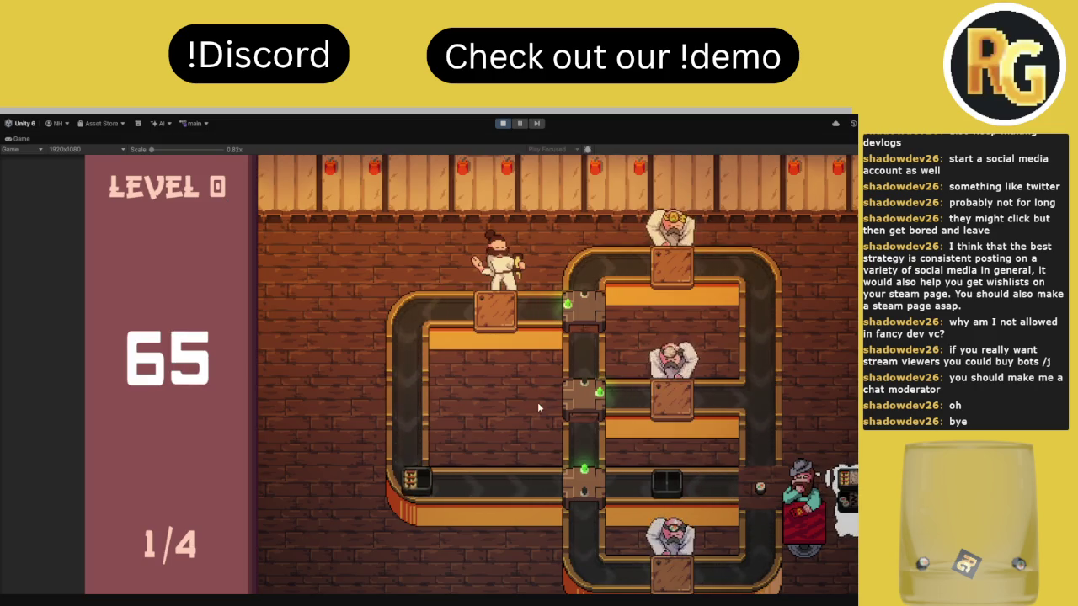
{"action": "left_click", "coordinate": [594, 406]}
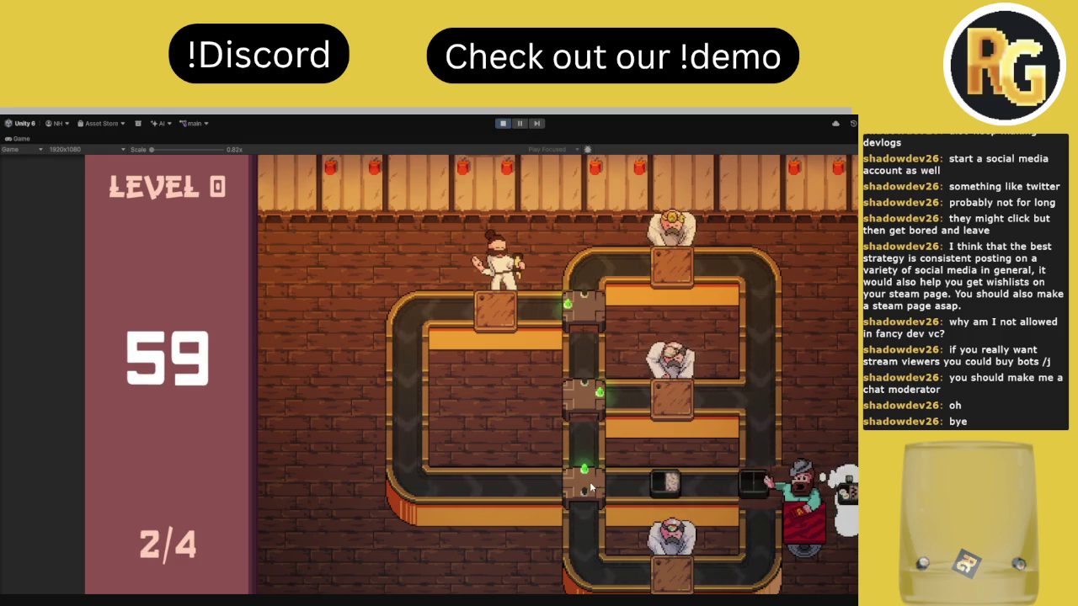
{"action": "left_click", "coordinate": [520, 123]}
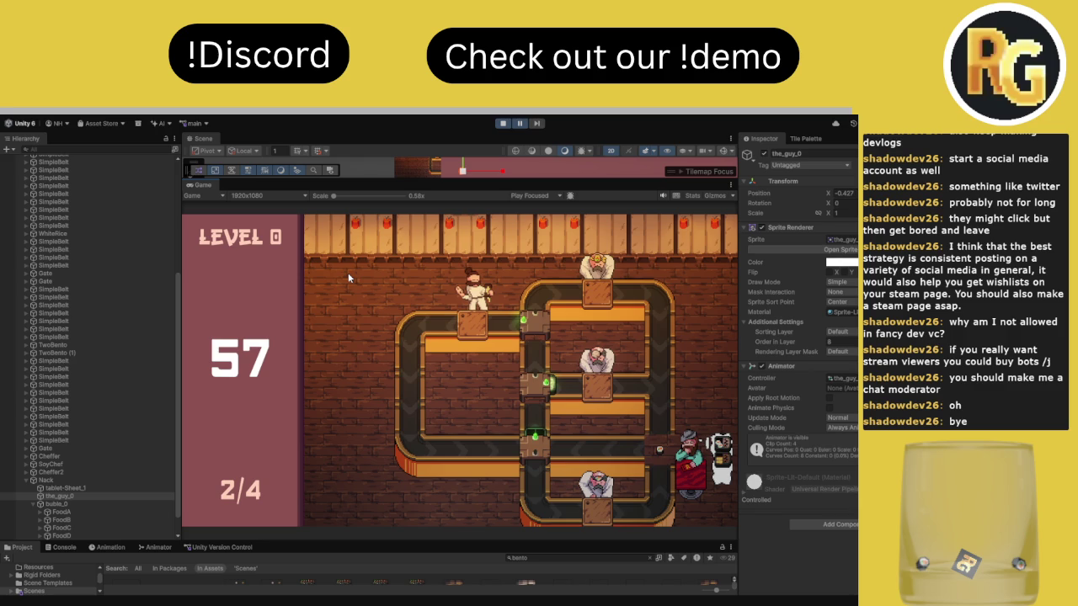
Stop play and duplicate Nack's Orders Element 0 Dishes Element 1 as a third dish
{"action": "left_click", "coordinate": [503, 124]}
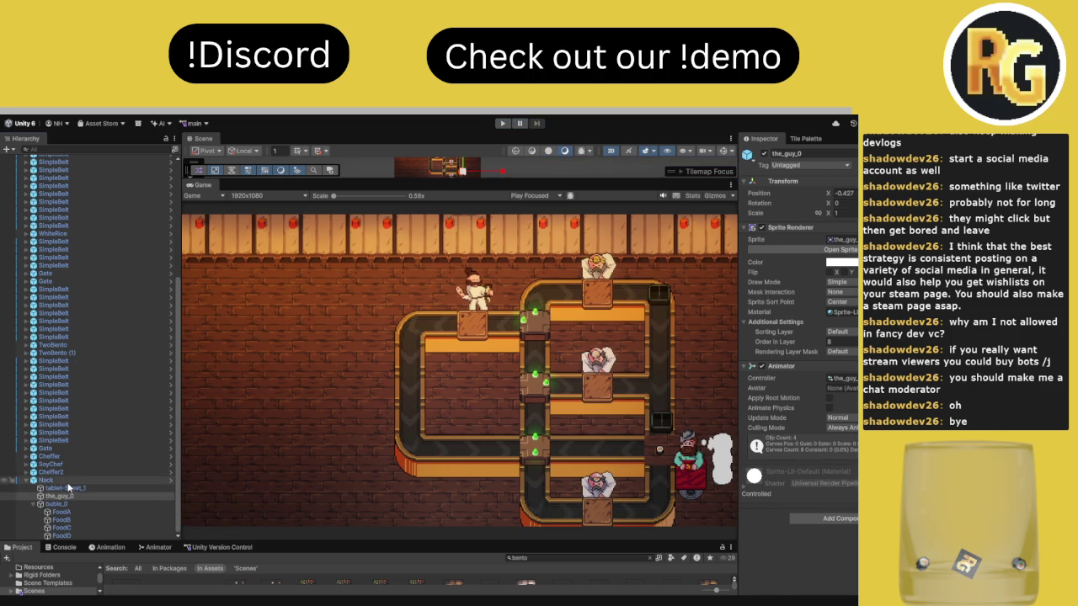
{"action": "left_click", "coordinate": [46, 480]}
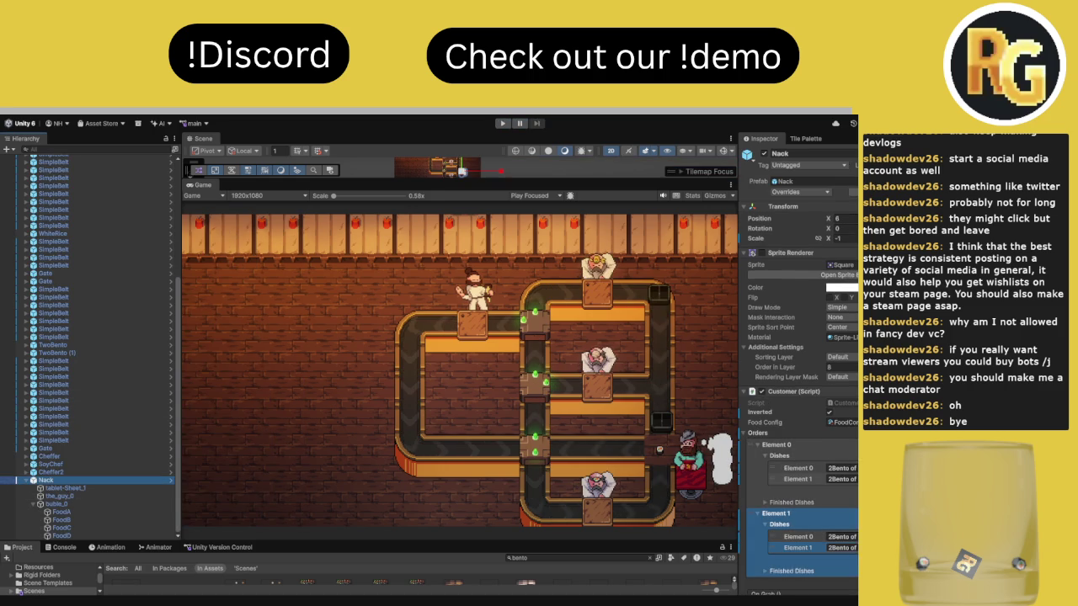
{"action": "left_click", "coordinate": [798, 479]}
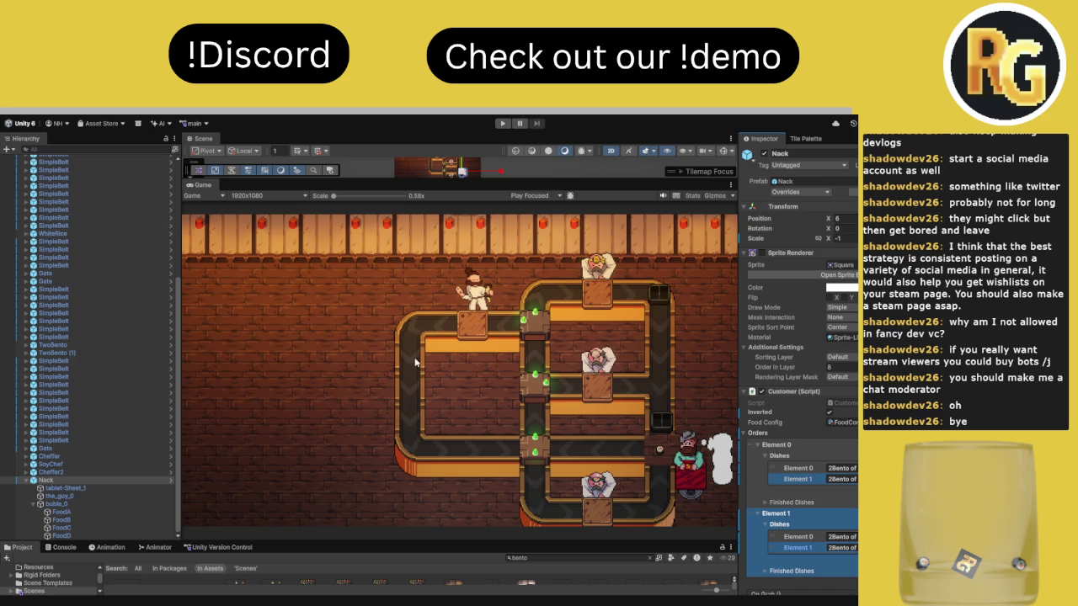
{"action": "key", "text": "ctrl+d"}
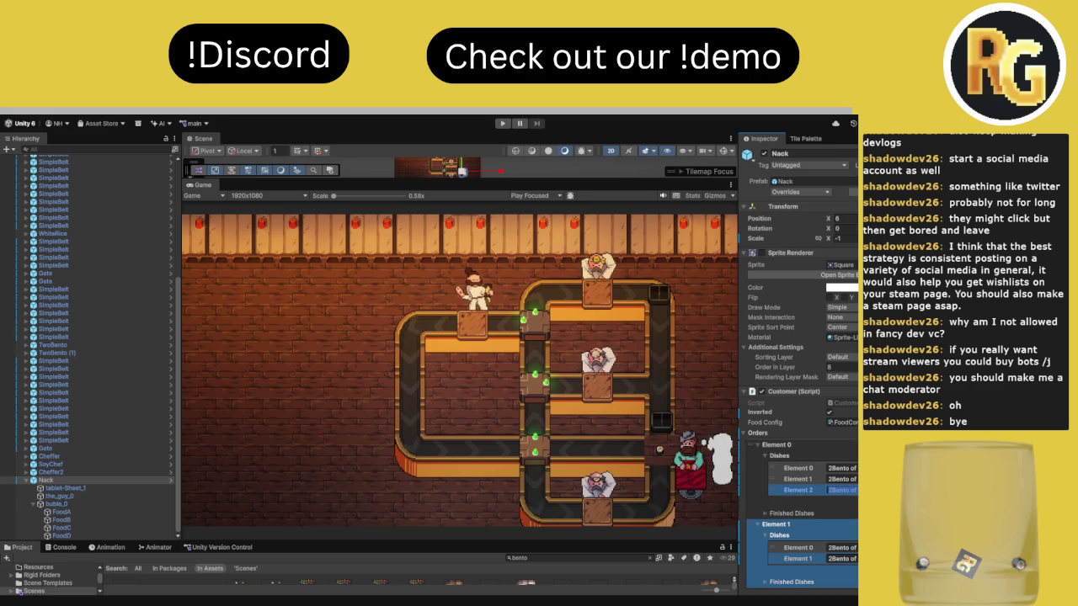
{"action": "type", "text": "2Bento of"}
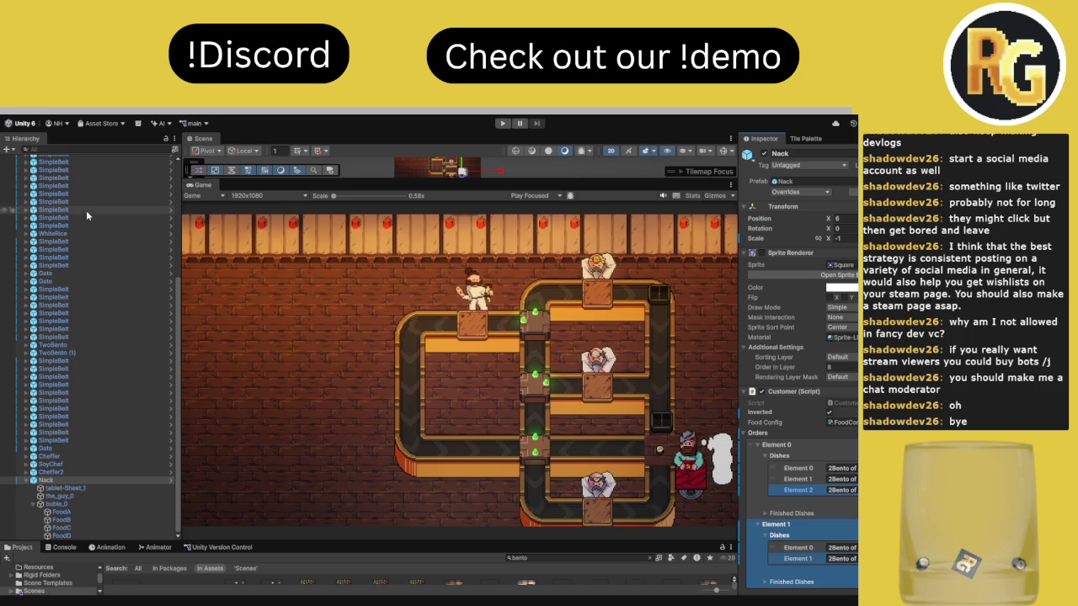
{"action": "left_click_drag", "start_coordinate": [307, 543], "coordinate": [213, 440]}
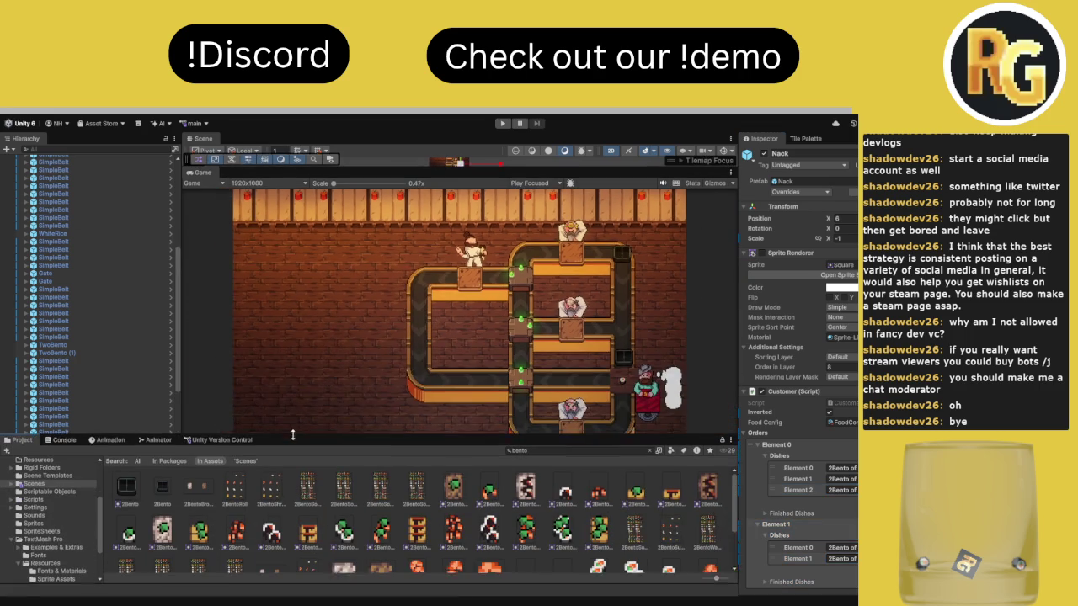
Clear the Console messages and show Unity Version Control's Pending Changes
{"action": "left_click", "coordinate": [56, 440]}
{"action": "left_click", "coordinate": [10, 451]}
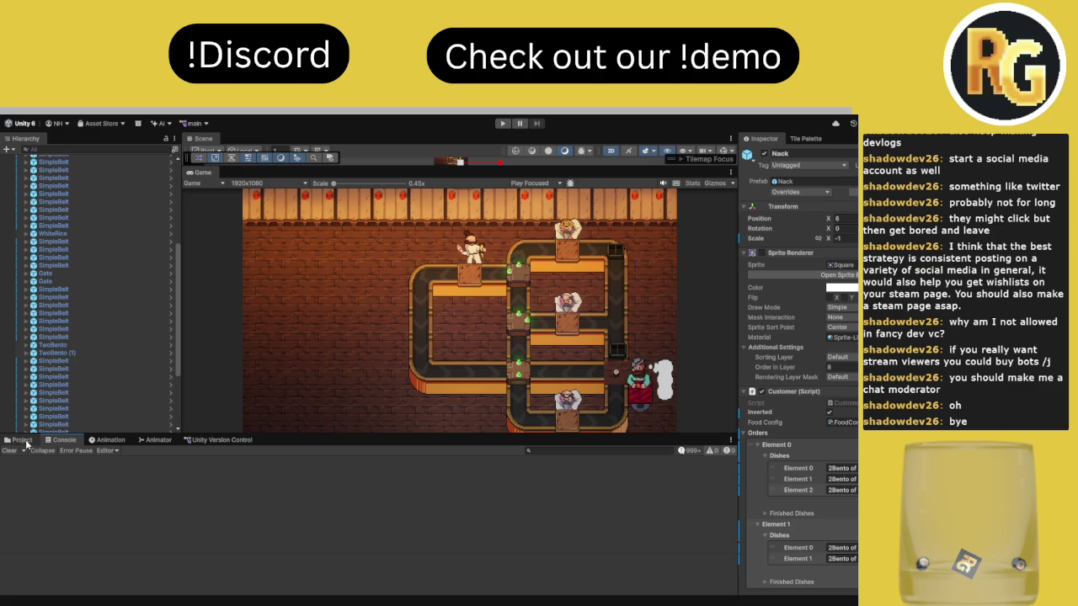
{"action": "left_click", "coordinate": [206, 440]}
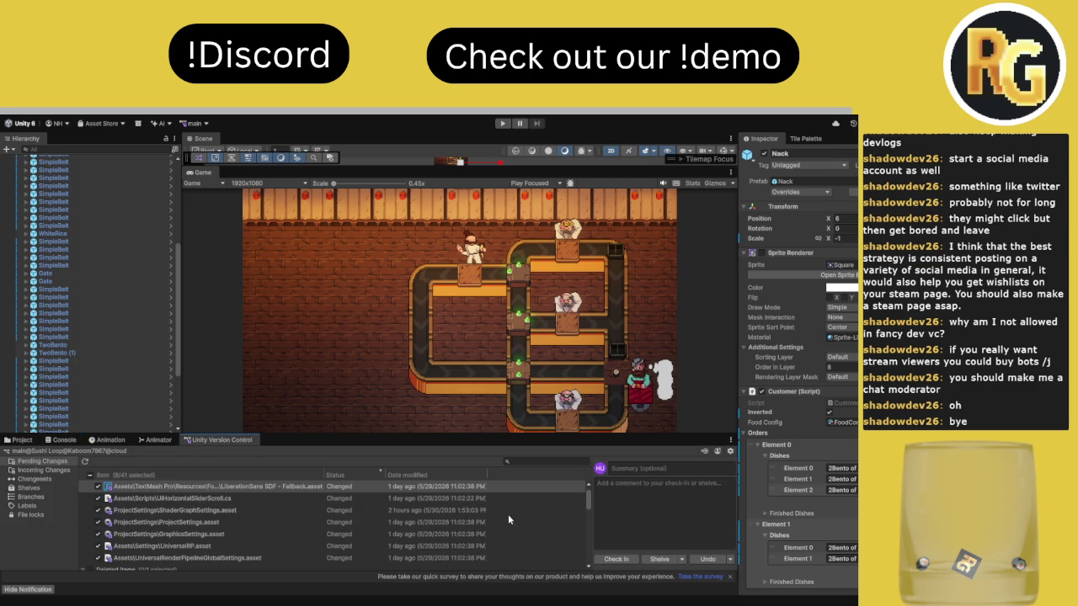
Check in all pending changes as changeset 221 and maximise the Game view
{"action": "left_click", "coordinate": [610, 560]}
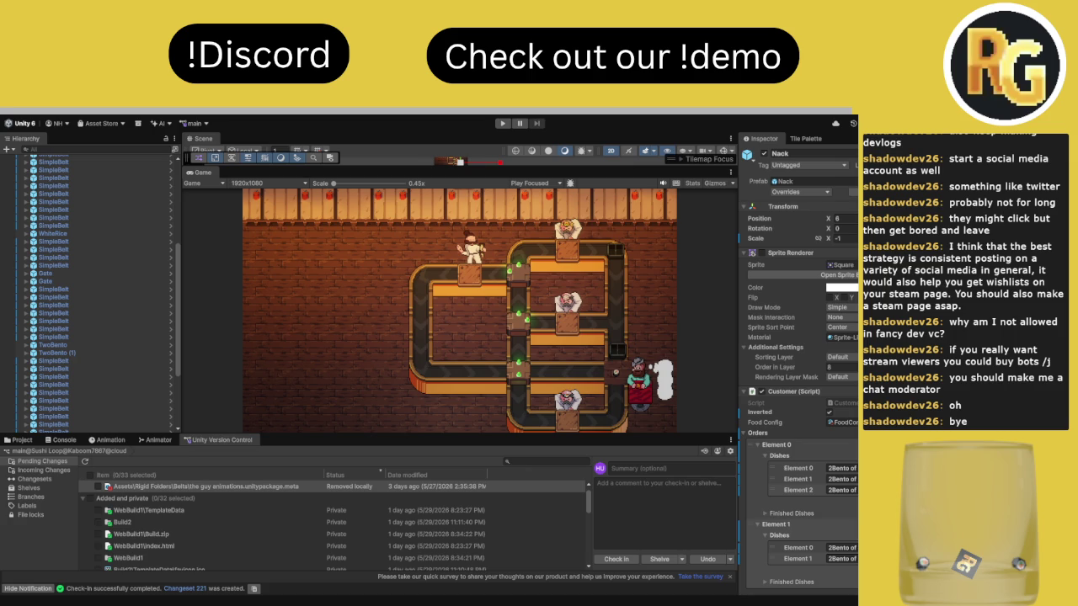
{"action": "double_click", "coordinate": [200, 172]}
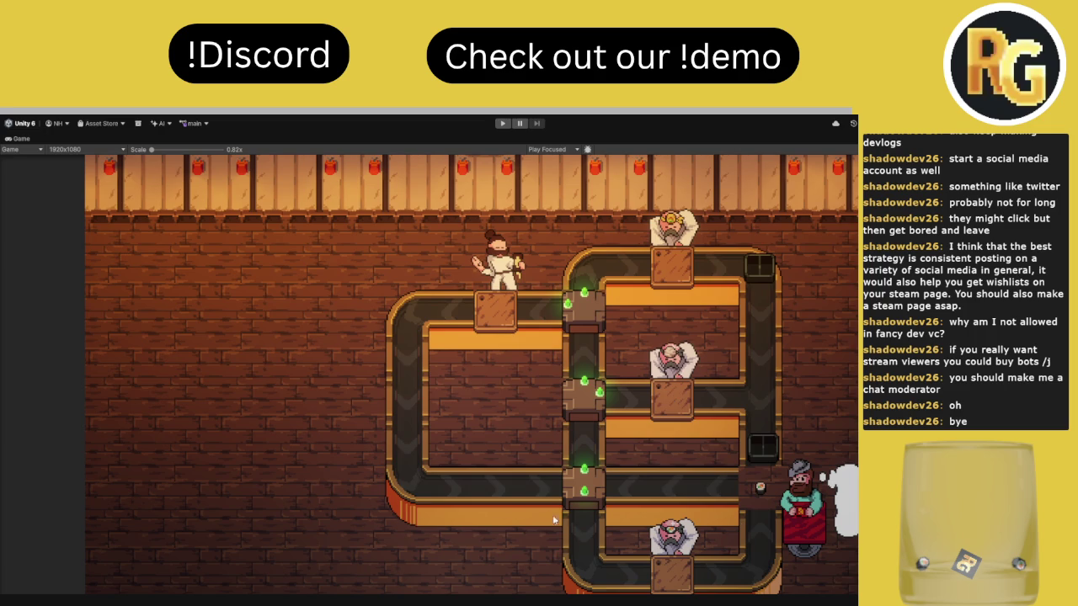
Restore the normal editor layout and clear all Console messages
{"action": "double_click", "coordinate": [21, 149]}
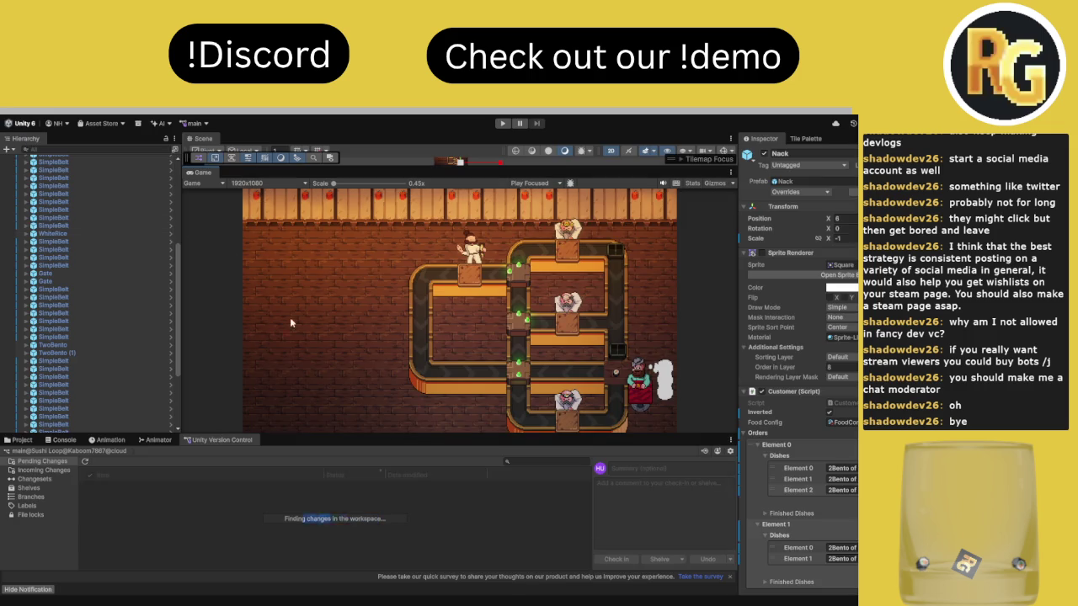
{"action": "left_click", "coordinate": [62, 442]}
{"action": "left_click", "coordinate": [9, 451]}
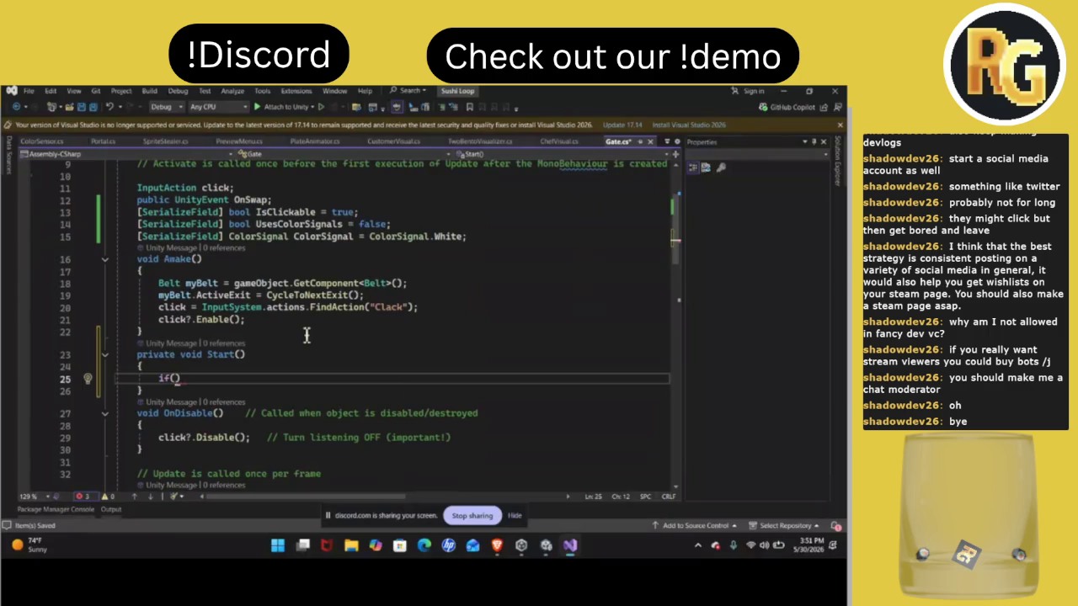
Add if (UsesColorSignals) {} in Start and begin a ColorManager field after ColorSignal
{"action": "type", "text": "UsesColorSignals"}
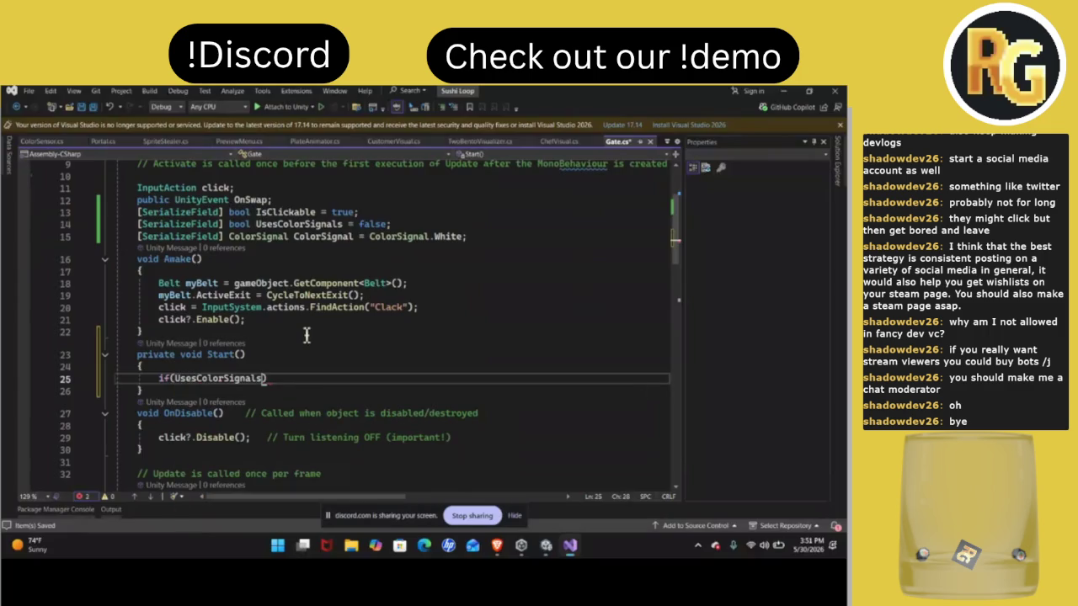
{"action": "type", "text": ") {"}
{"action": "left_click", "coordinate": [486, 242]}
{"action": "key", "text": "Return"}
{"action": "type", "text": "C"}
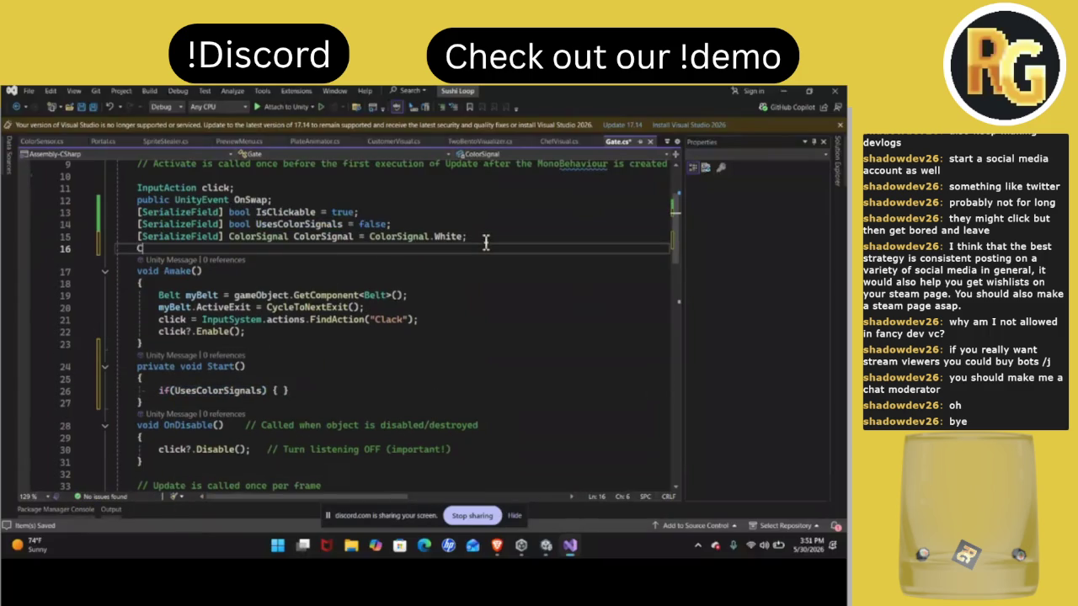
{"action": "type", "text": "olor"}
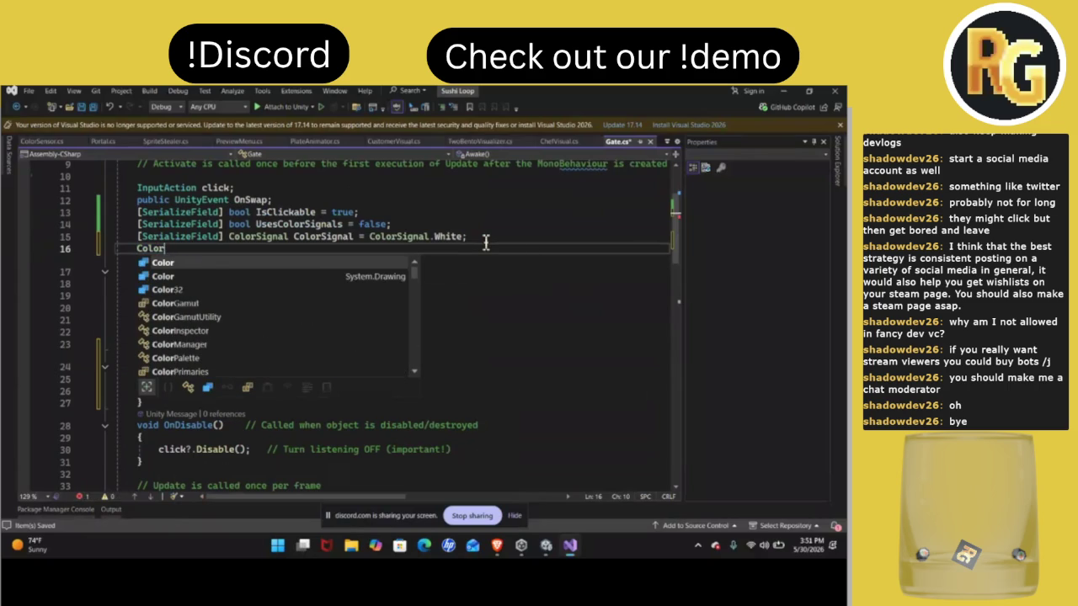
{"action": "type", "text": "Manager c"}
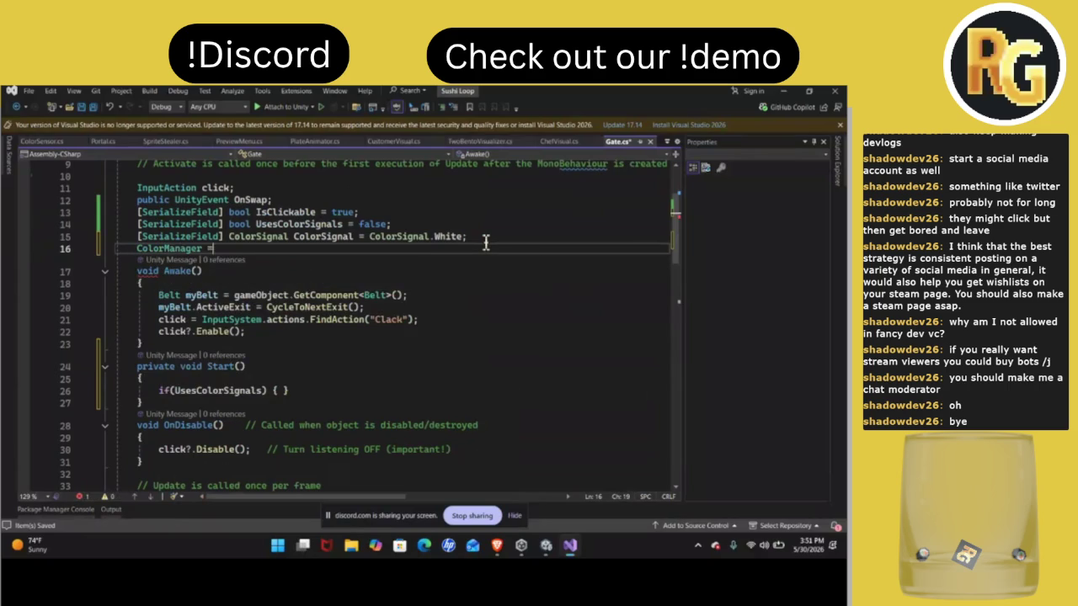
{"action": "type", "text": "olor"}
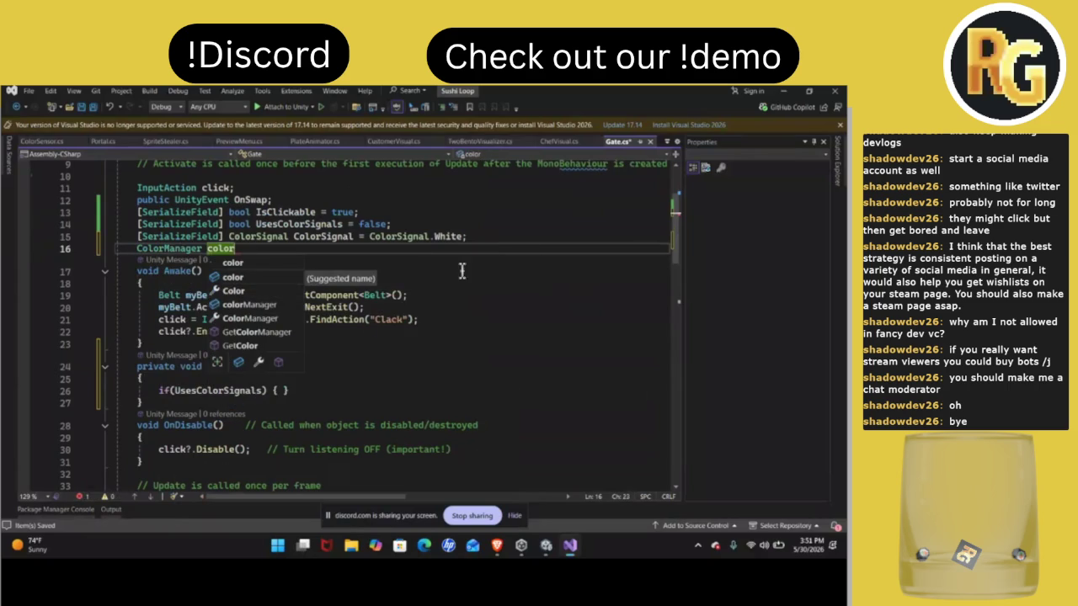
Declare the field as ColorManager colorManager without an initializer
{"action": "double_click", "coordinate": [253, 304]}
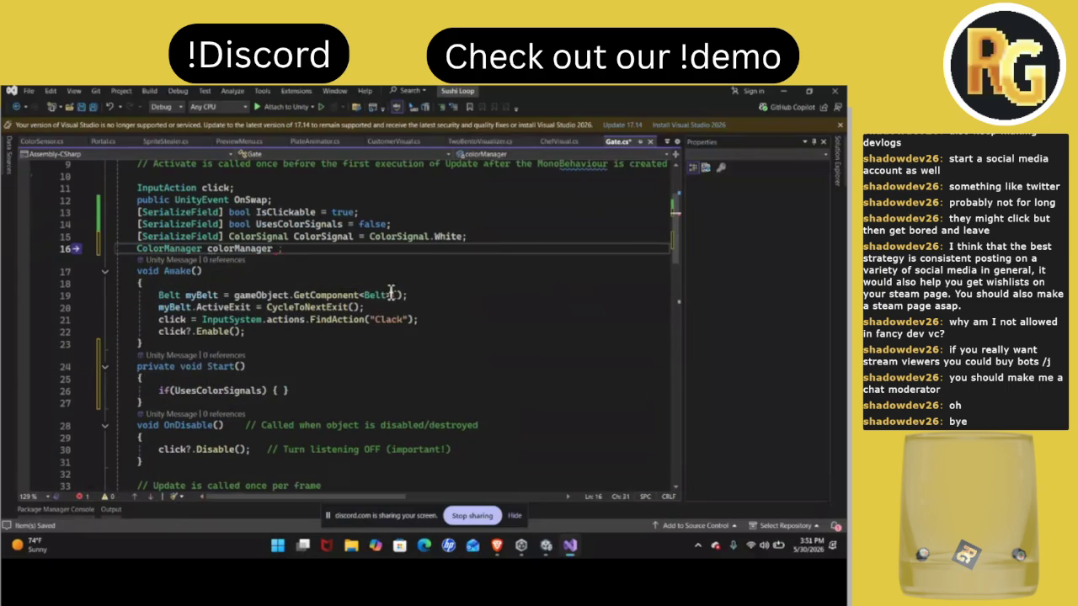
{"action": "type", "text": "="}
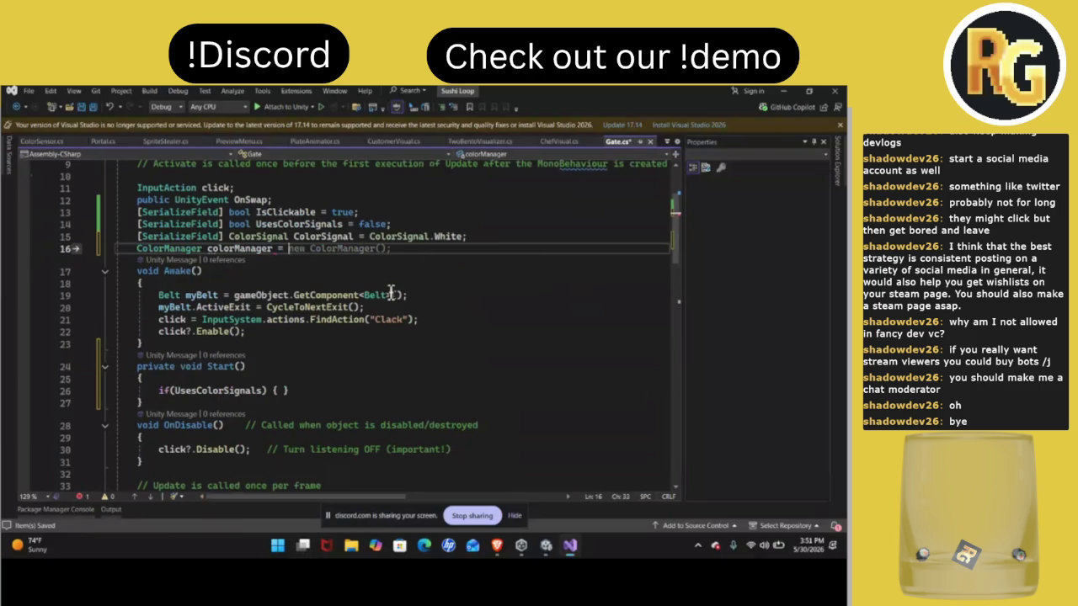
{"action": "key", "text": "BackSpace"}
{"action": "type", "text": ";"}
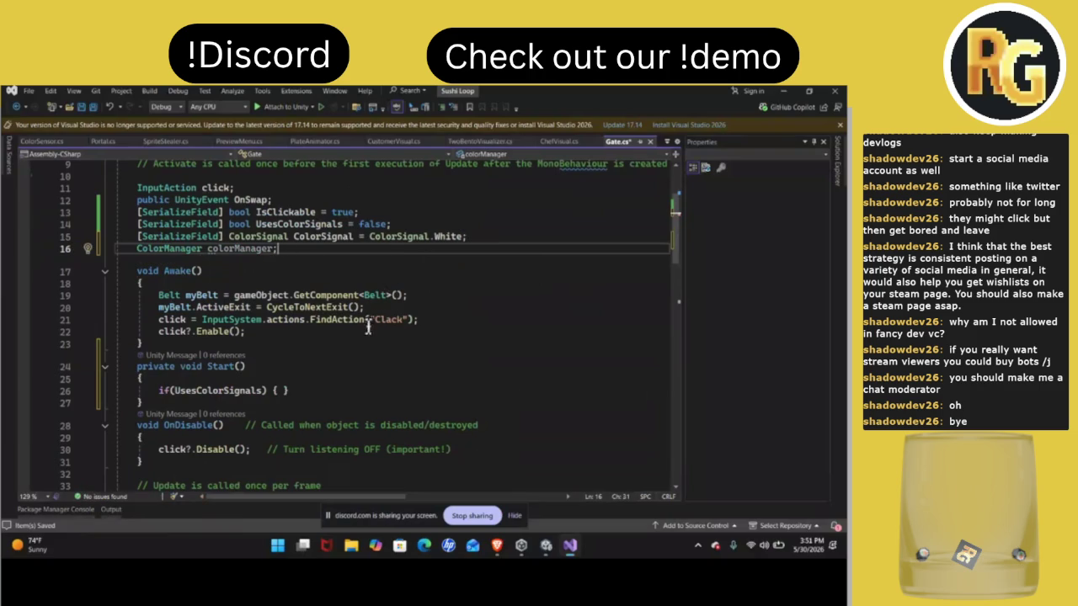
In Awake, assign colorManager = FindAnyObjectByType<ColorManager>() and save Gate.cs
{"action": "left_click", "coordinate": [438, 323]}
{"action": "left_click", "coordinate": [442, 296]}
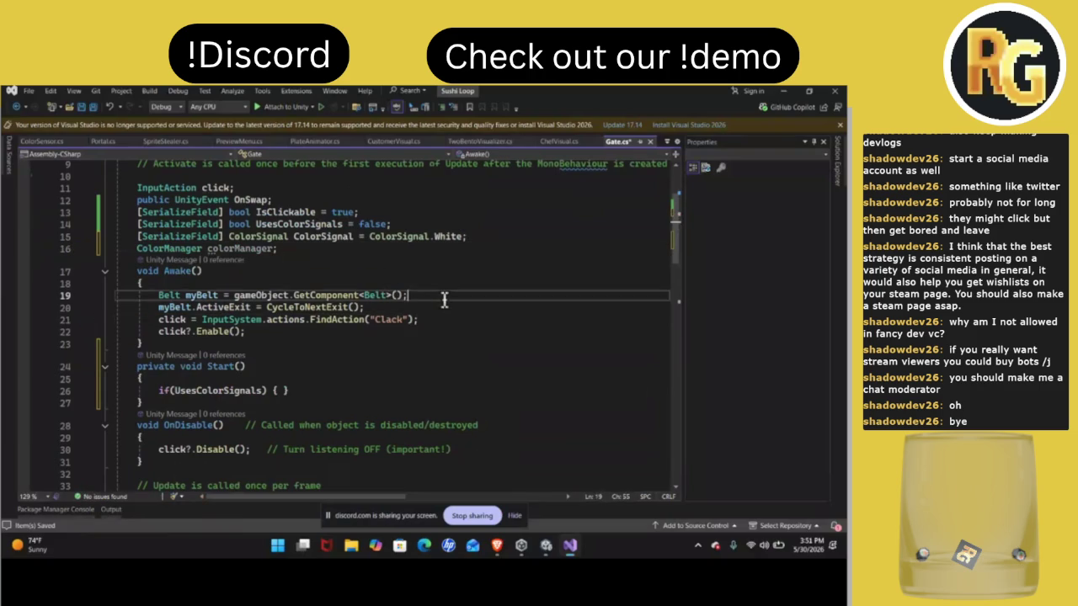
{"action": "key", "text": "Return"}
{"action": "type", "text": "colorManager = "}
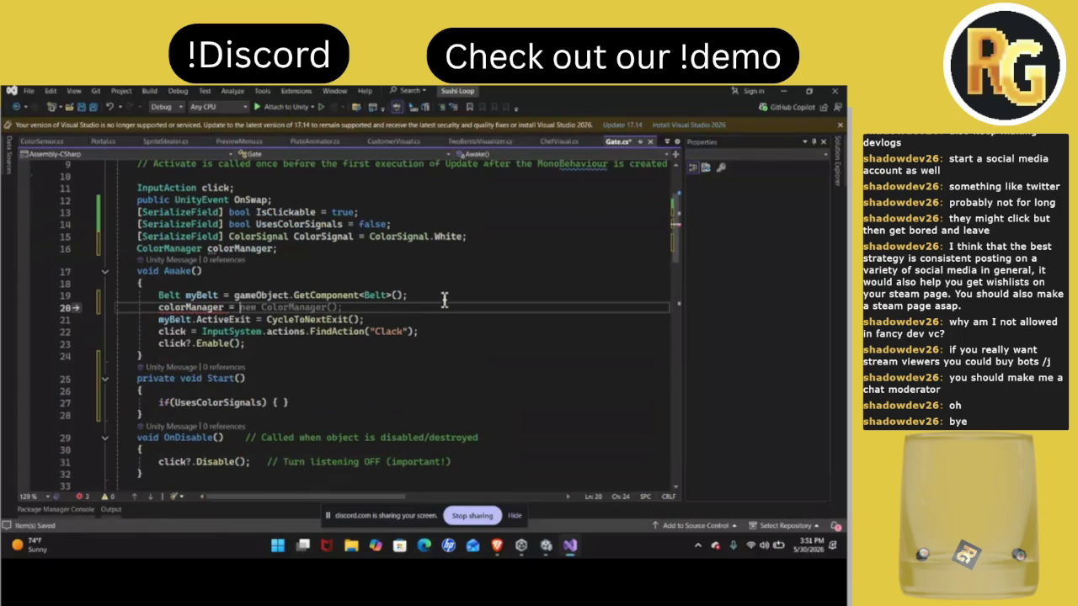
{"action": "type", "text": "GetC"}
{"action": "key", "text": "Tab"}
{"action": "key", "text": "BackSpace"}
{"action": "key", "text": "ctrl+BackSpace"}
{"action": "type", "text": "FInd"}
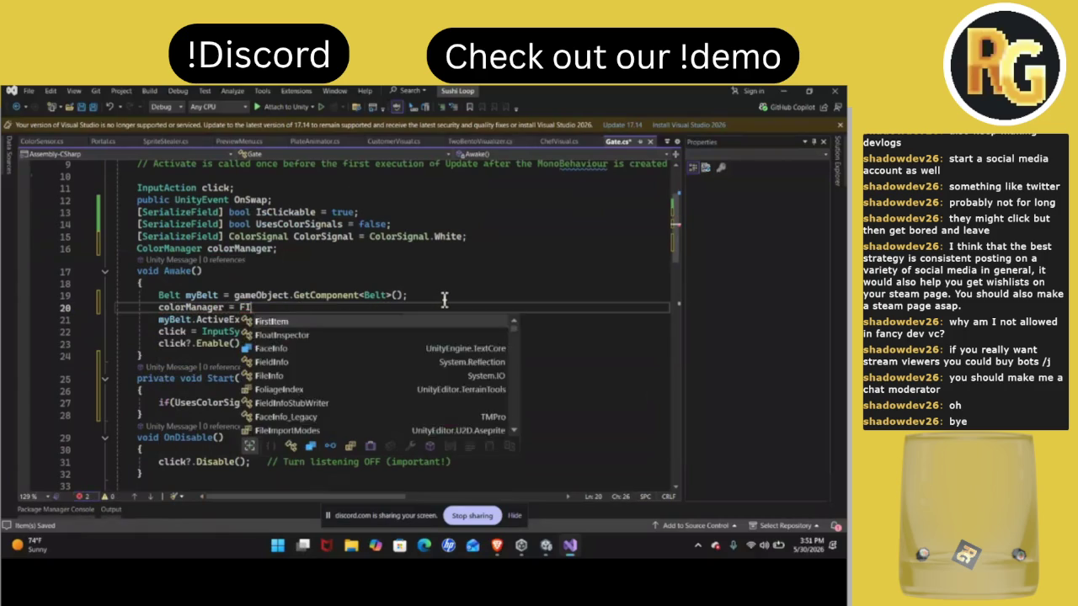
{"action": "key", "text": "Tab"}
{"action": "key", "text": "Tab"}
{"action": "key", "text": "ctrl+s"}
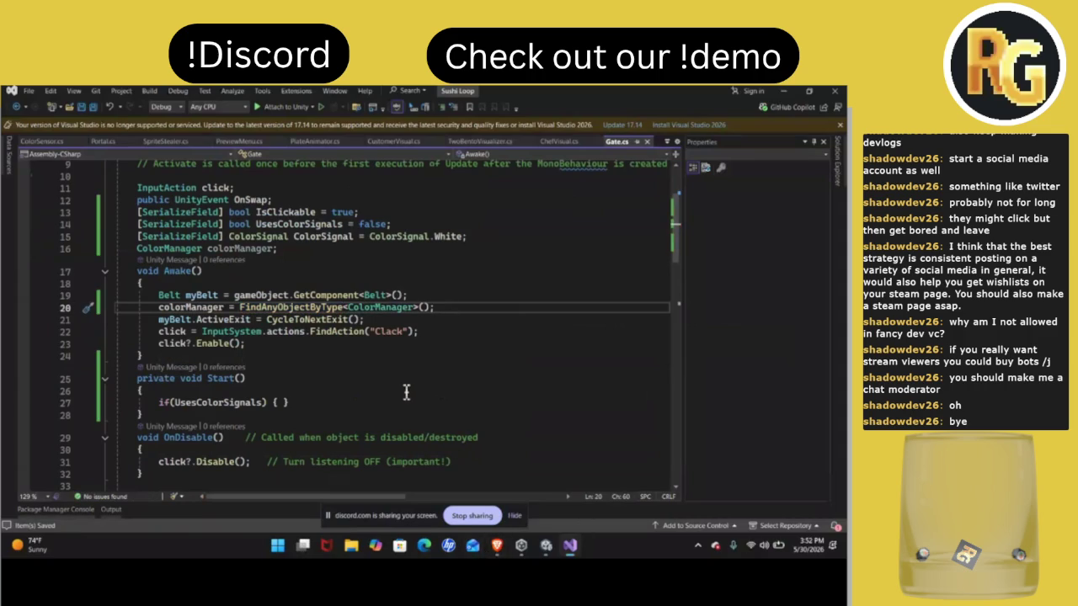
{"action": "mouse_move", "coordinate": [504, 549]}
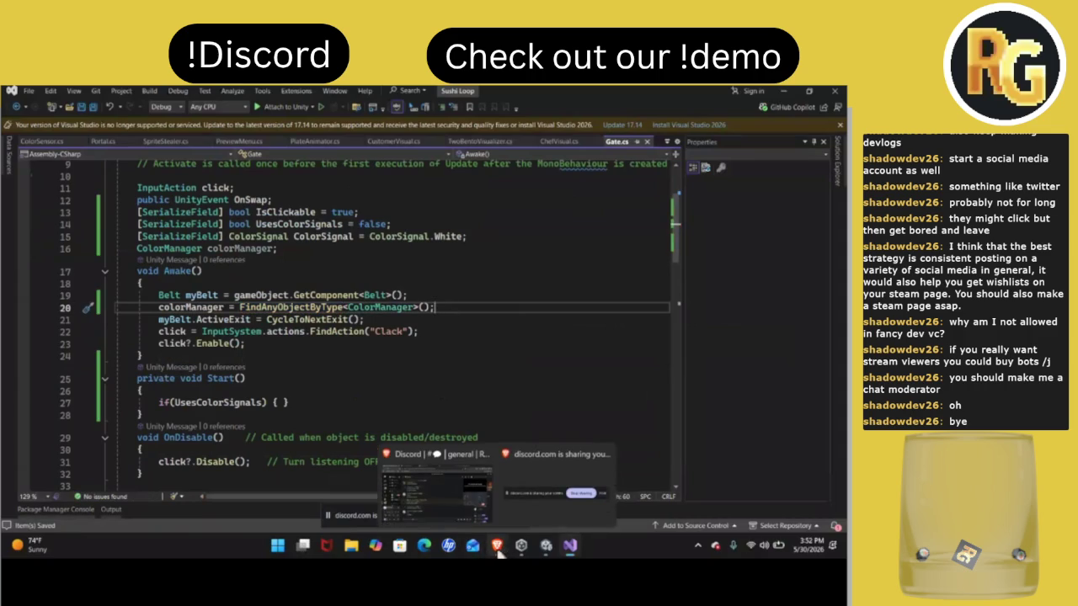
{"action": "mouse_move", "coordinate": [489, 506]}
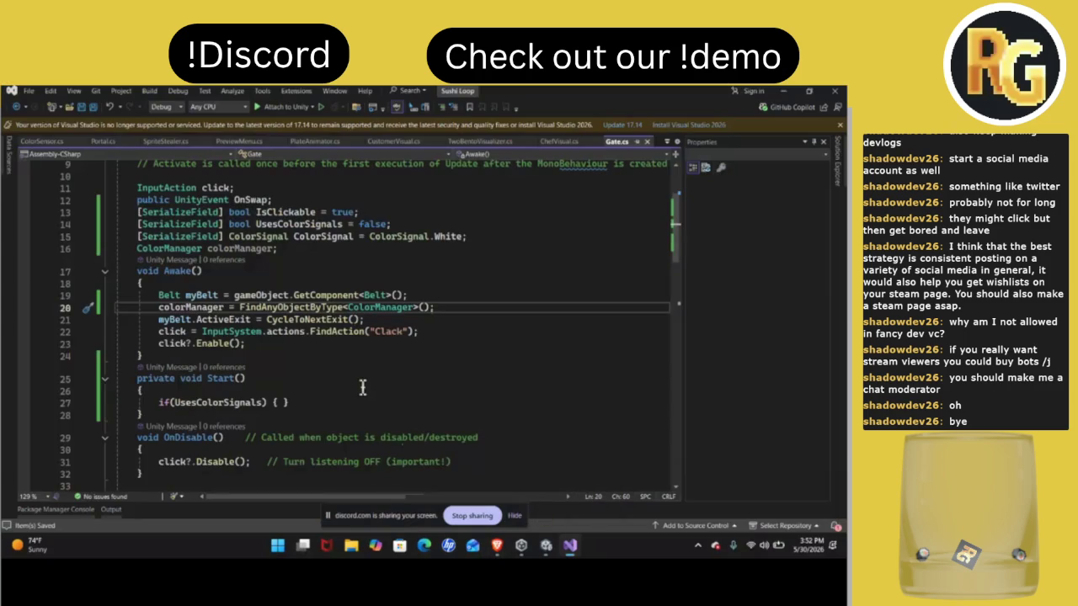
{"action": "left_click", "coordinate": [352, 375]}
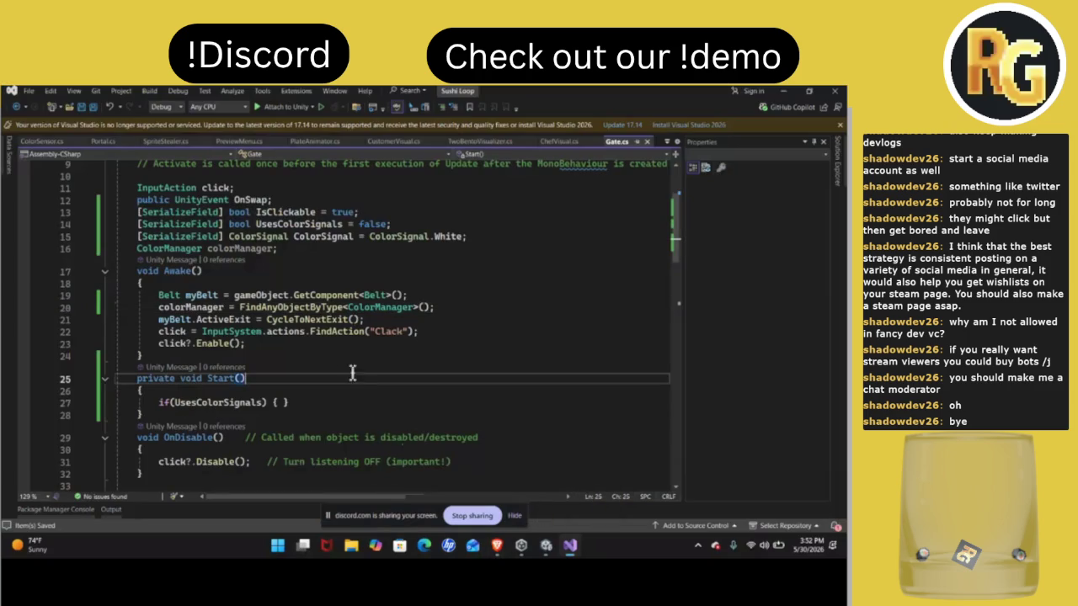
Open an empty line inside the UsesColorSignals if block in Start
{"action": "left_click", "coordinate": [333, 344]}
{"action": "key", "text": "Return"}
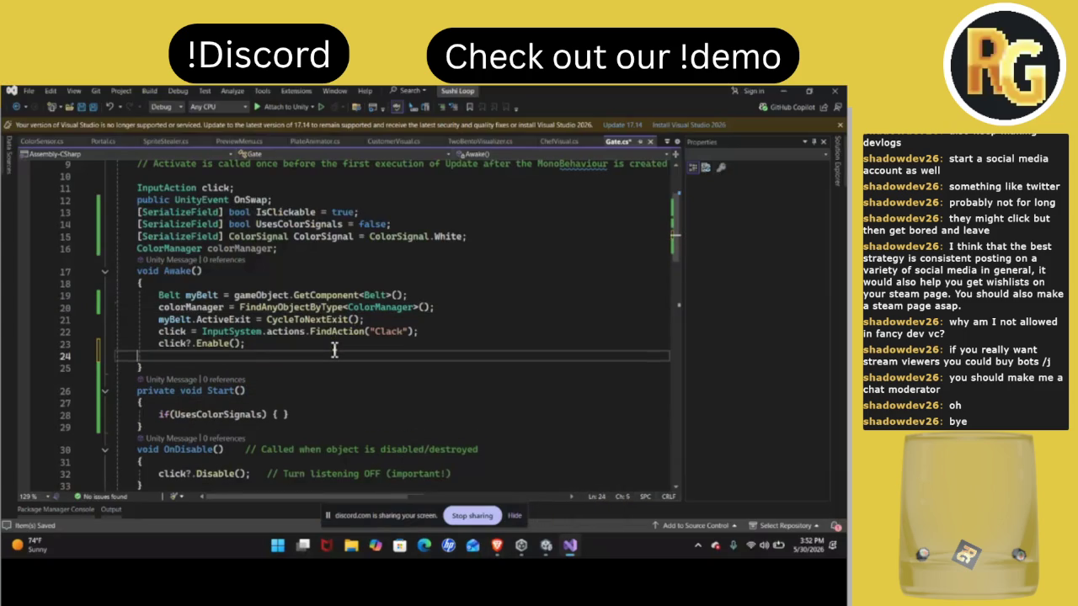
{"action": "key", "text": "ctrl+z"}
{"action": "left_click", "coordinate": [283, 404]}
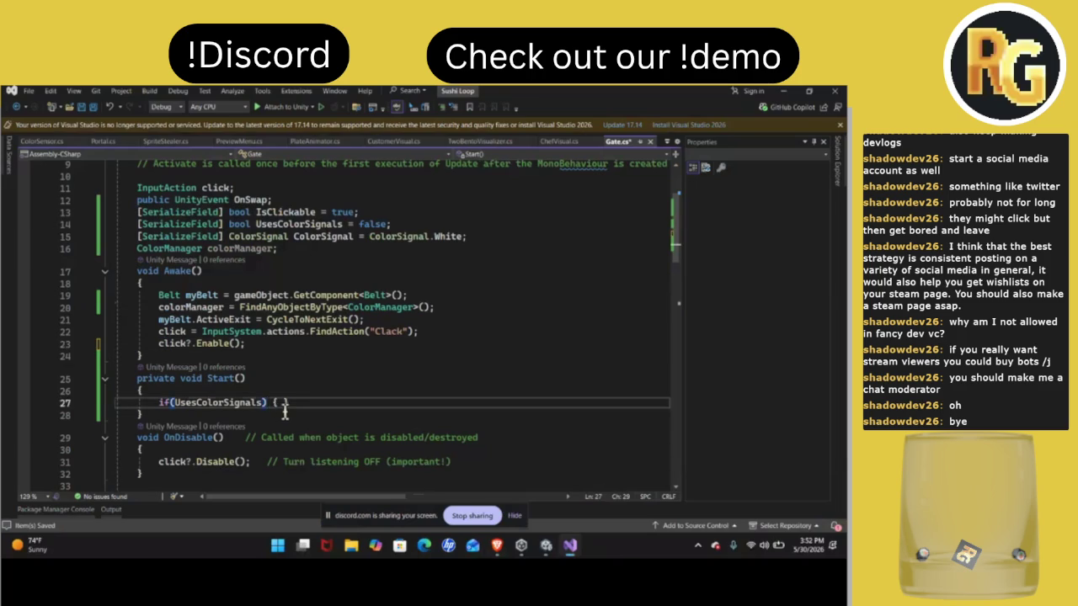
{"action": "key", "text": "Return"}
{"action": "scroll", "coordinate": [284, 410], "scroll_direction": "down", "scroll_amount": 3}
{"action": "key", "text": "Down"}
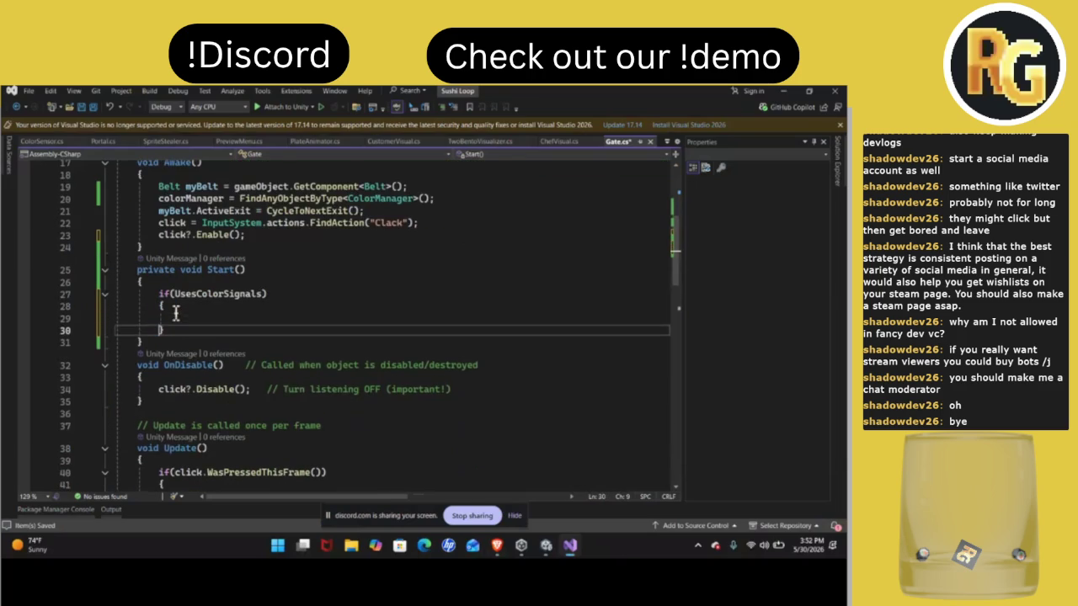
{"action": "key", "text": "Up"}
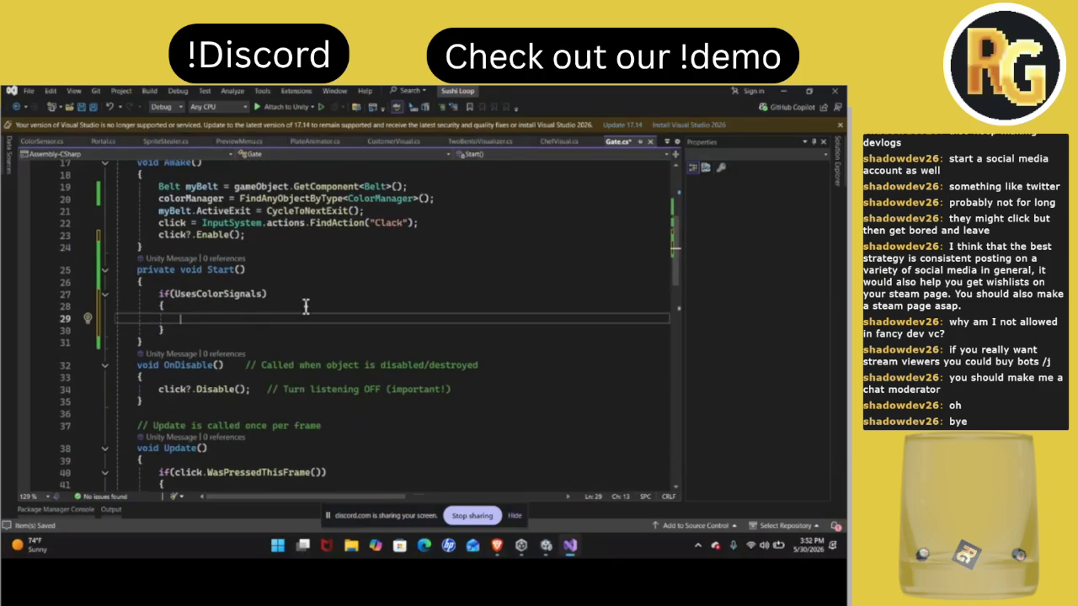
{"action": "scroll", "coordinate": [306, 307], "scroll_direction": "up", "scroll_amount": 2}
Write colorManager.ColorEvent.AddListener() inside the if block
{"action": "type", "text": "Color"}
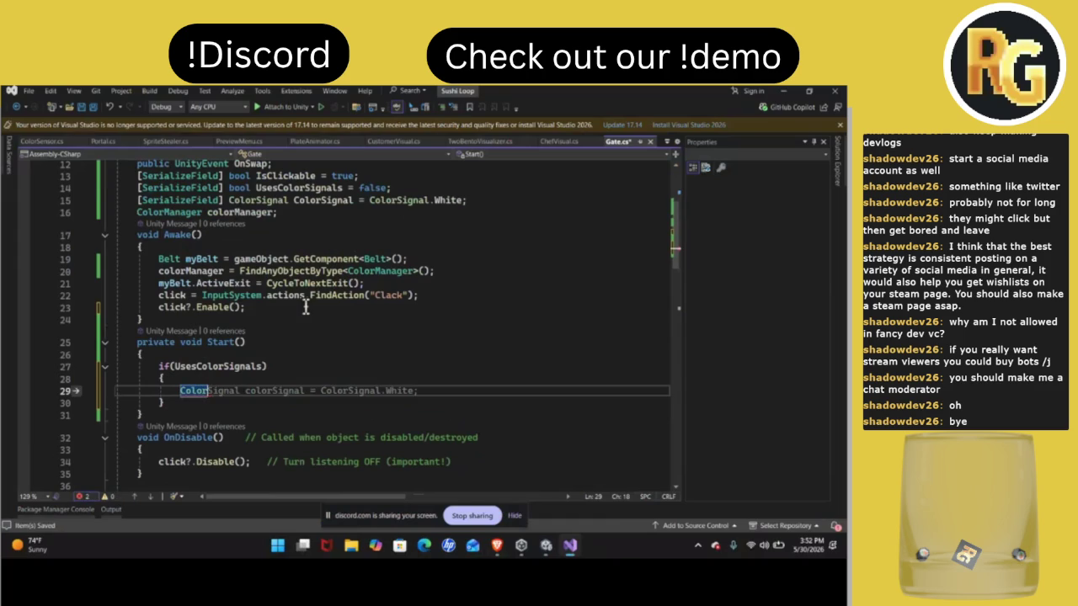
{"action": "key", "text": "BackSpace"}
{"action": "key", "text": "BackSpace"}
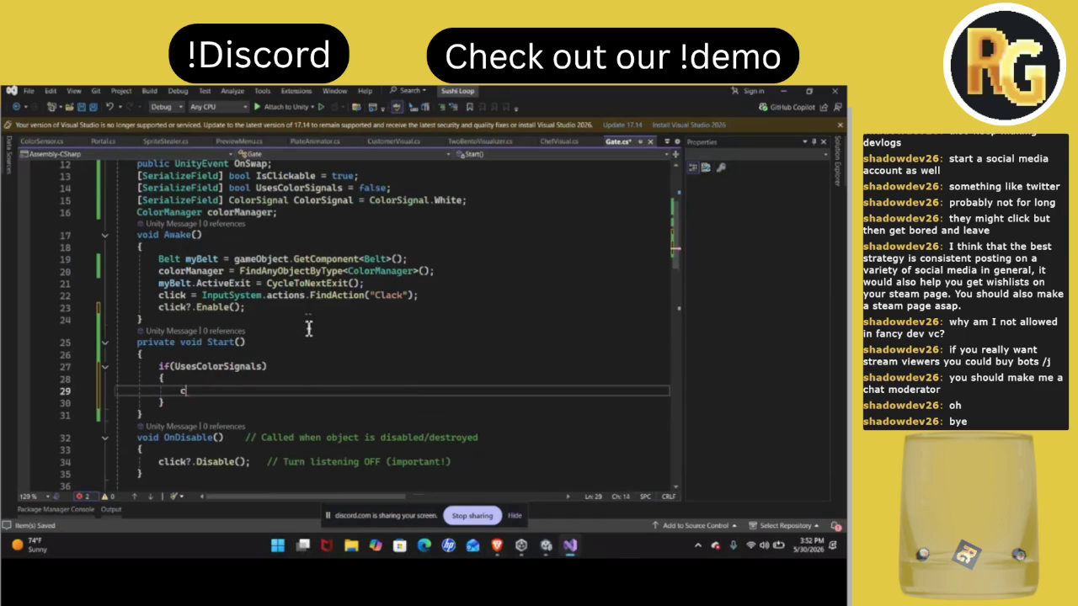
{"action": "type", "text": "colorManager"}
{"action": "type", "text": "."}
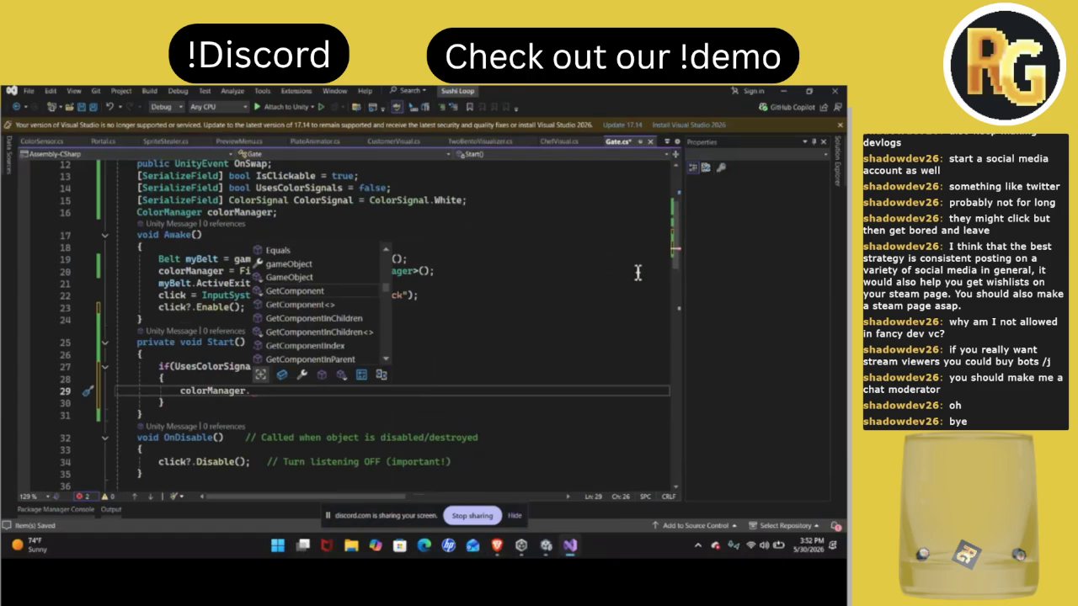
{"action": "key", "text": "Page_Up"}
{"action": "key", "text": "Page_Down"}
{"action": "key", "text": "Page_Down"}
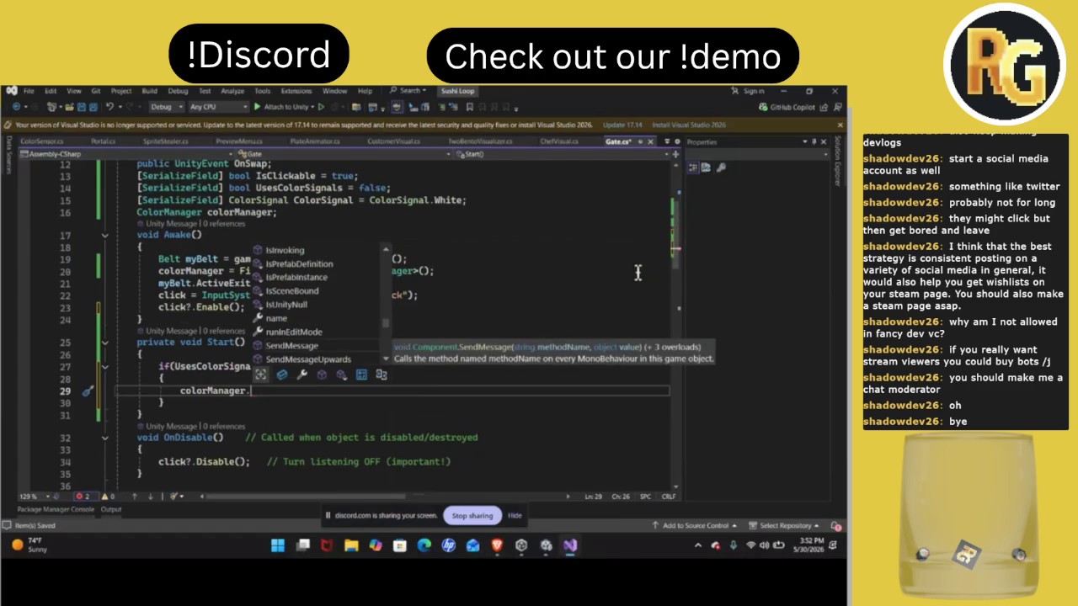
{"action": "key", "text": "Escape"}
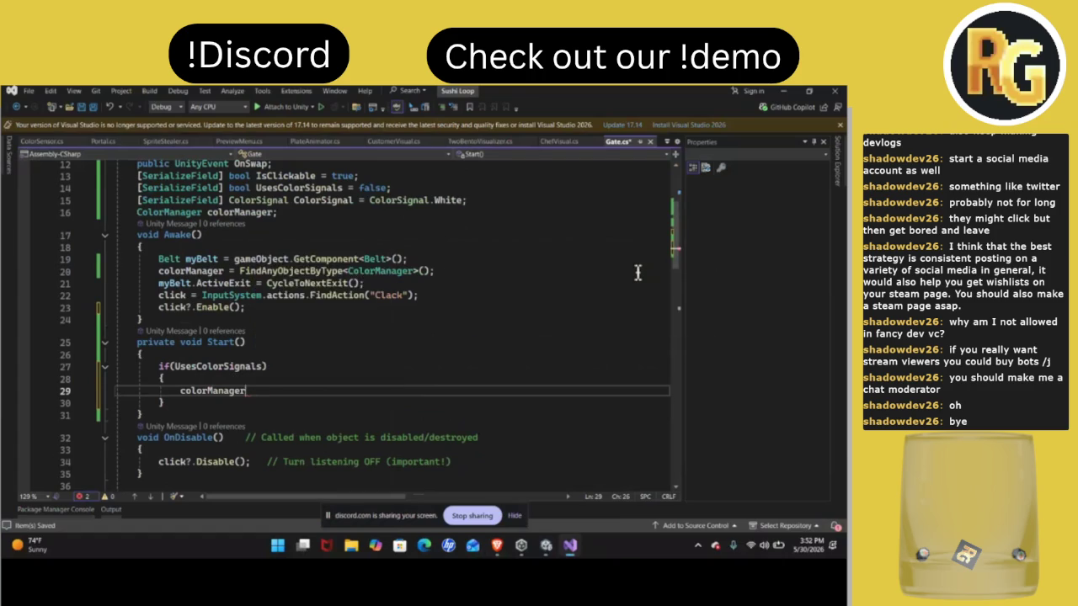
{"action": "key", "text": "ctrl+space"}
{"action": "key", "text": "Escape"}
{"action": "key", "text": "ctrl+space"}
{"action": "type", "text": "col"}
{"action": "key", "text": "Tab"}
{"action": "type", "text": "add"}
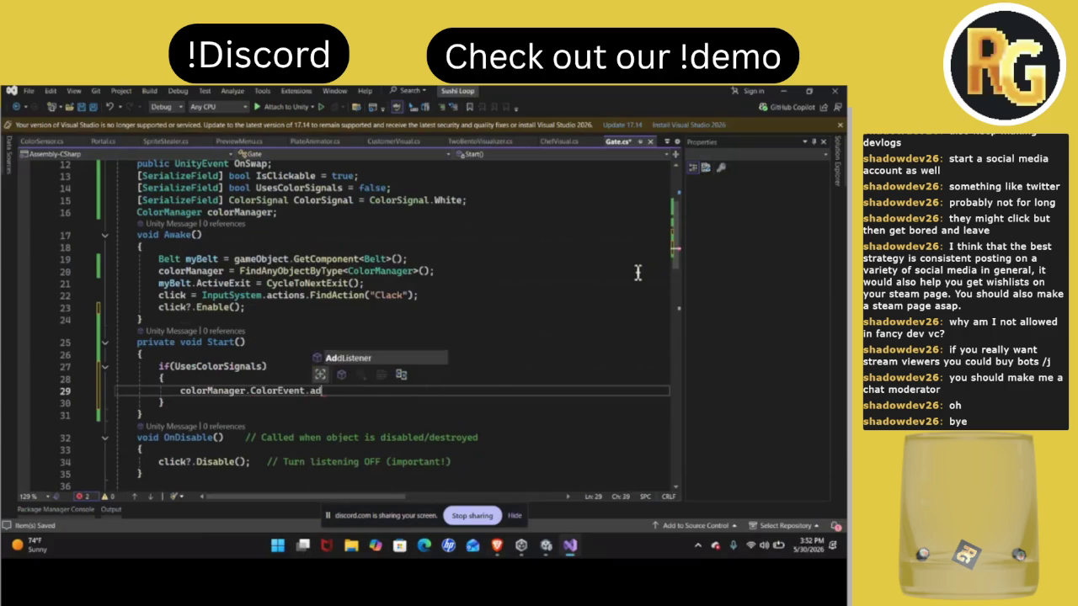
{"action": "key", "text": "Tab"}
{"action": "type", "text": "()"}
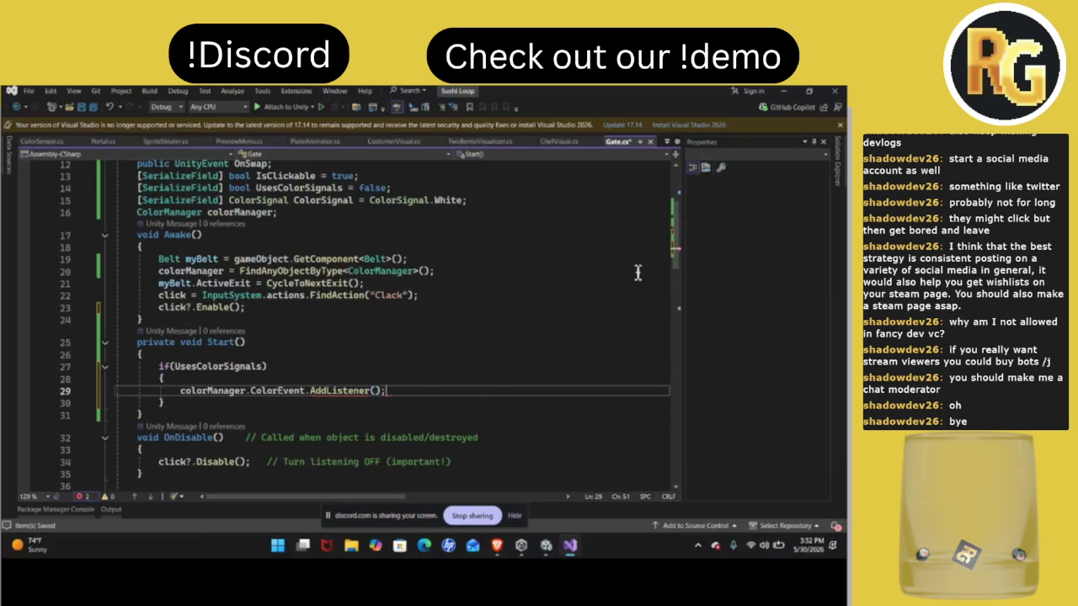
Begin a public void OnColorChange(ColorSignal colorSignal) method after Start
{"action": "left_click", "coordinate": [338, 419]}
{"action": "key", "text": "Return"}
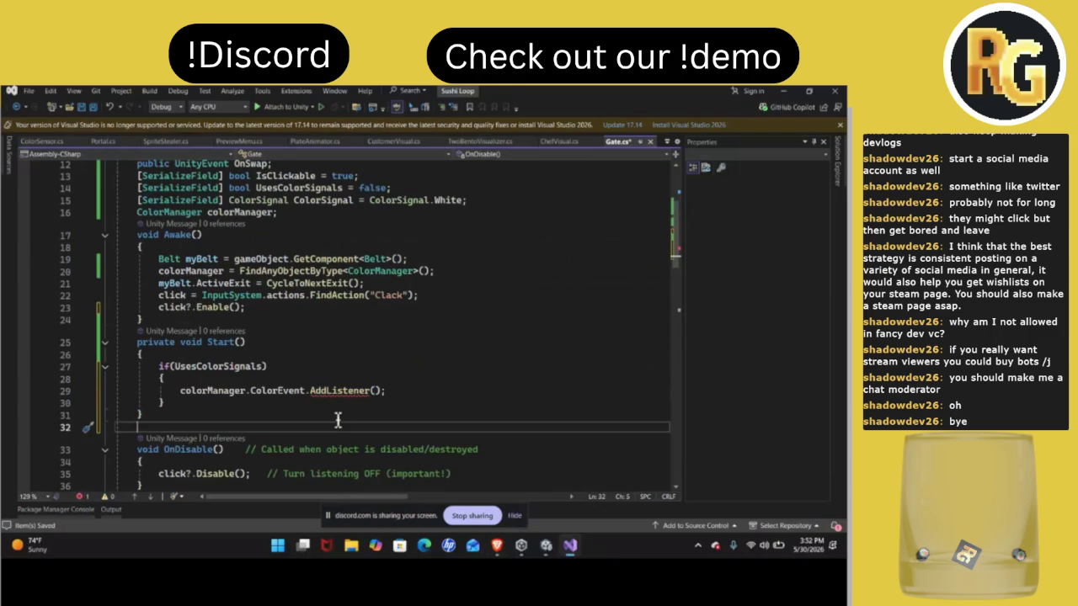
{"action": "type", "text": "public void "}
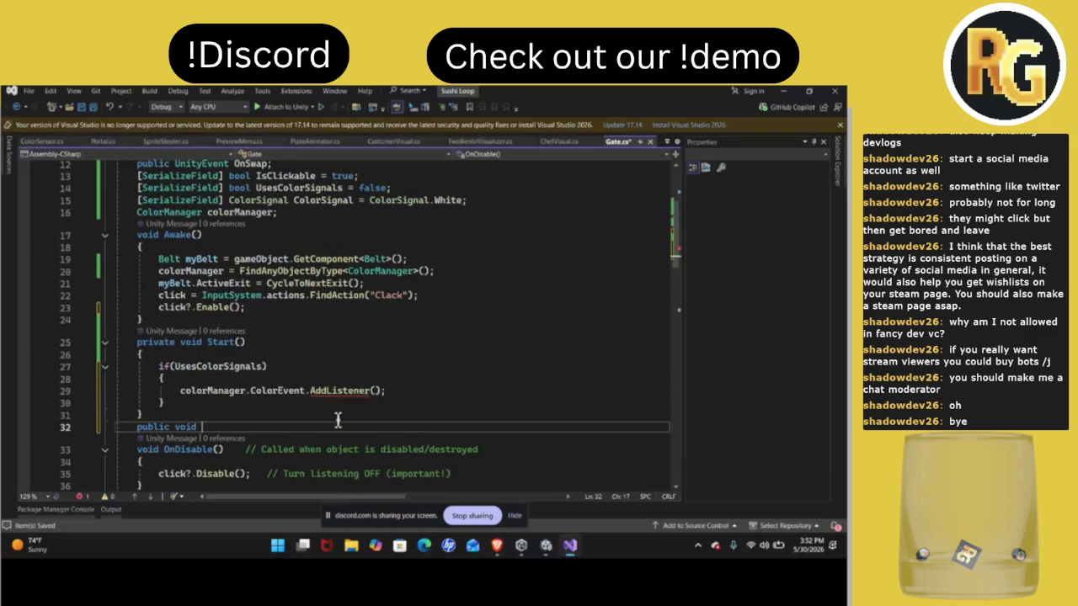
{"action": "type", "text": "OnColorCha"}
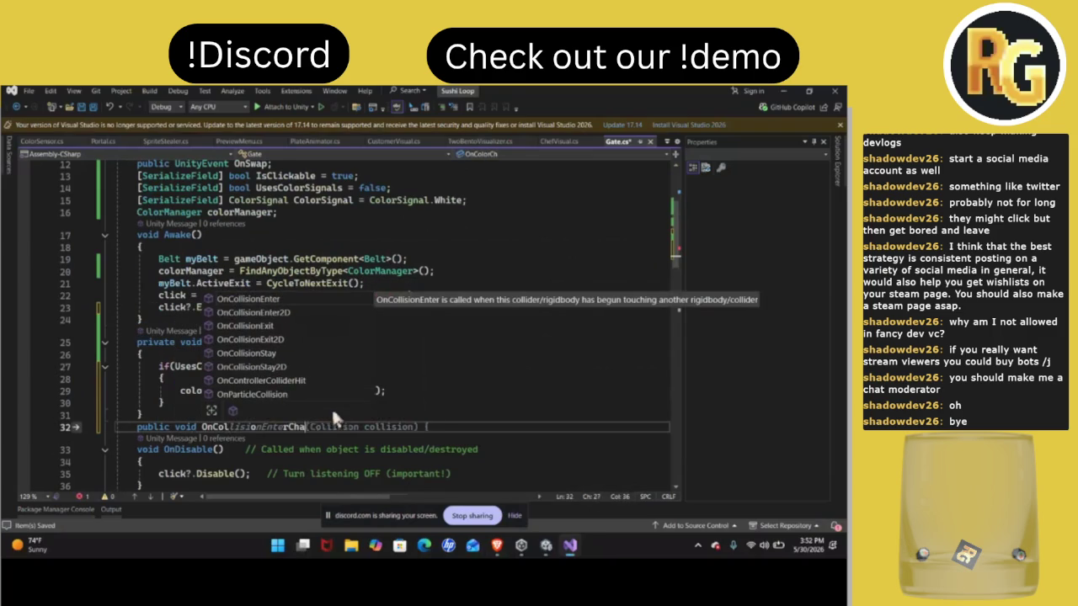
{"action": "type", "text": "nge(Co"}
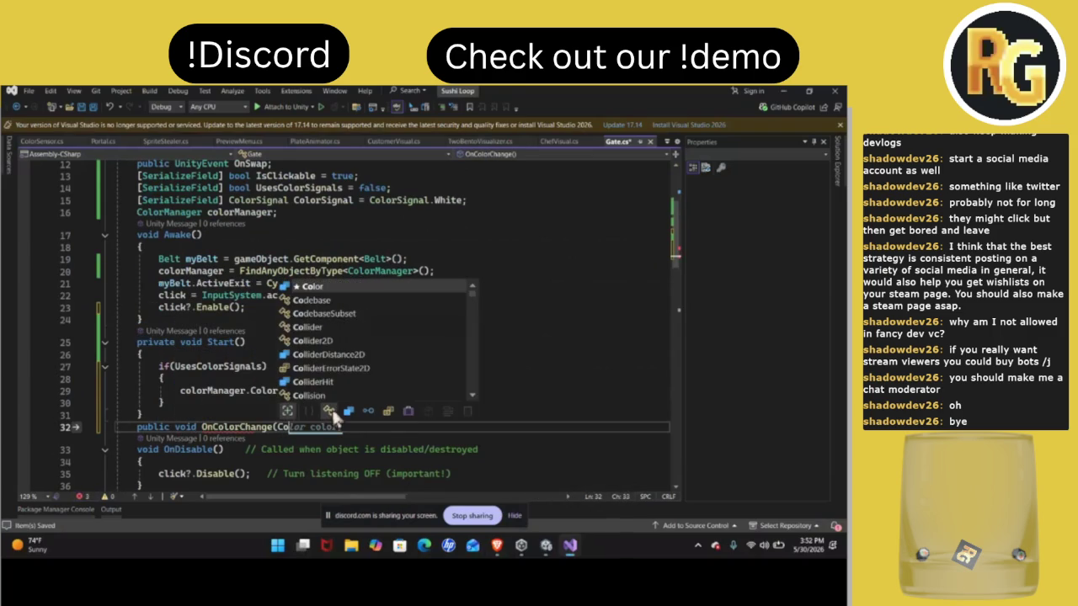
{"action": "type", "text": "lorSignal colorSignal)"}
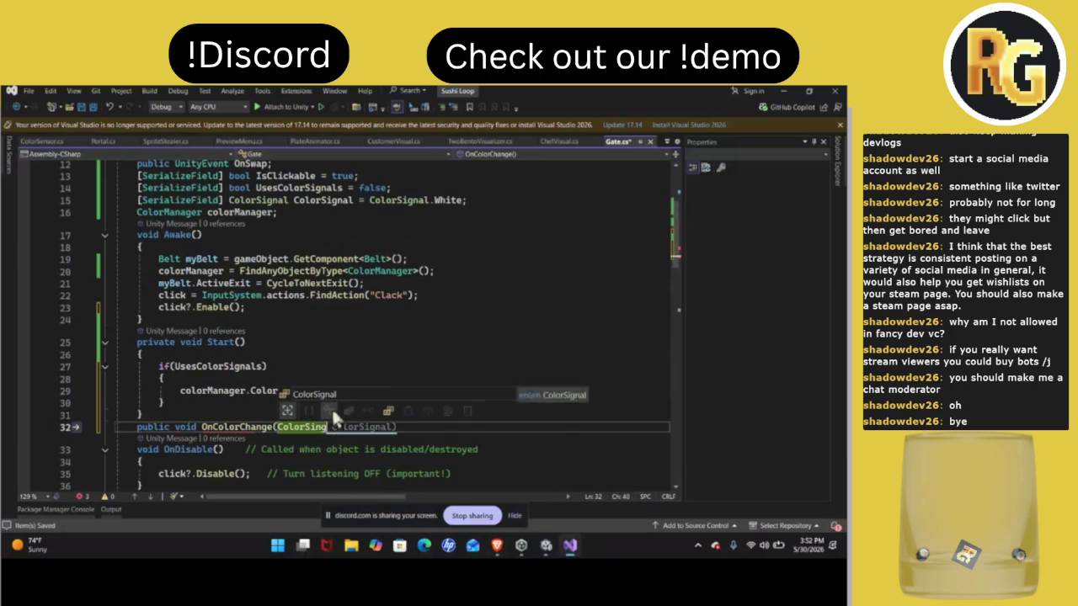
Rename the new method to OnColorSignal and give it a method body
{"action": "left_click", "coordinate": [268, 428]}
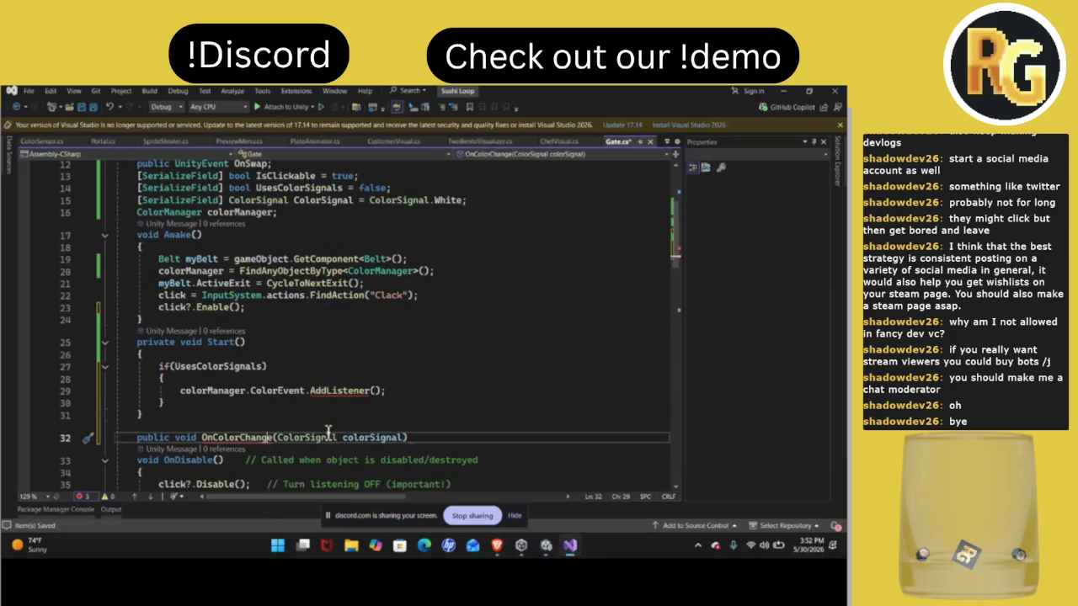
{"action": "key", "text": "BackSpace"}
{"action": "key", "text": "BackSpace"}
{"action": "key", "text": "BackSpace"}
{"action": "type", "text": "Sign"}
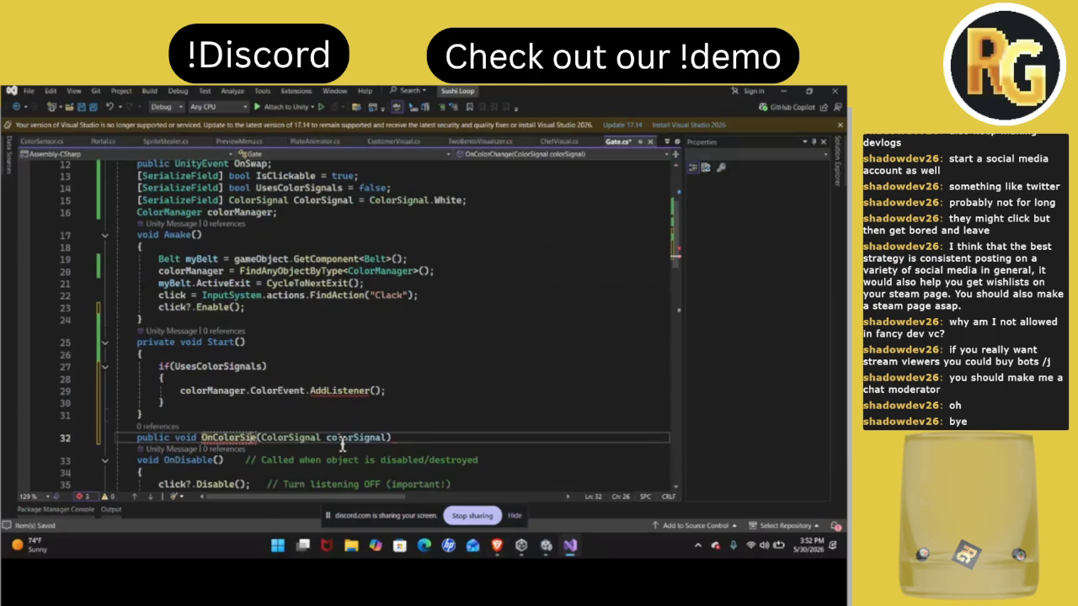
{"action": "type", "text": "ale"}
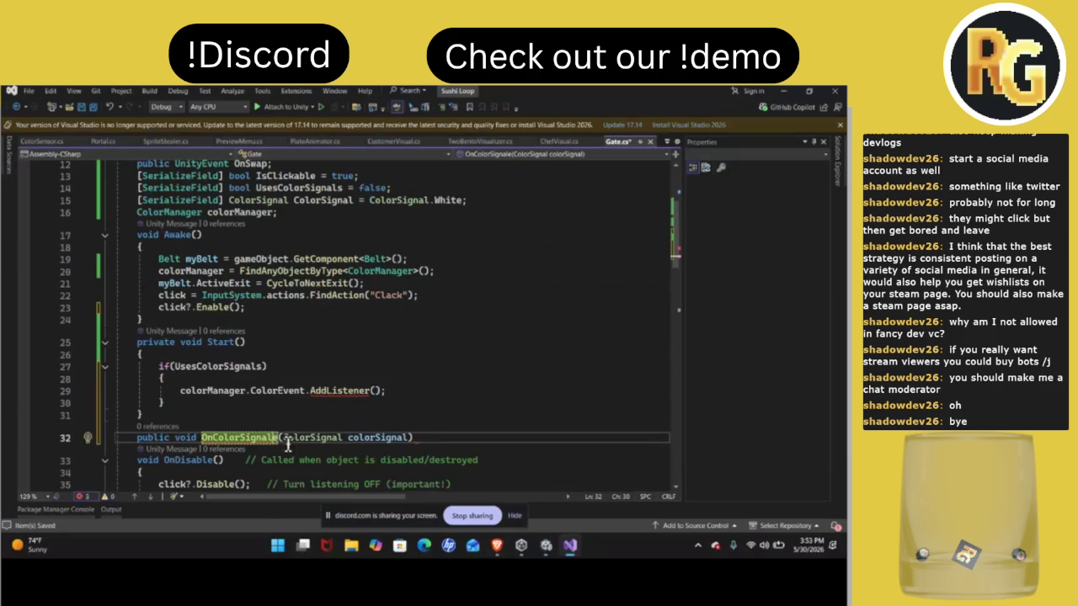
{"action": "key", "text": "Delete"}
{"action": "left_click", "coordinate": [430, 439]}
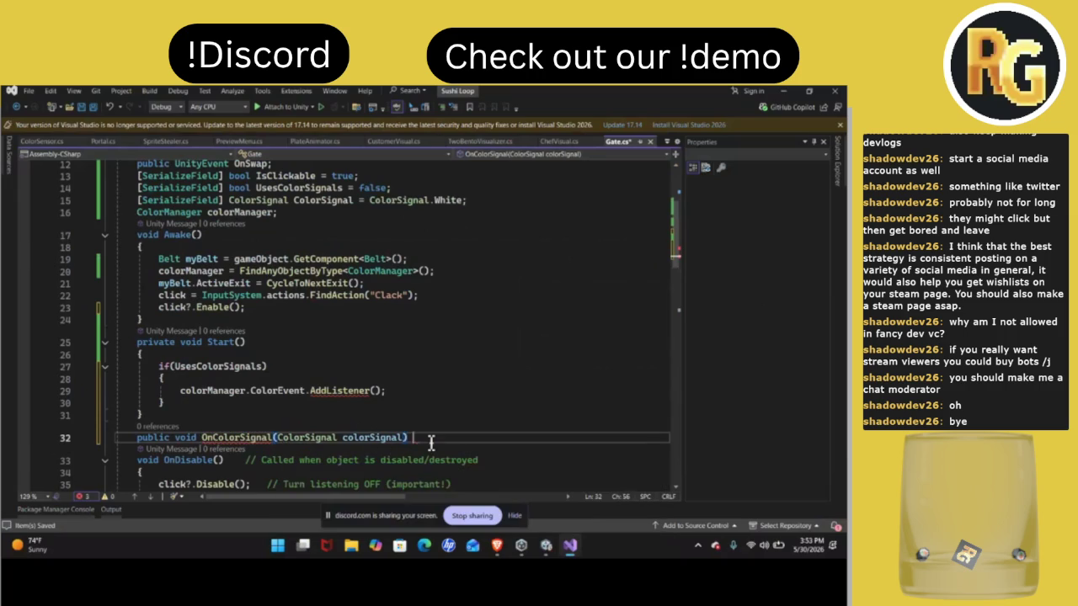
{"action": "type", "text": "{}"}
{"action": "key", "text": "Return"}
{"action": "key", "text": "Down"}
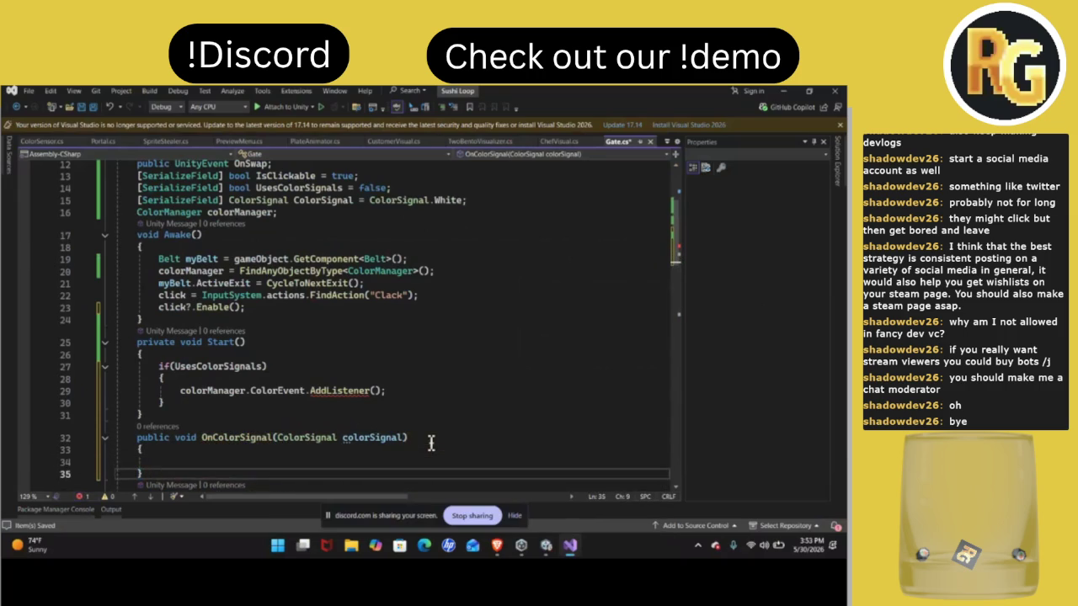
Register OnColorSignal as the listener inside AddListener()
{"action": "double_click", "coordinate": [236, 438]}
{"action": "key", "text": "ctrl+c"}
{"action": "left_click", "coordinate": [375, 392]}
{"action": "key", "text": "ctrl+v"}
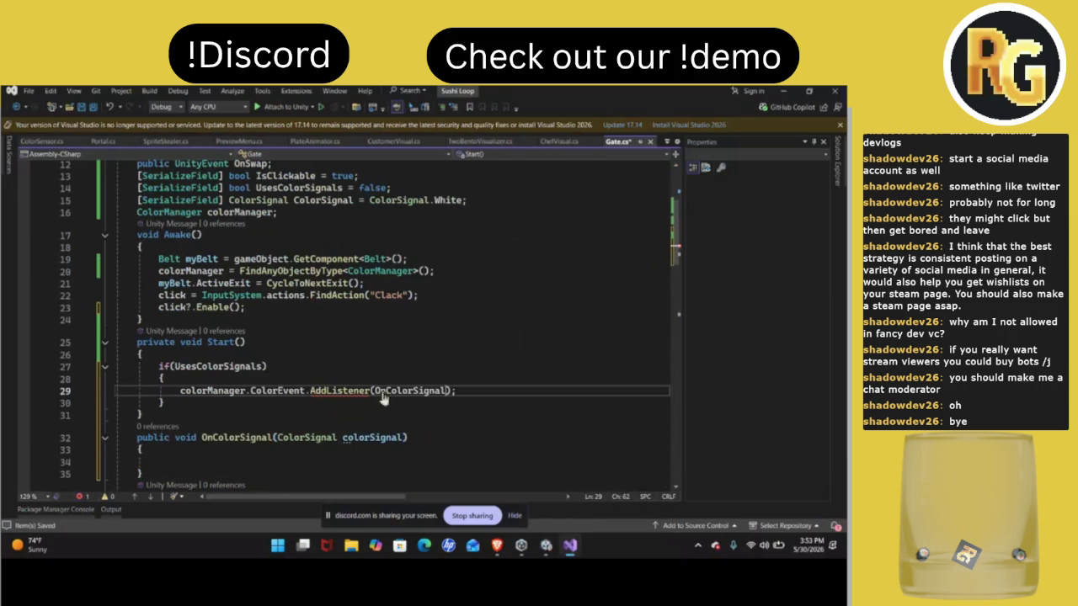
{"action": "scroll", "coordinate": [322, 452], "scroll_direction": "down", "scroll_amount": 2}
Begin if (colorSignal == ) in OnColorSignal's body, leaving the compared value empty
{"action": "left_click", "coordinate": [297, 392]}
{"action": "type", "text": "if("}
{"action": "scroll", "coordinate": [297, 394], "scroll_direction": "up", "scroll_amount": 3}
{"action": "scroll", "coordinate": [297, 397], "scroll_direction": "down", "scroll_amount": 1}
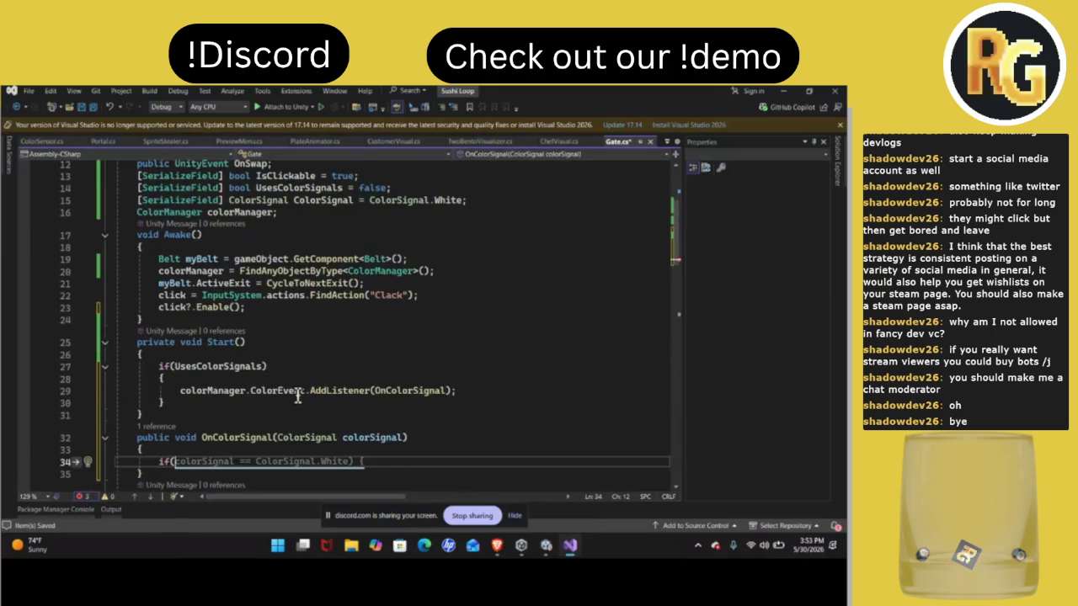
{"action": "scroll", "coordinate": [297, 396], "scroll_direction": "down", "scroll_amount": 2}
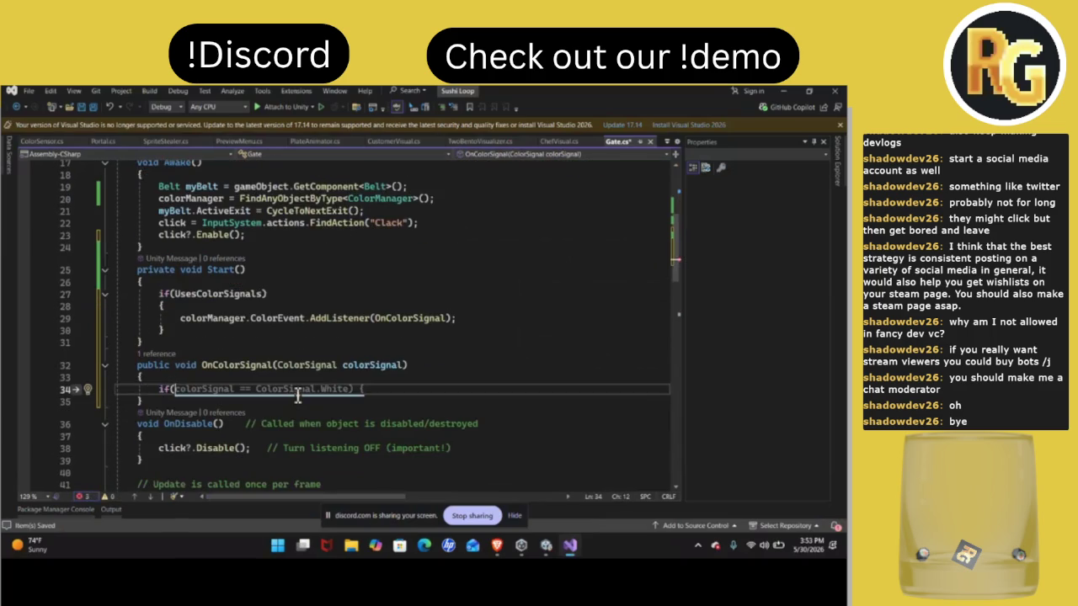
{"action": "type", "text": "c"}
{"action": "key", "text": "Tab"}
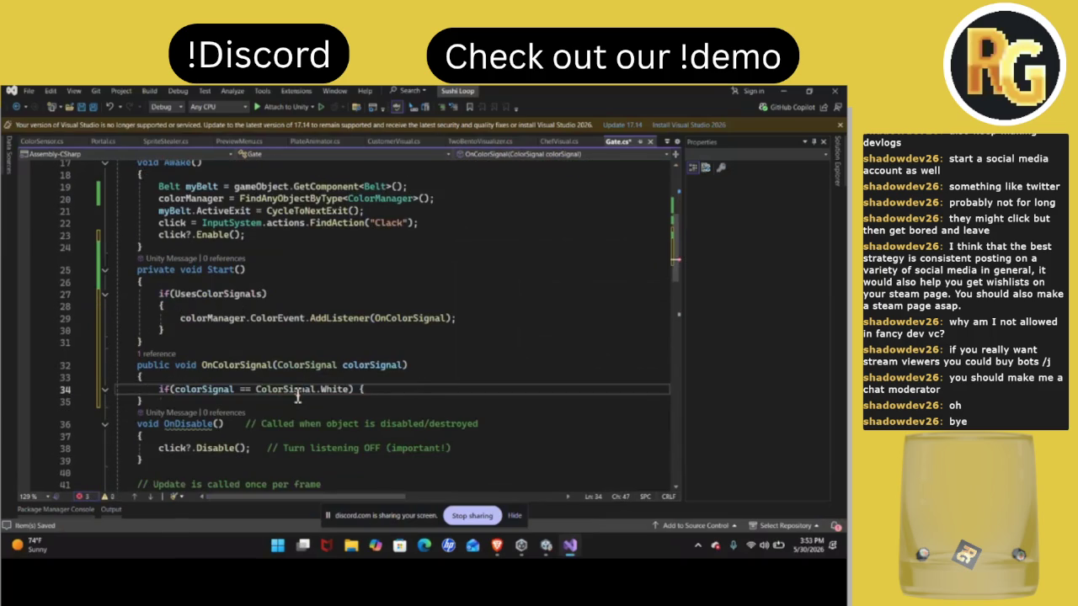
{"action": "left_click", "coordinate": [340, 392]}
{"action": "key", "text": "BackSpace"}
{"action": "key", "text": "BackSpace"}
{"action": "key", "text": "BackSpace"}
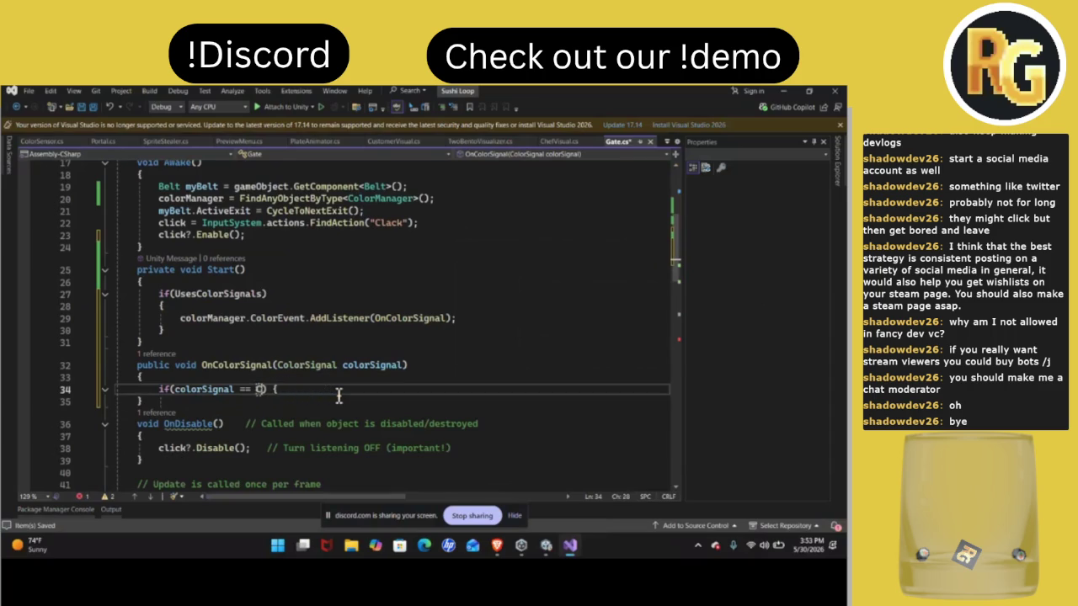
{"action": "scroll", "coordinate": [339, 395], "scroll_direction": "up", "scroll_amount": 5}
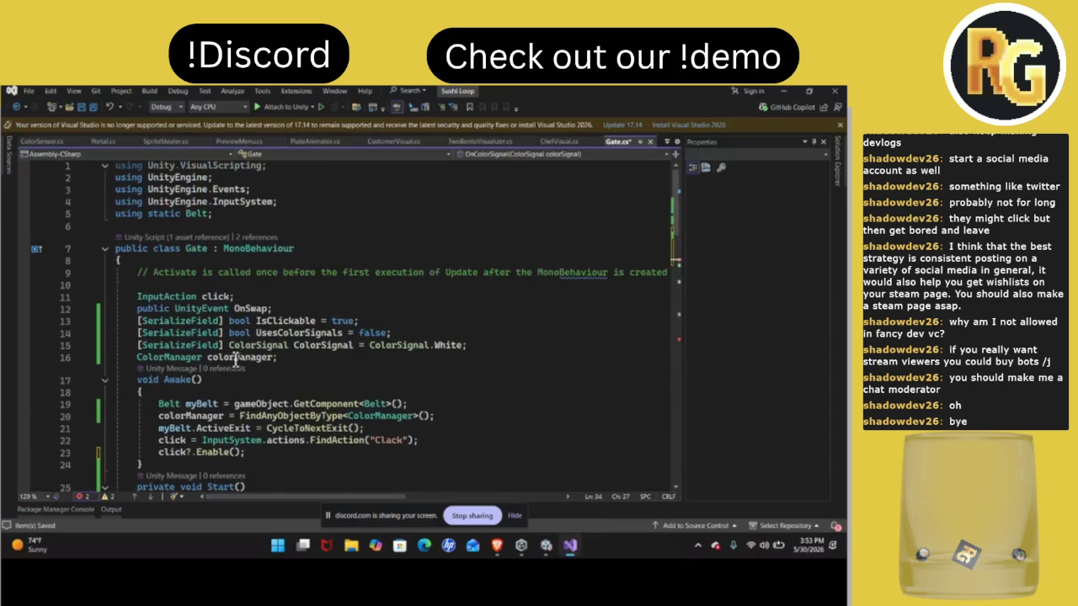
Rename the field to myColorSignal and complete the check as colorSignal == myColorSignal
{"action": "left_click", "coordinate": [294, 346]}
{"action": "type", "text": "my"}
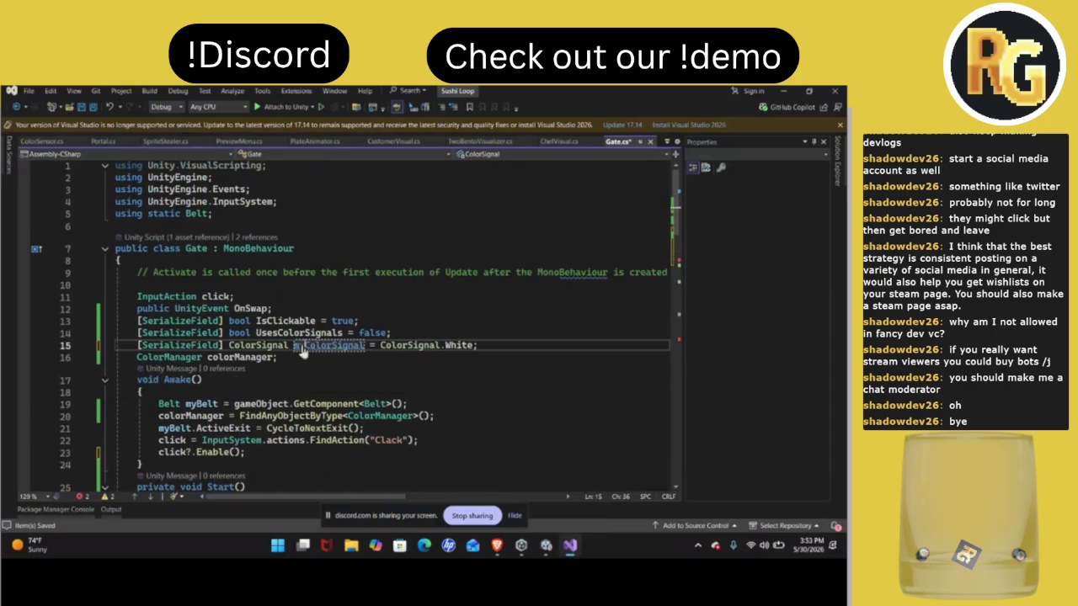
{"action": "scroll", "coordinate": [296, 381], "scroll_direction": "down", "scroll_amount": 6}
{"action": "left_click", "coordinate": [256, 353]}
{"action": "type", "text": "myColorSignal) {"}
{"action": "left_click", "coordinate": [370, 359]}
{"action": "type", "text": "}"}
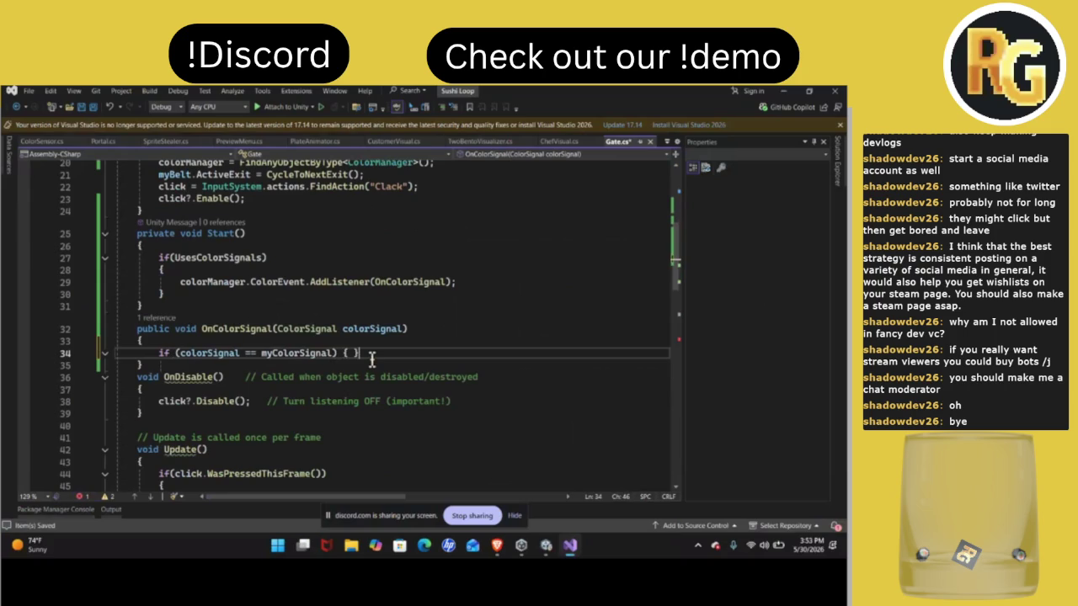
{"action": "key", "text": "Return"}
{"action": "key", "text": "Return"}
{"action": "key", "text": "Return"}
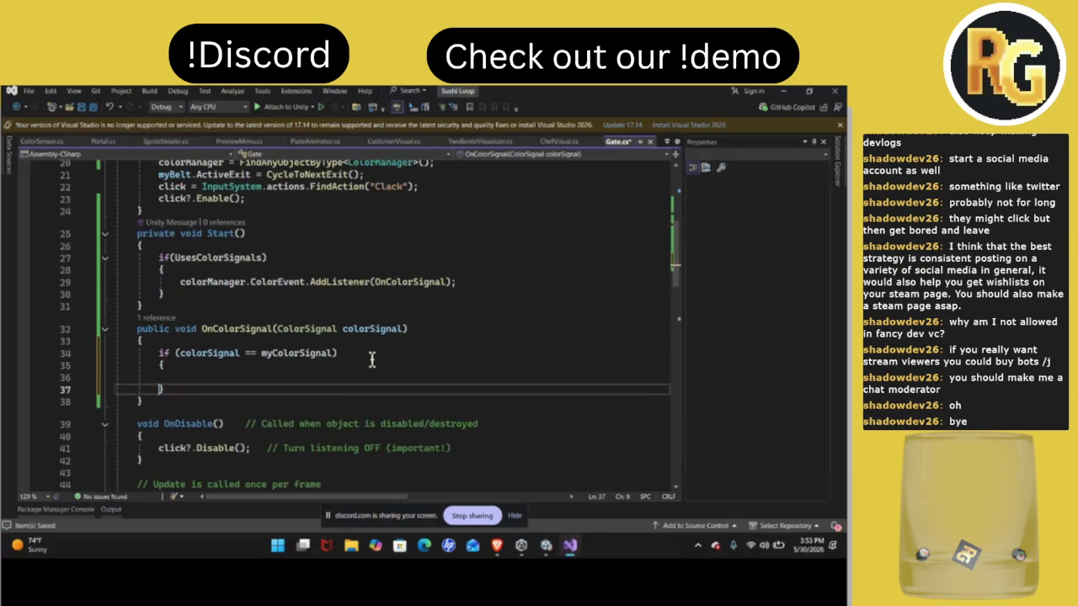
{"action": "scroll", "coordinate": [370, 360], "scroll_direction": "down", "scroll_amount": 4}
{"action": "scroll", "coordinate": [373, 402], "scroll_direction": "down", "scroll_amount": 7}
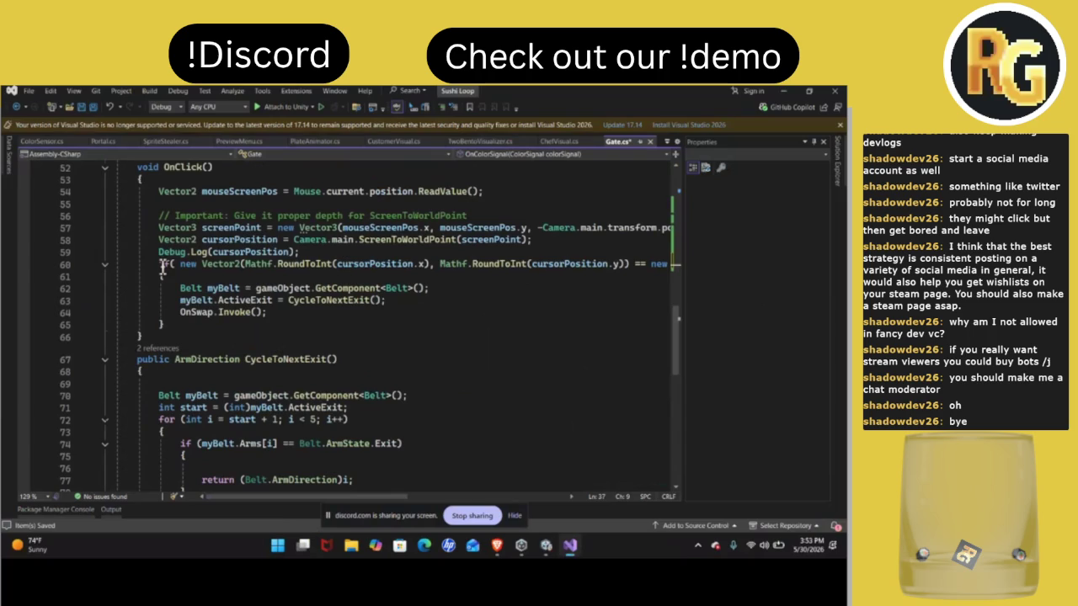
Copy OnClick's three belt exit-cycling and OnSwap lines into the colorSignal check
{"action": "mouse_move", "coordinate": [179, 288]}
{"action": "left_mouse_down"}
{"action": "mouse_move", "coordinate": [215, 310]}
{"action": "mouse_move", "coordinate": [302, 321]}
{"action": "left_mouse_up"}
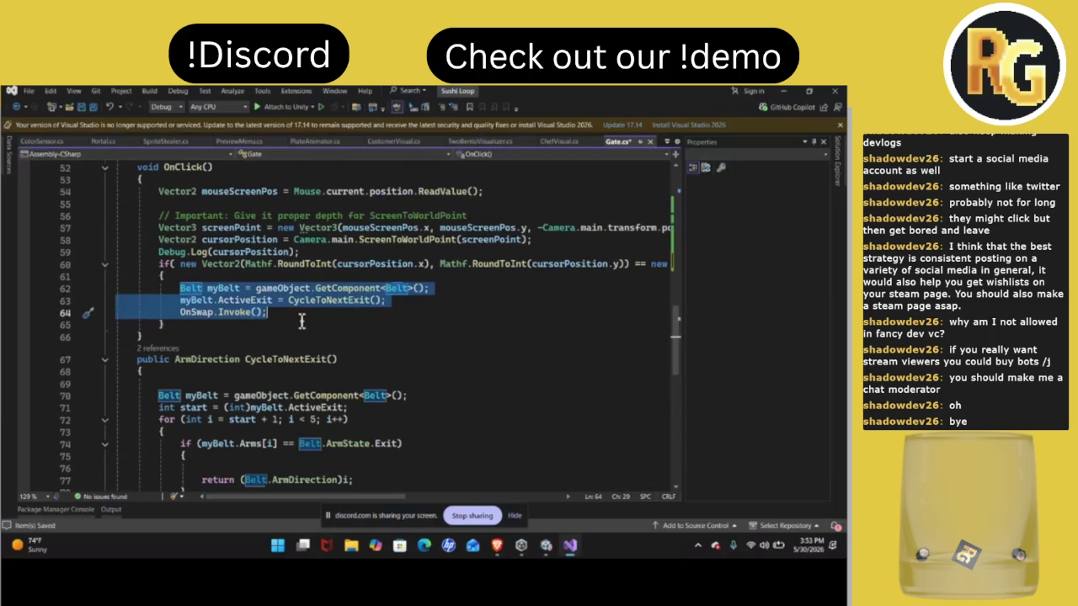
{"action": "scroll", "coordinate": [301, 321], "scroll_direction": "up", "scroll_amount": 6}
{"action": "scroll", "coordinate": [276, 379], "scroll_direction": "up", "scroll_amount": 3}
{"action": "left_click", "coordinate": [286, 341]}
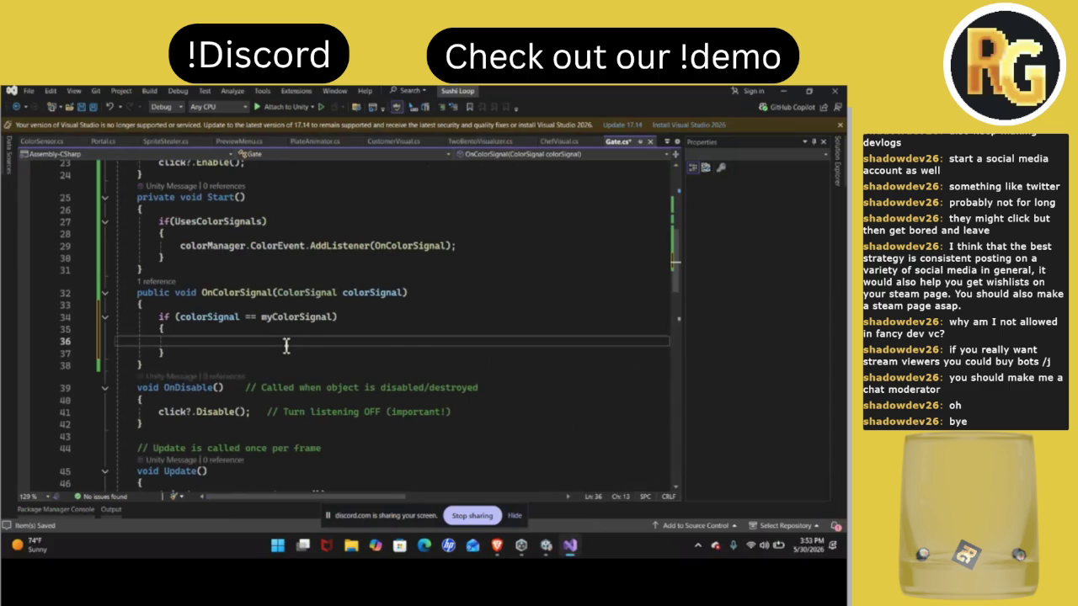
{"action": "key", "text": "ctrl+v"}
{"action": "scroll", "coordinate": [364, 371], "scroll_direction": "down", "scroll_amount": 4}
{"action": "scroll", "coordinate": [363, 370], "scroll_direction": "up", "scroll_amount": 4}
{"action": "left_click_drag", "start_coordinate": [159, 222], "coordinate": [180, 263]}
{"action": "scroll", "coordinate": [236, 310], "scroll_direction": "up", "scroll_amount": 6}
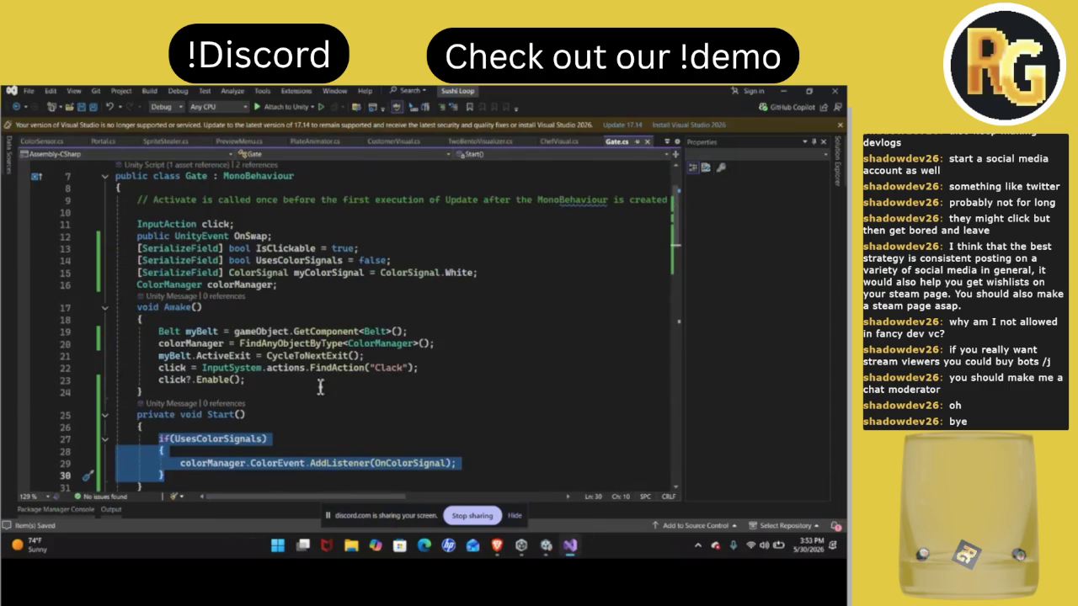
Require IsClickable && before click.WasPressedThisFrame() in Update's if condition
{"action": "scroll", "coordinate": [347, 414], "scroll_direction": "down", "scroll_amount": 13}
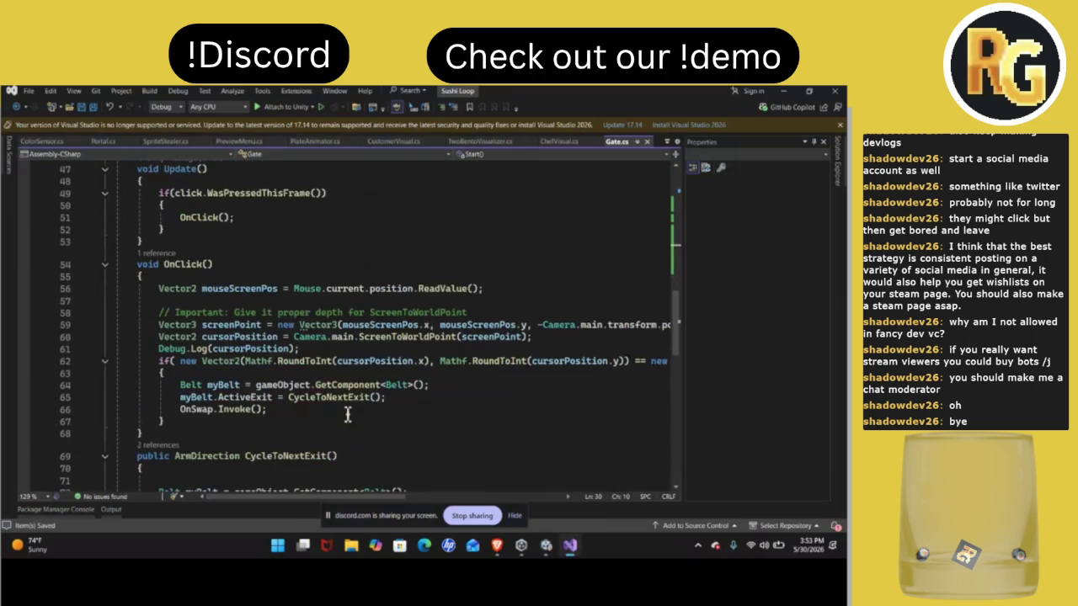
{"action": "scroll", "coordinate": [347, 414], "scroll_direction": "up", "scroll_amount": 3}
{"action": "left_click", "coordinate": [329, 303]}
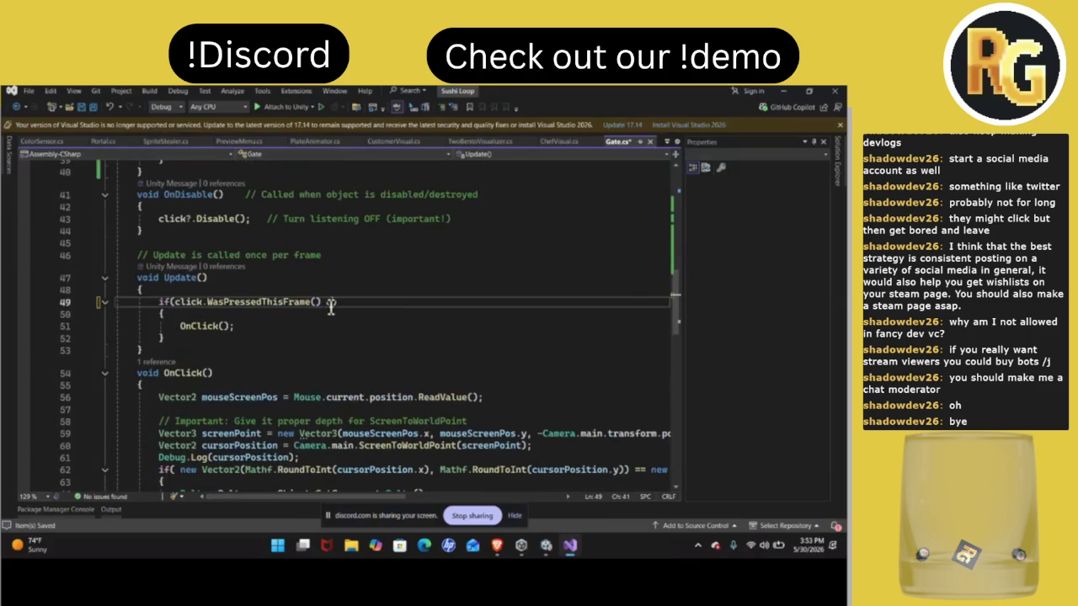
{"action": "type", "text": "IClickable"}
{"action": "type", "text": "e &&"}
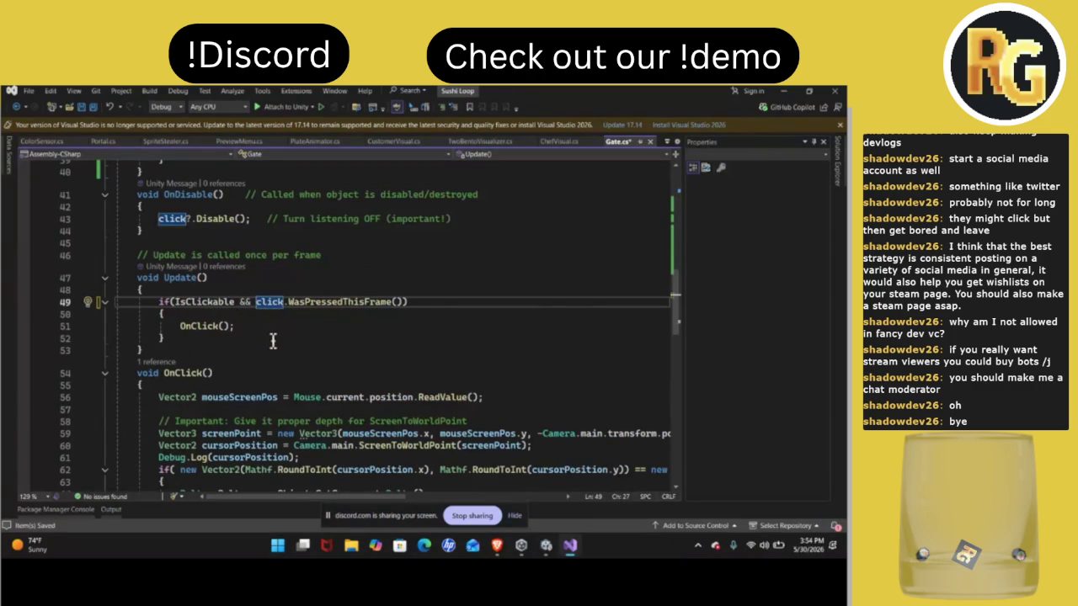
{"action": "scroll", "coordinate": [273, 340], "scroll_direction": "down", "scroll_amount": 3}
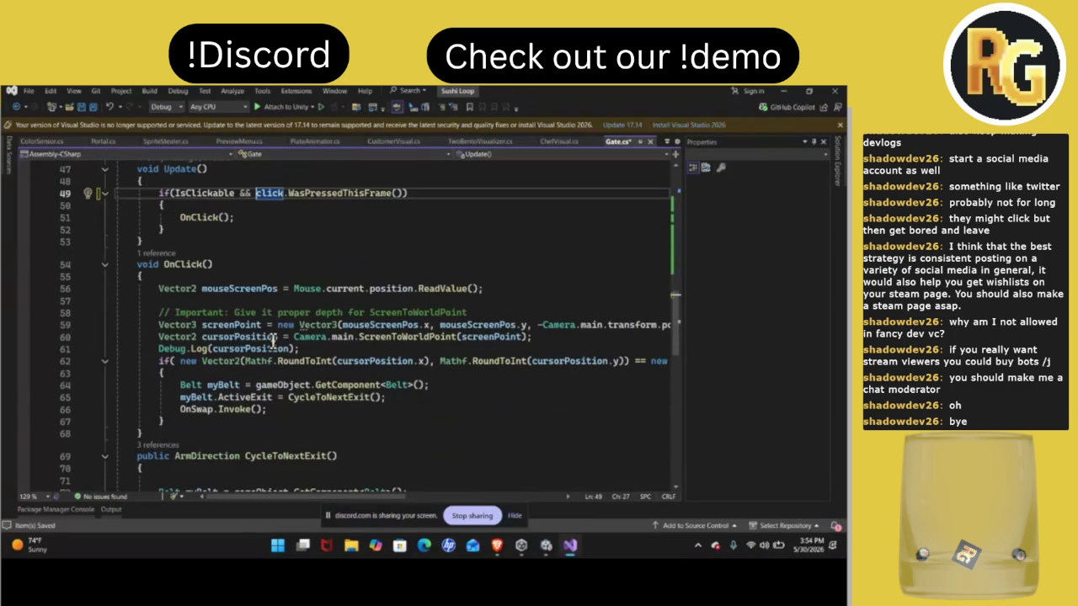
{"action": "left_click", "coordinate": [267, 378]}
Add if (UsesColorSignals) in OnClick calling colorManager.ColorEvent.Invoke(myColorSignal)
{"action": "key", "text": "Return"}
{"action": "type", "text": "if(Cli"}
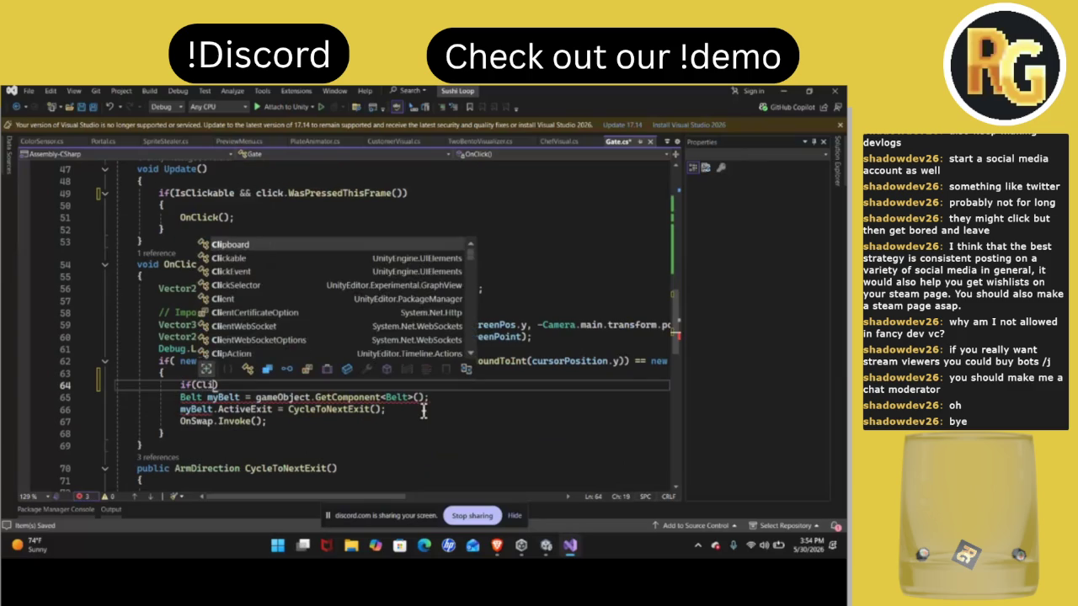
{"action": "type", "text": "Uses"}
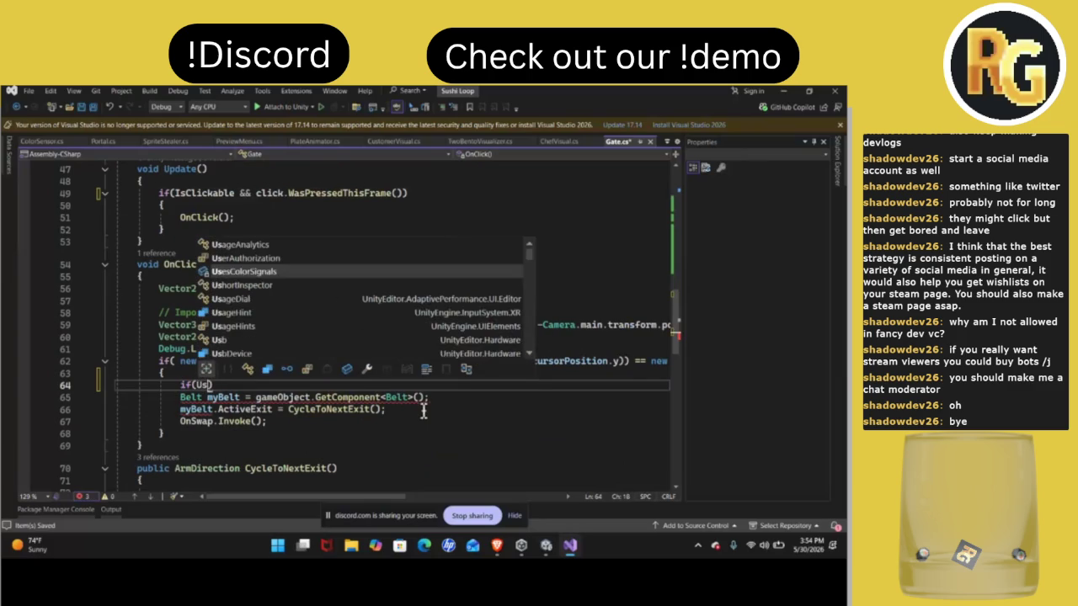
{"action": "key", "text": "Tab"}
{"action": "key", "text": "Tab"}
{"action": "type", "text": "}"}
{"action": "key", "text": "Return"}
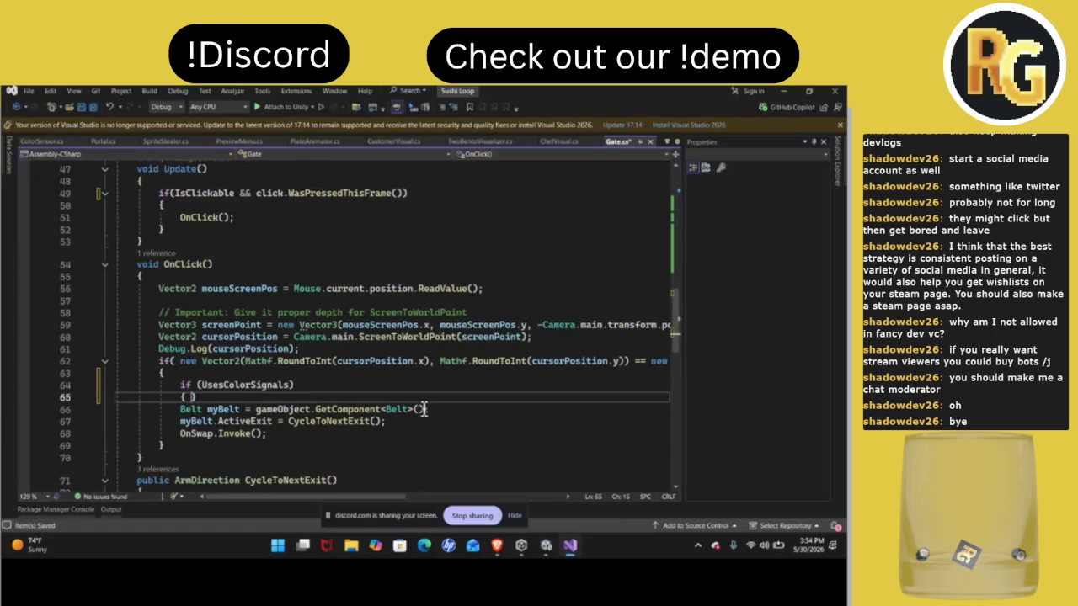
{"action": "key", "text": "Return"}
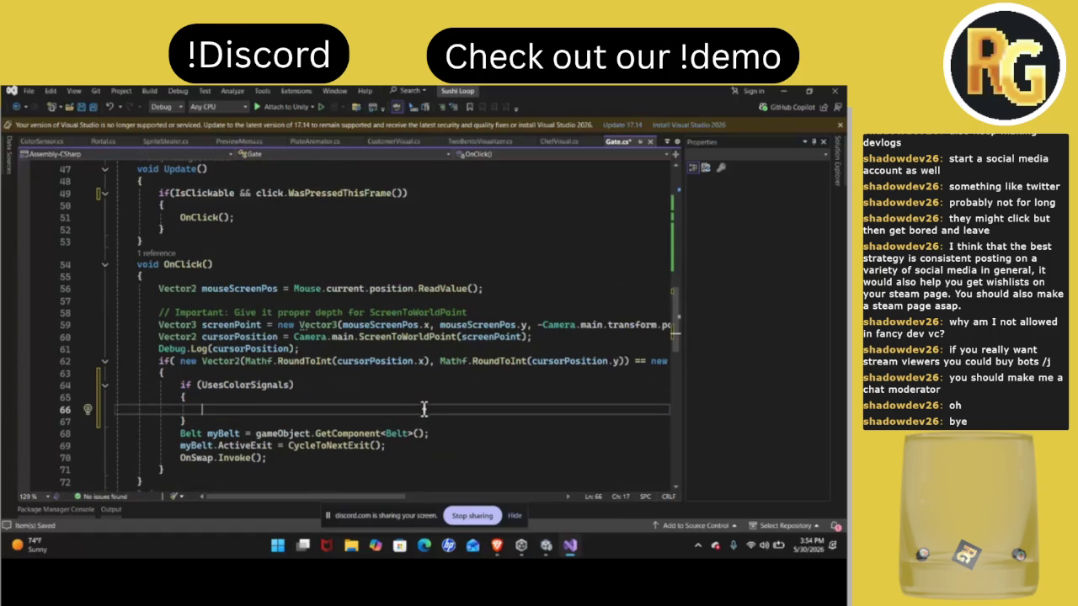
{"action": "type", "text": "colorManager."}
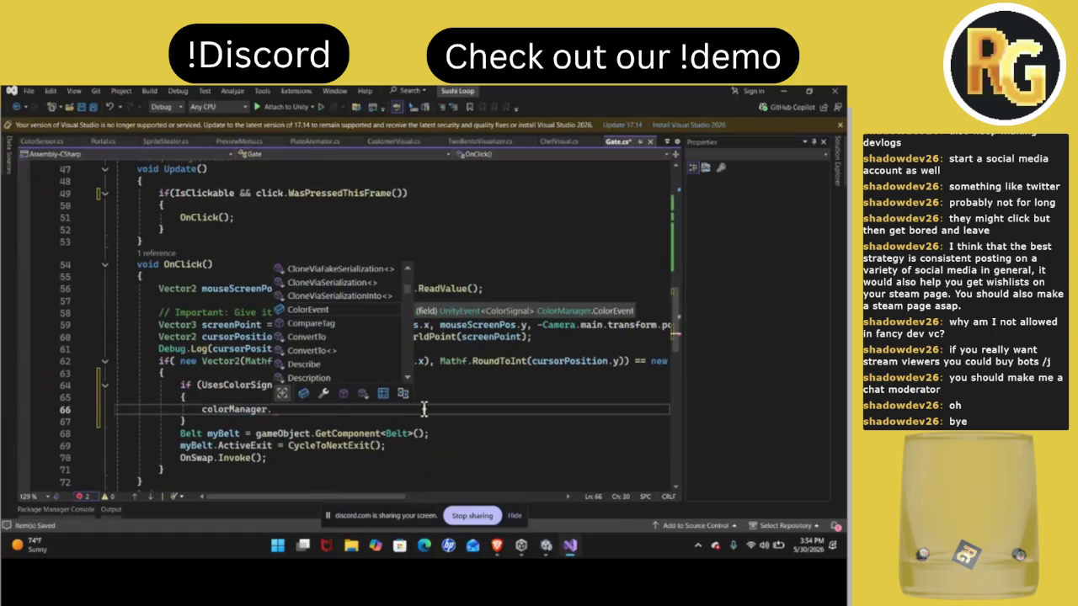
{"action": "type", "text": "ColorEvent.Invoke"}
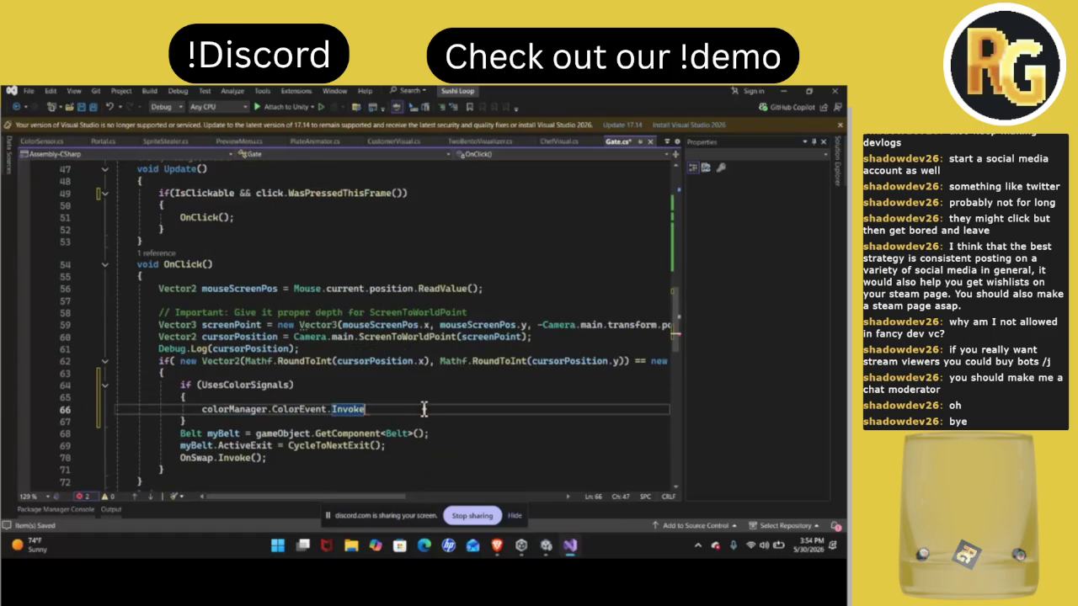
{"action": "type", "text": "(myColorSignal"}
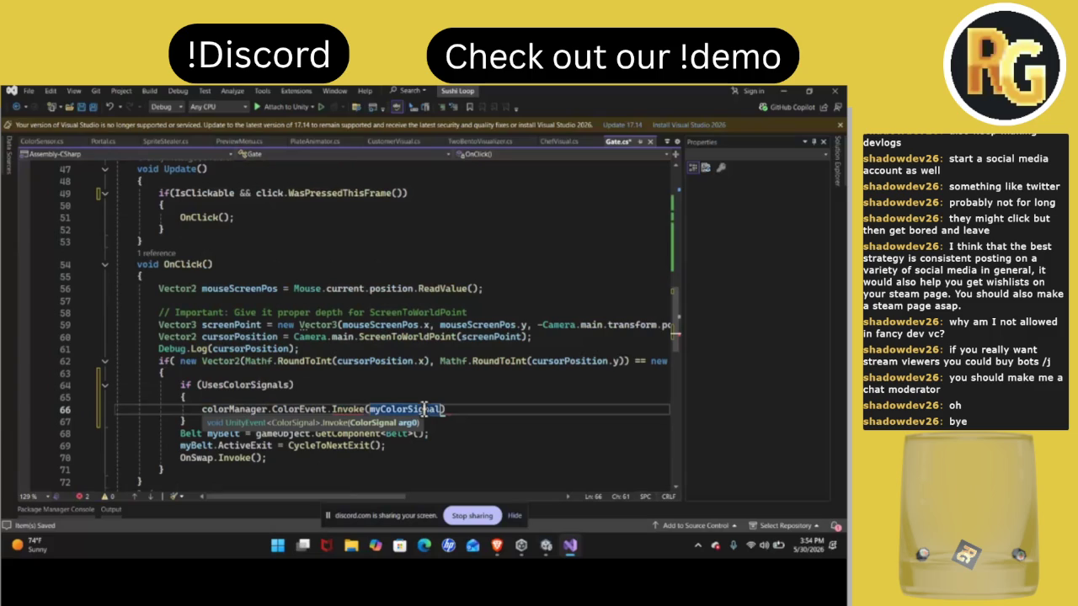
Save Gate.cs so Unity recompiles the scripts
{"action": "left_click", "coordinate": [477, 412]}
{"action": "type", "text": ";"}
{"action": "key", "text": "ctrl+s"}
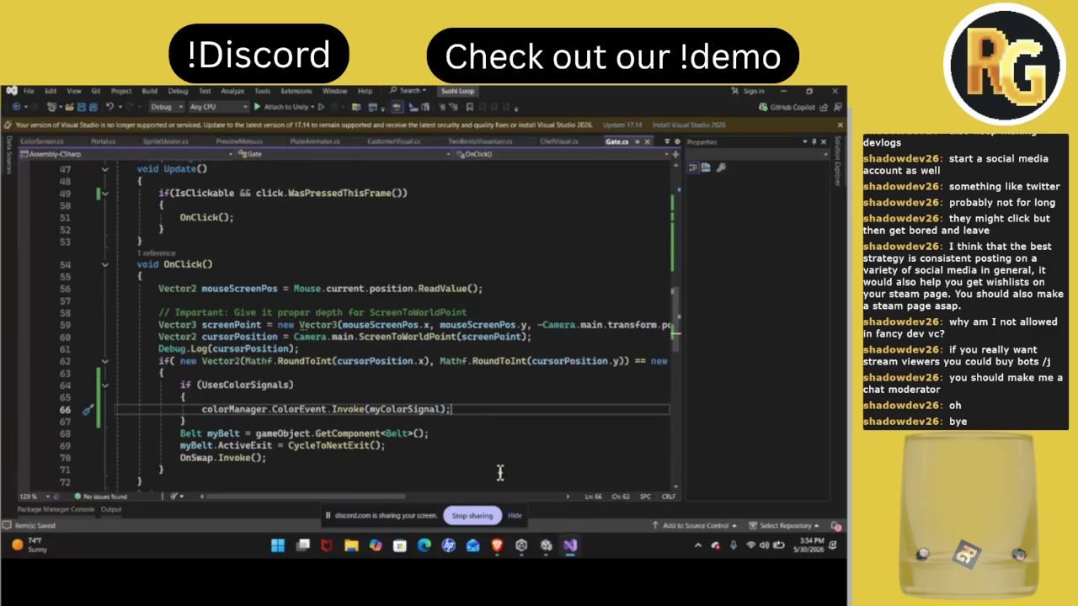
{"action": "mouse_move", "coordinate": [547, 557]}
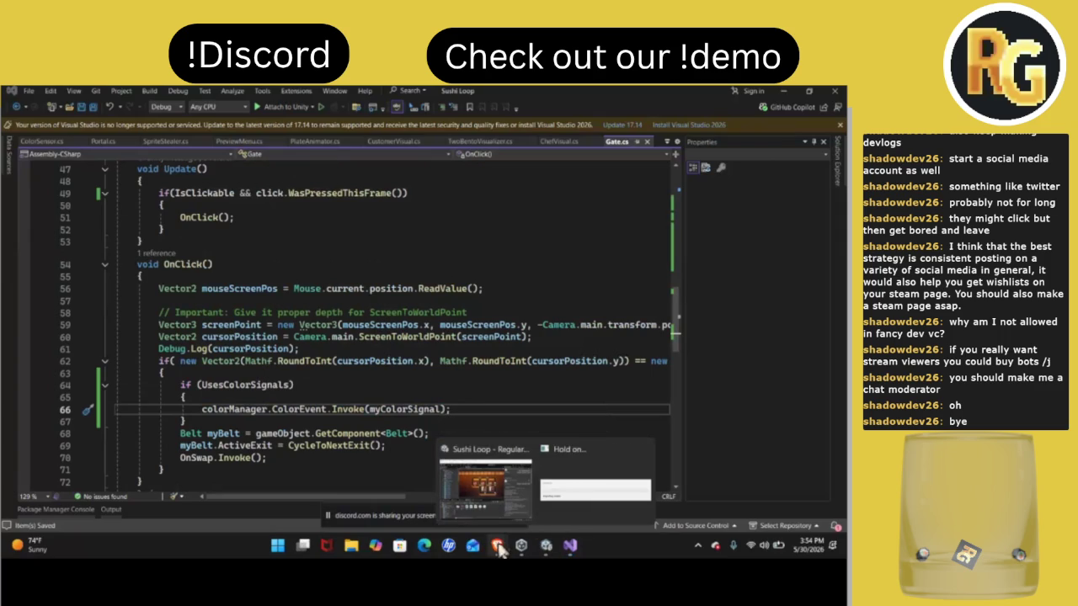
{"action": "mouse_move", "coordinate": [508, 510]}
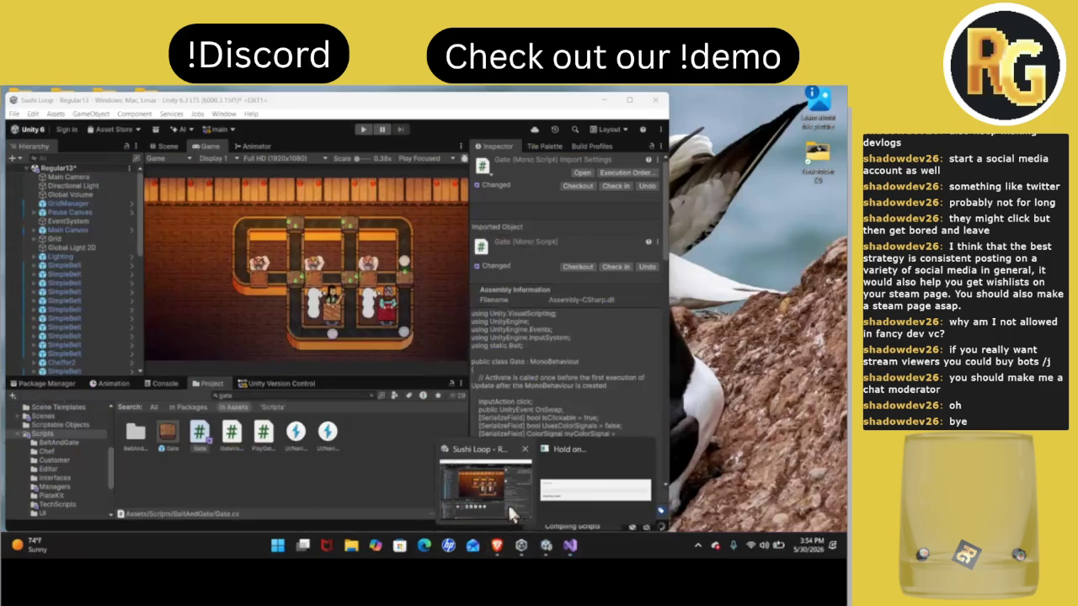
Check the Discord server and Twitch stream chat, then return to Unity's Scene view
{"action": "left_click", "coordinate": [570, 545]}
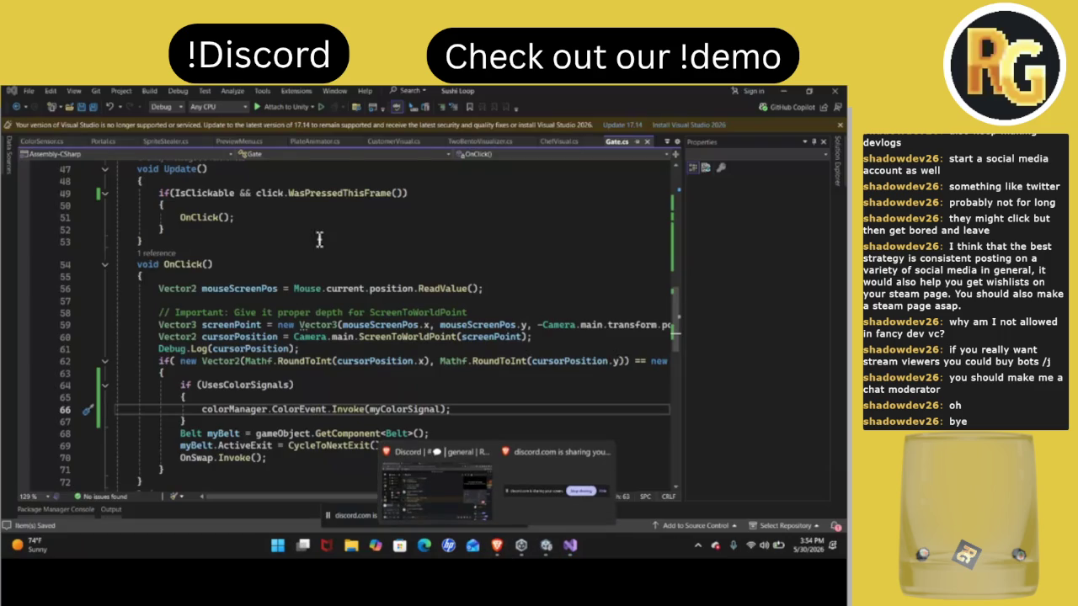
{"action": "left_click", "coordinate": [454, 465]}
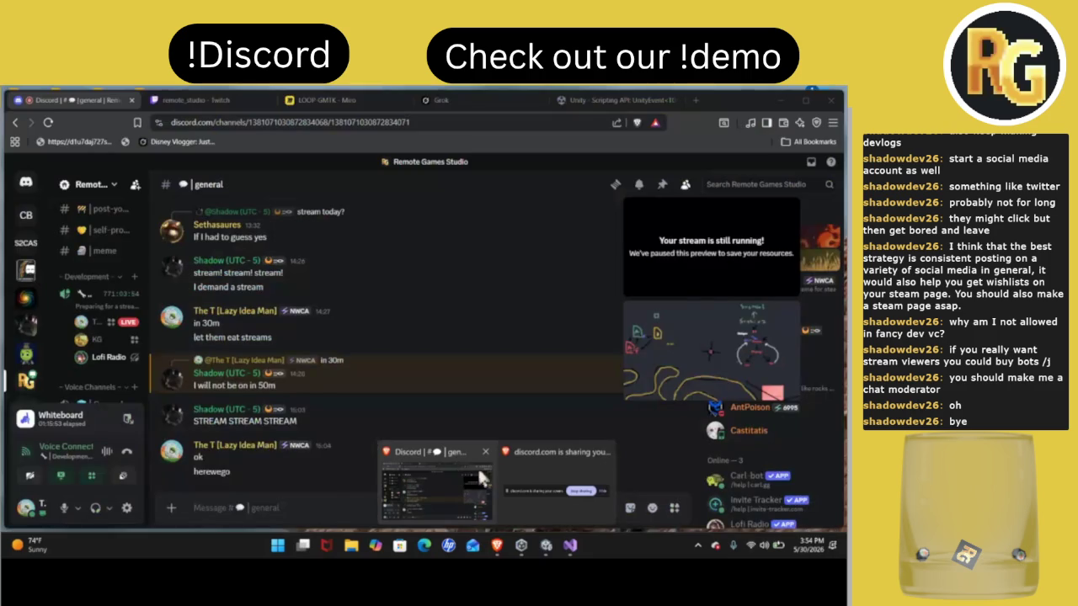
{"action": "left_click", "coordinate": [201, 101]}
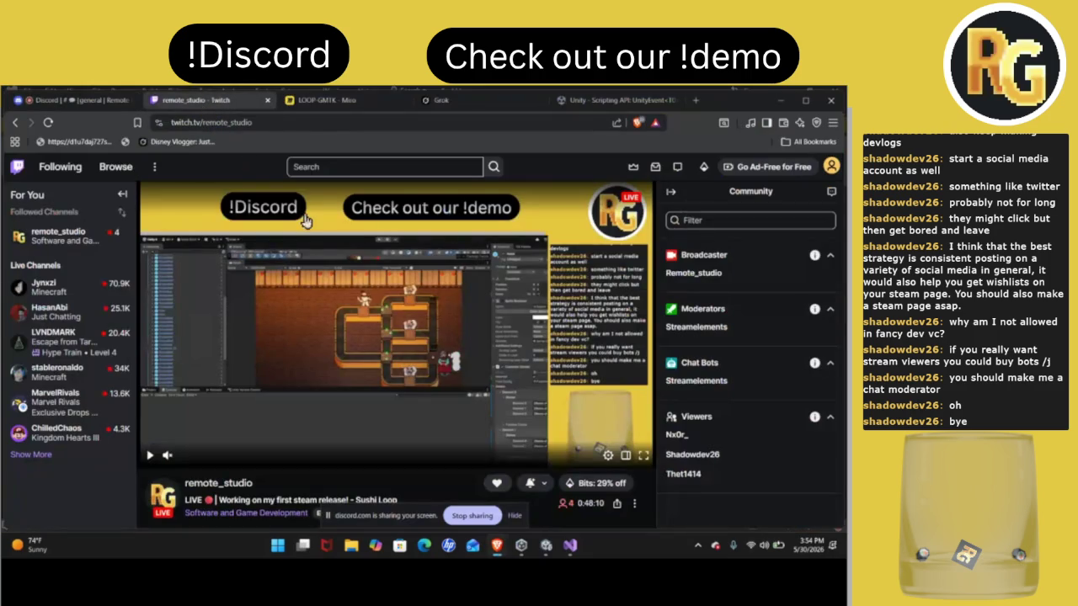
{"action": "left_click", "coordinate": [839, 193]}
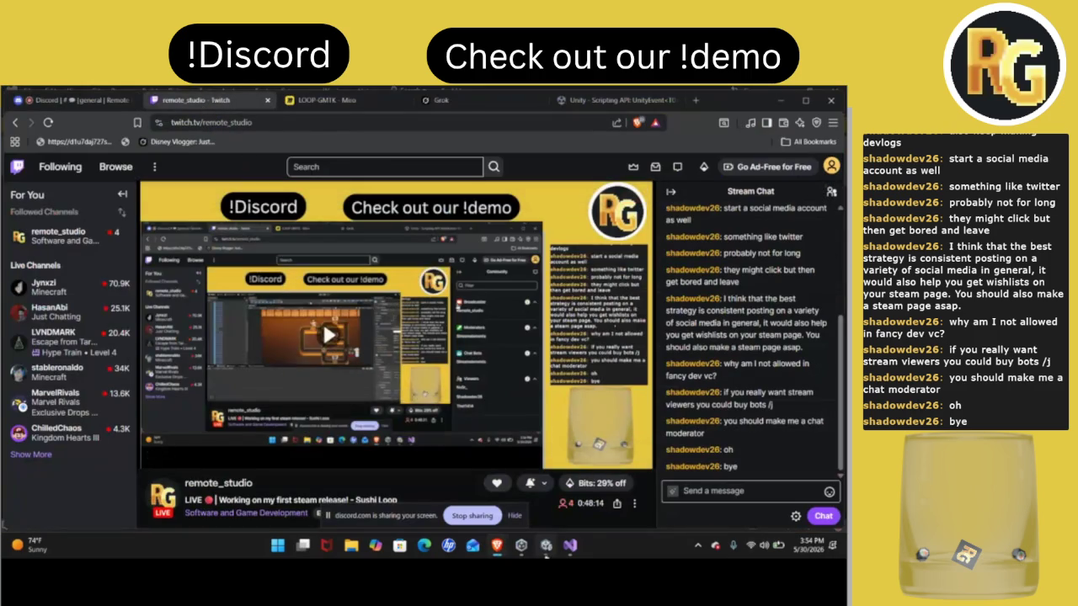
{"action": "mouse_move", "coordinate": [545, 556]}
{"action": "left_click", "coordinate": [528, 504]}
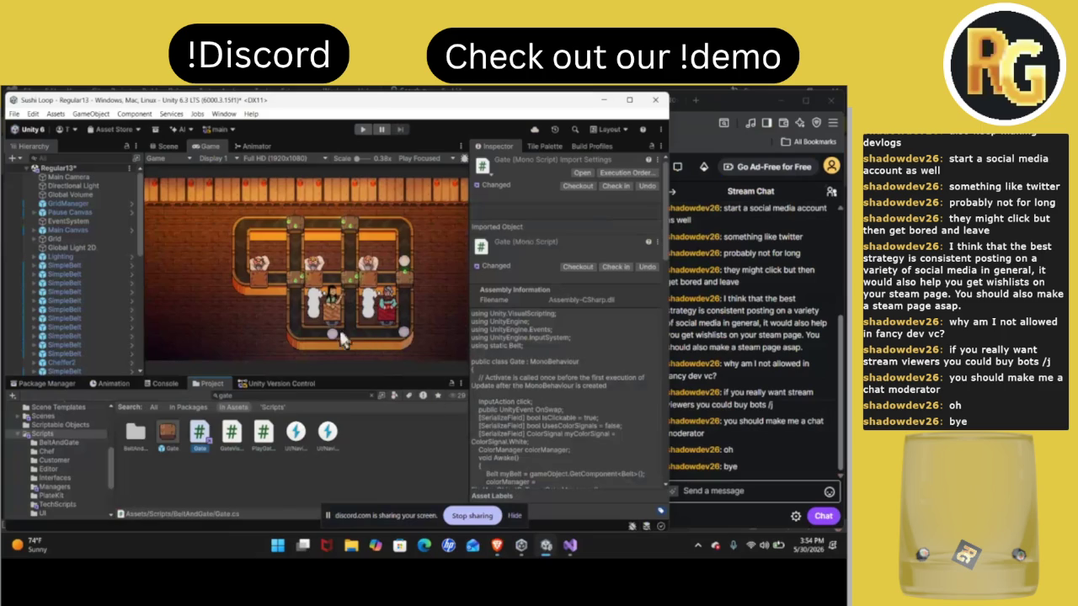
{"action": "left_click", "coordinate": [168, 145]}
Select a gate and review its Gate (Script) colour-signal settings in the Inspector
{"action": "left_click", "coordinate": [299, 236]}
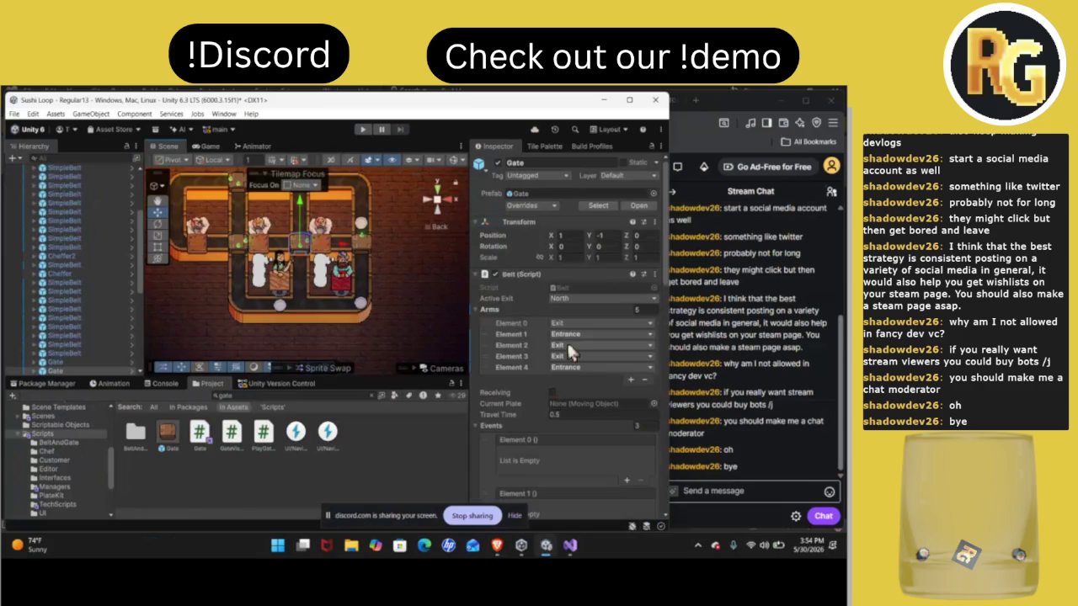
{"action": "scroll", "coordinate": [573, 388], "scroll_direction": "down", "scroll_amount": 5}
{"action": "scroll", "coordinate": [573, 388], "scroll_direction": "down", "scroll_amount": 10}
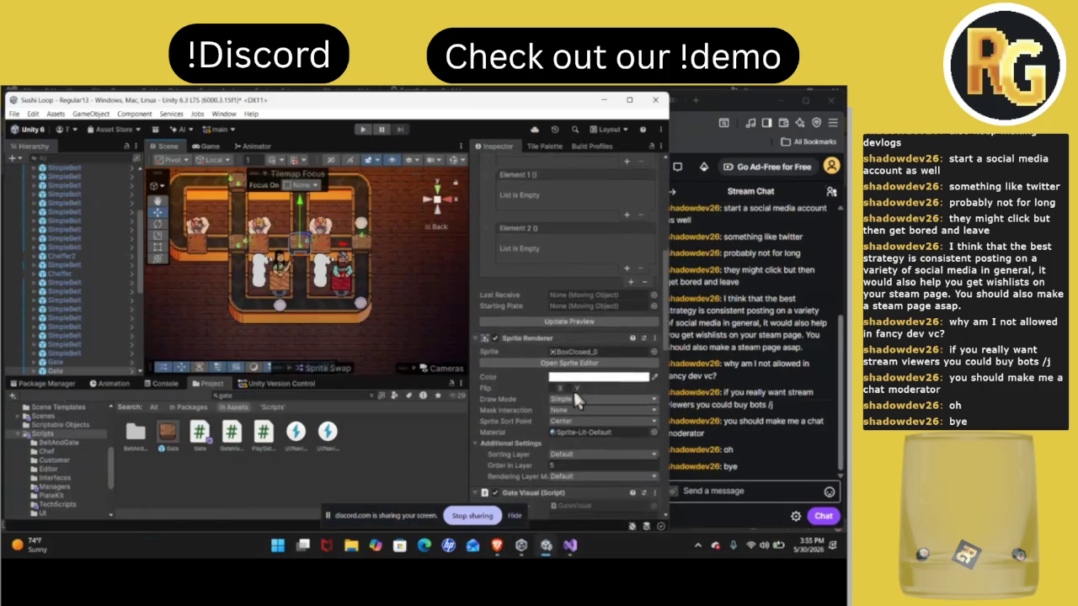
{"action": "scroll", "coordinate": [573, 399], "scroll_direction": "down", "scroll_amount": 3}
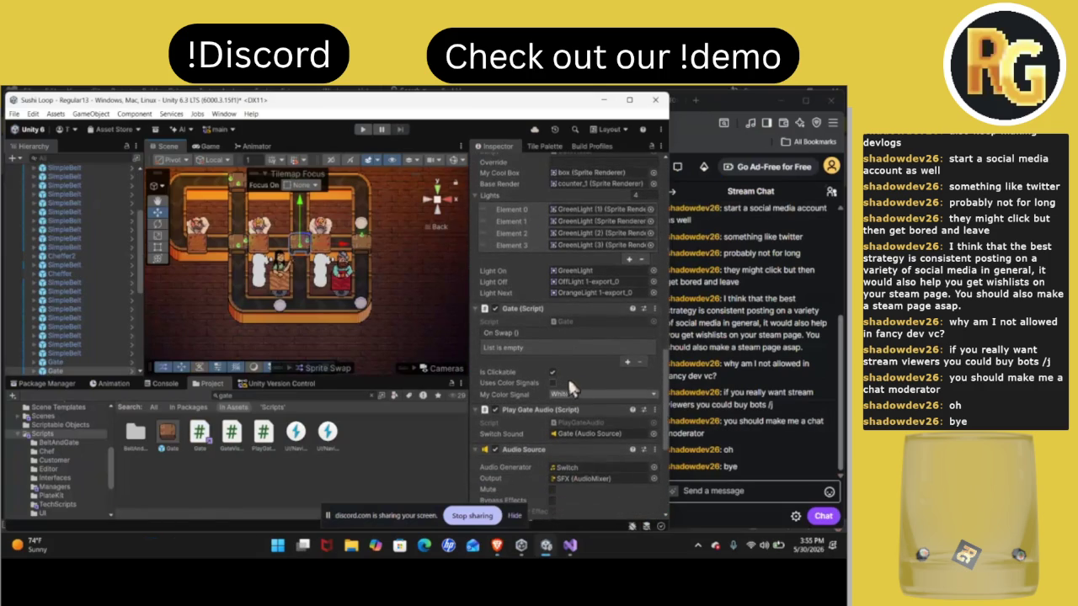
List the level scenes in Assets > Scenes and select Regular13
{"action": "left_click", "coordinate": [52, 478]}
{"action": "left_click", "coordinate": [59, 487]}
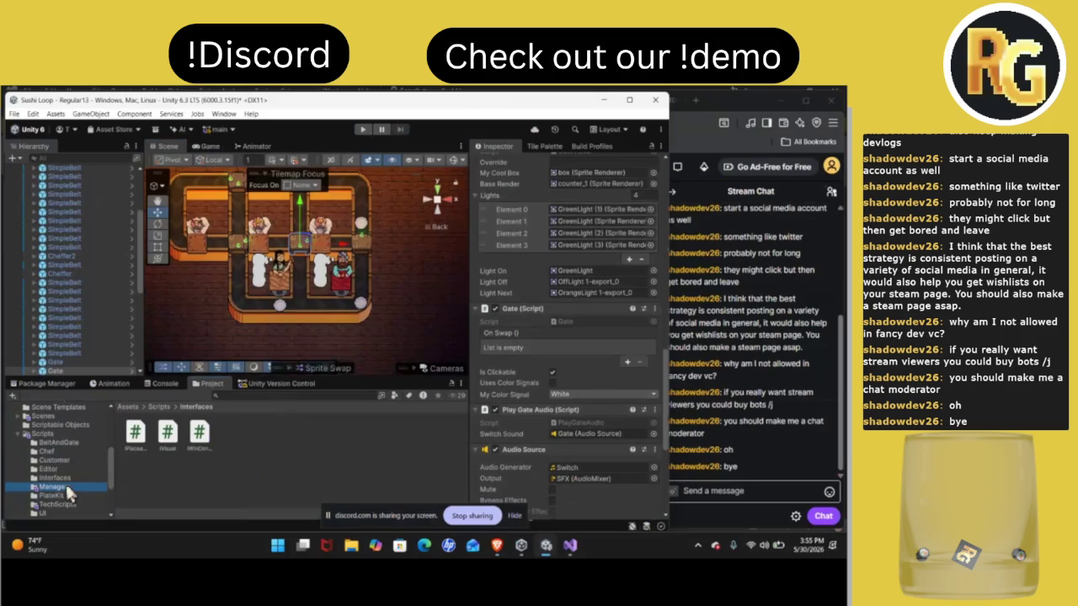
{"action": "left_click", "coordinate": [64, 412]}
{"action": "scroll", "coordinate": [235, 476], "scroll_direction": "down", "scroll_amount": 1}
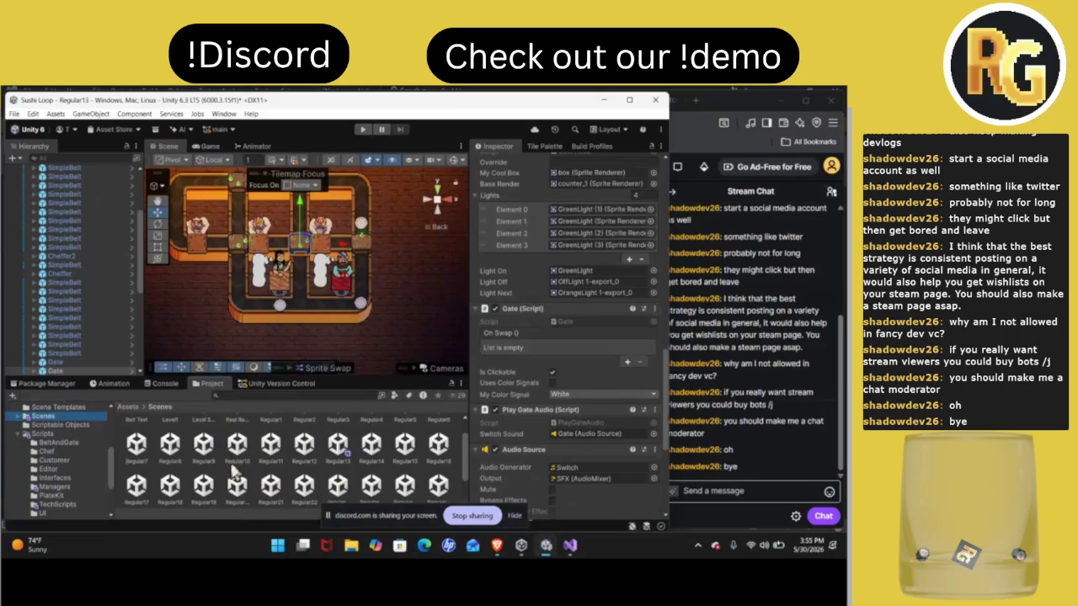
{"action": "left_click", "coordinate": [337, 447]}
Open Regular14 without saving Regular13, then step through Regular15 to Regular19
{"action": "double_click", "coordinate": [370, 448]}
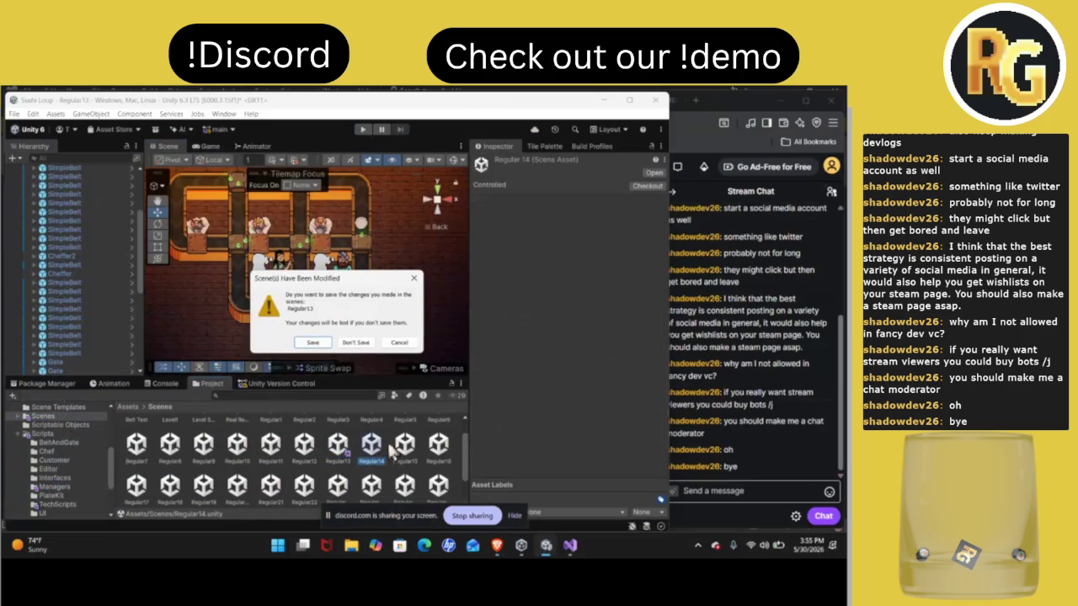
{"action": "left_click", "coordinate": [364, 346]}
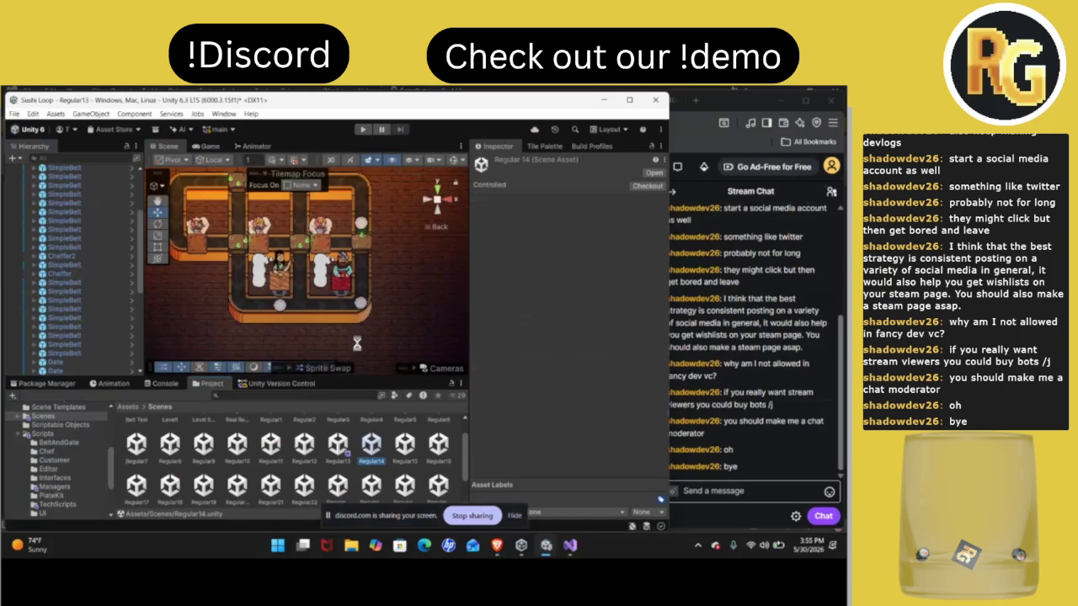
{"action": "double_click", "coordinate": [415, 450]}
{"action": "double_click", "coordinate": [441, 458]}
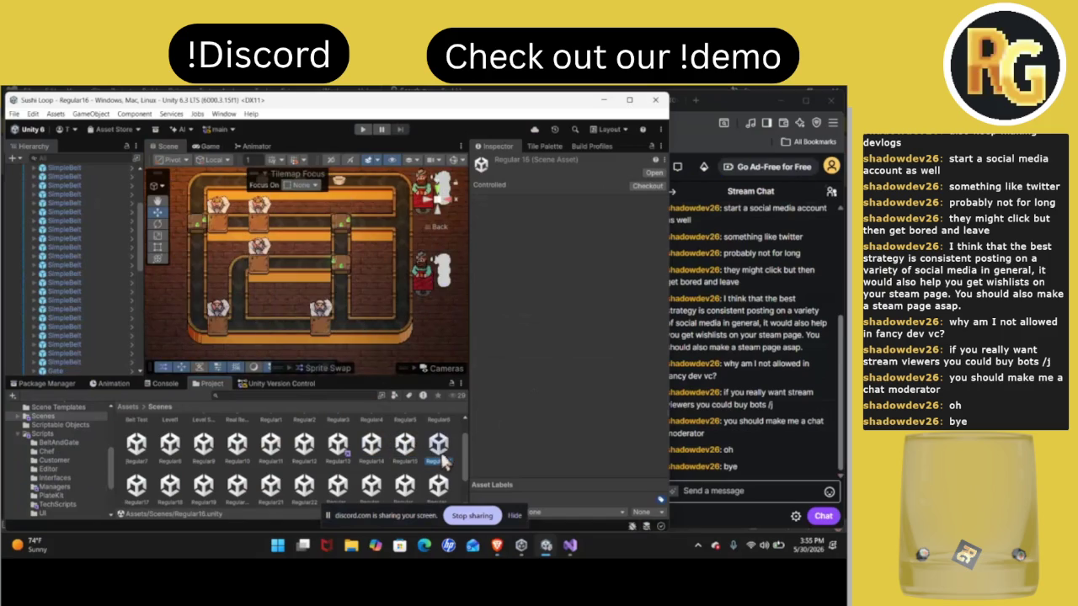
{"action": "double_click", "coordinate": [136, 486]}
{"action": "double_click", "coordinate": [176, 486]}
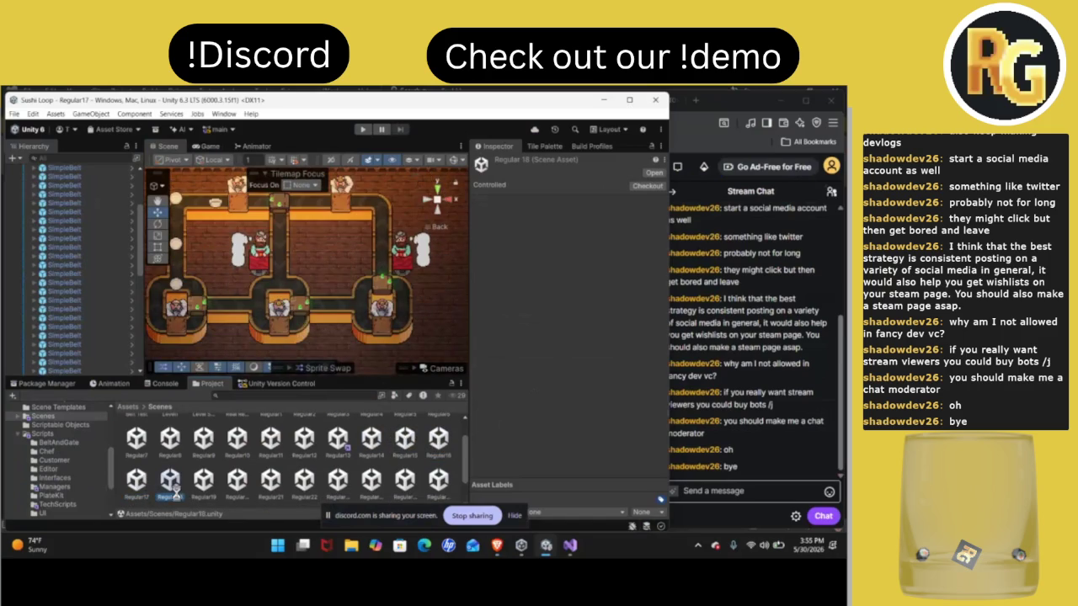
{"action": "double_click", "coordinate": [239, 489]}
Keep stepping through levels Regular20 and Regular22 to Regular26
{"action": "double_click", "coordinate": [272, 488]}
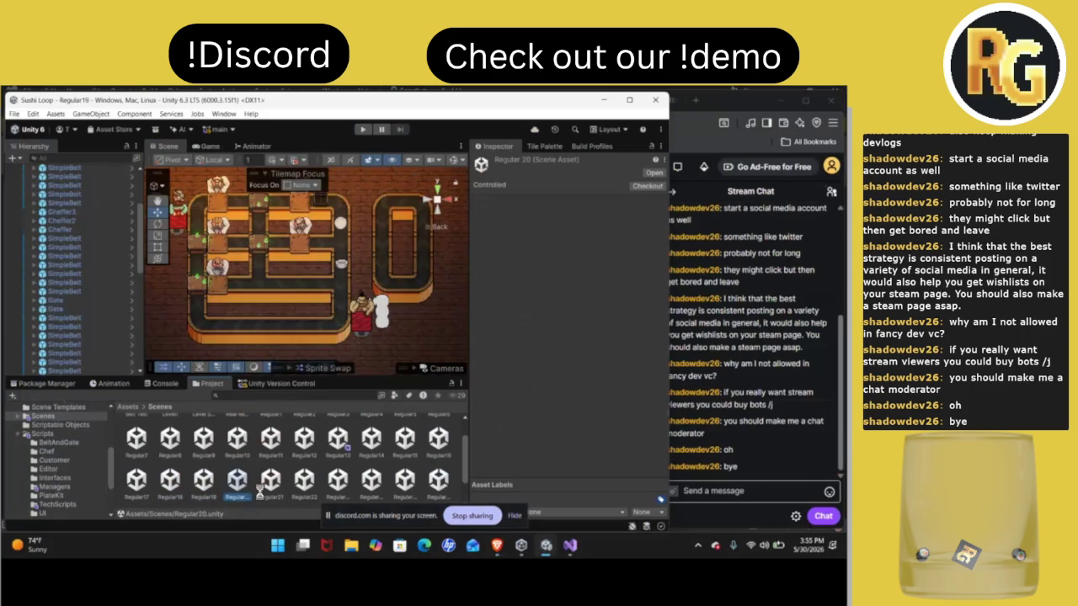
{"action": "double_click", "coordinate": [304, 482]}
{"action": "double_click", "coordinate": [337, 481]}
{"action": "double_click", "coordinate": [371, 482]}
{"action": "double_click", "coordinate": [404, 481]}
{"action": "double_click", "coordinate": [437, 482]}
{"action": "scroll", "coordinate": [439, 489], "scroll_direction": "down", "scroll_amount": 1}
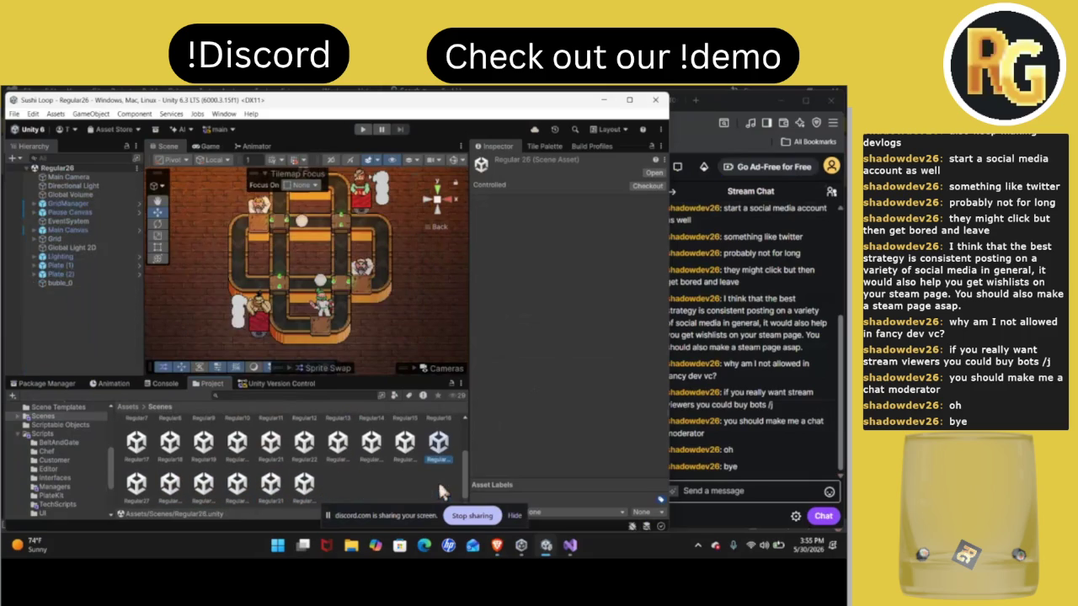
Turn on Uses Color Signals for the first gate in Regular26
{"action": "left_click", "coordinate": [286, 286]}
{"action": "scroll", "coordinate": [557, 350], "scroll_direction": "down", "scroll_amount": 3}
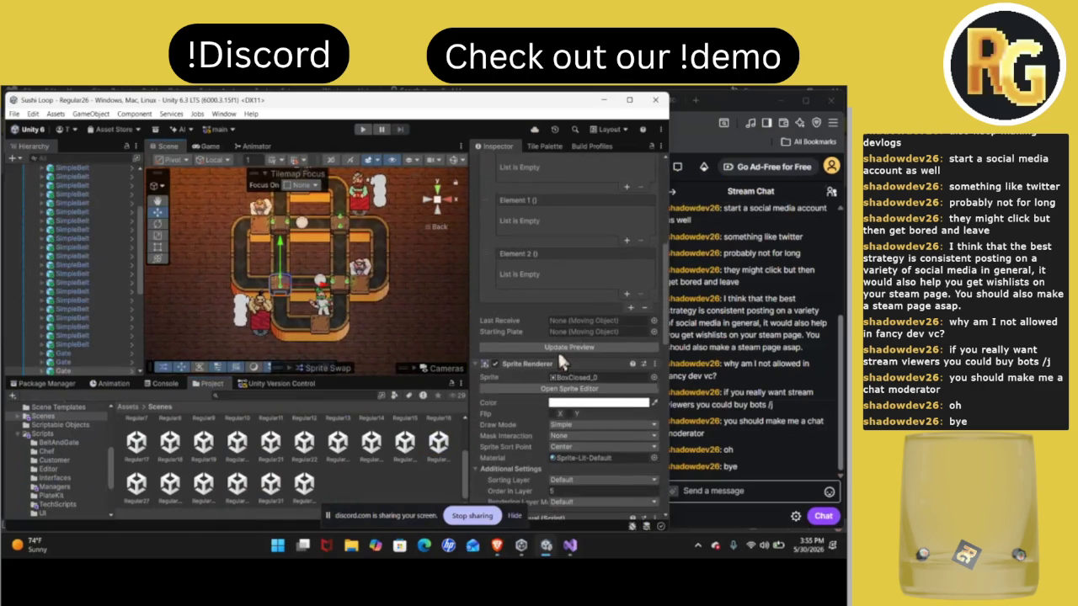
{"action": "scroll", "coordinate": [558, 350], "scroll_direction": "down", "scroll_amount": 3}
{"action": "scroll", "coordinate": [558, 358], "scroll_direction": "up", "scroll_amount": 3}
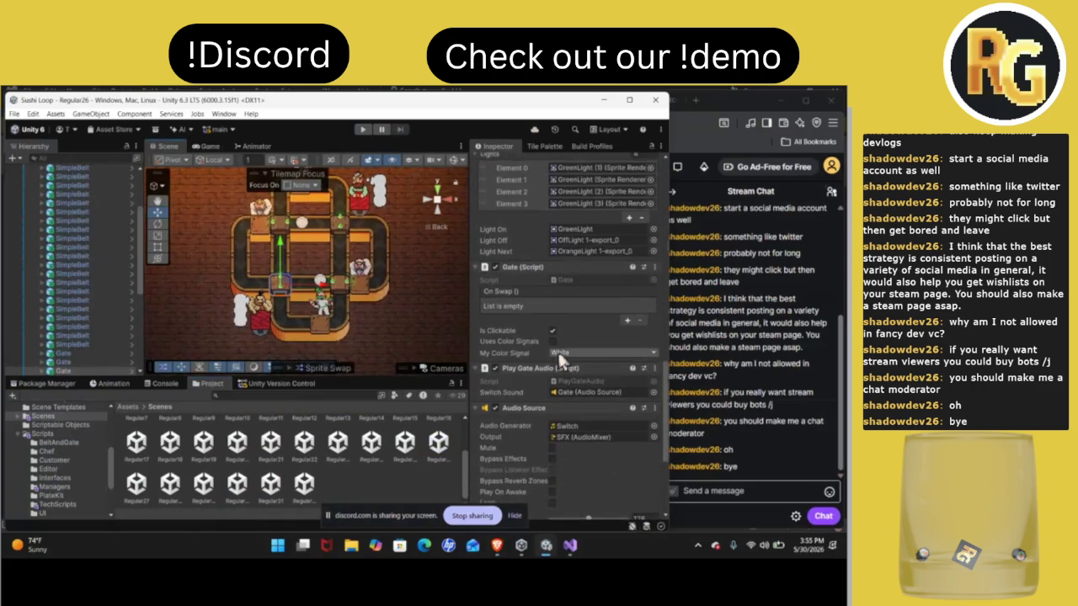
{"action": "scroll", "coordinate": [558, 370], "scroll_direction": "up", "scroll_amount": 2}
{"action": "left_click", "coordinate": [553, 401]}
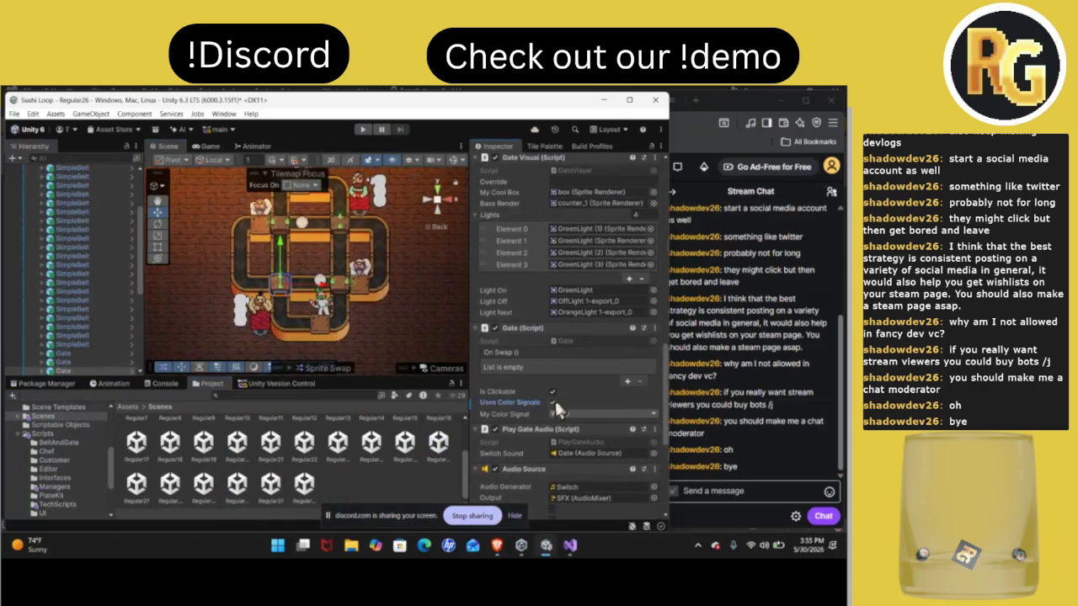
Enable colour signals on a second gate with My Color Signal set to Blue
{"action": "left_click", "coordinate": [349, 217]}
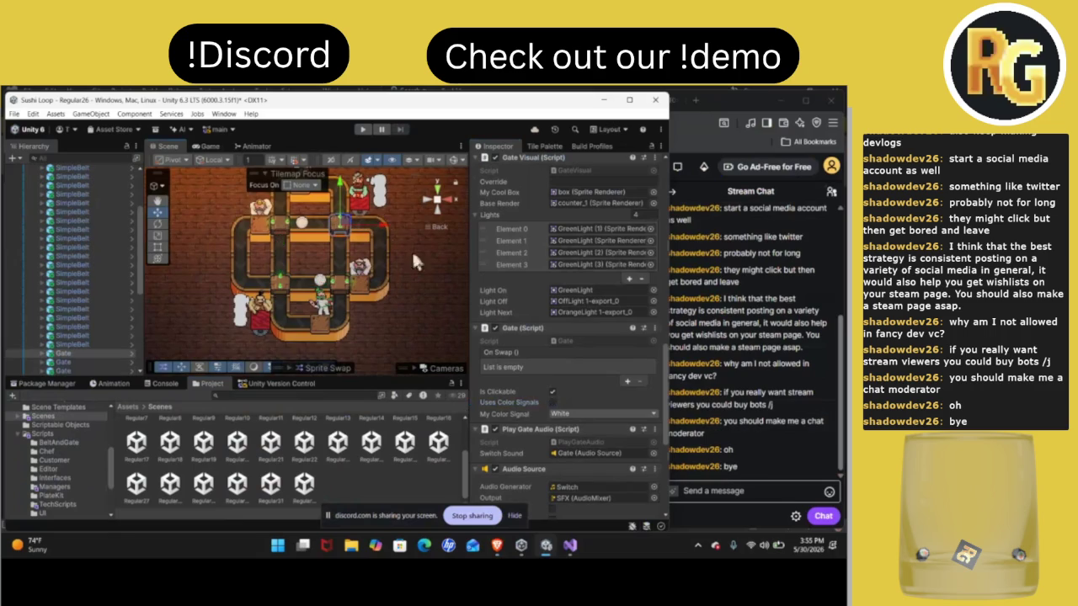
{"action": "scroll", "coordinate": [531, 327], "scroll_direction": "down", "scroll_amount": 2}
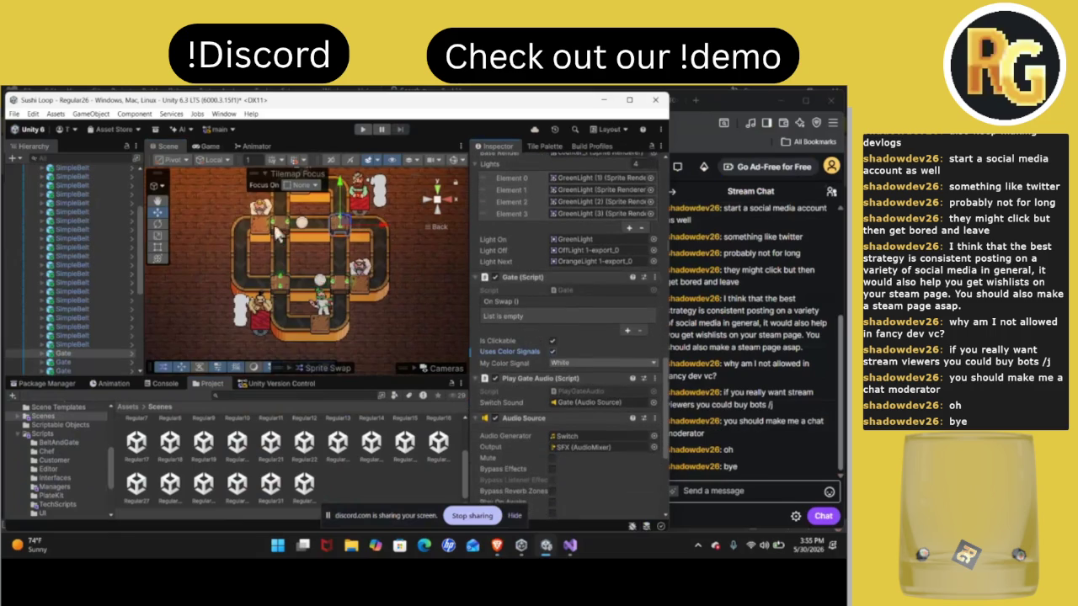
{"action": "scroll", "coordinate": [505, 349], "scroll_direction": "down", "scroll_amount": 1}
{"action": "left_click", "coordinate": [553, 340]}
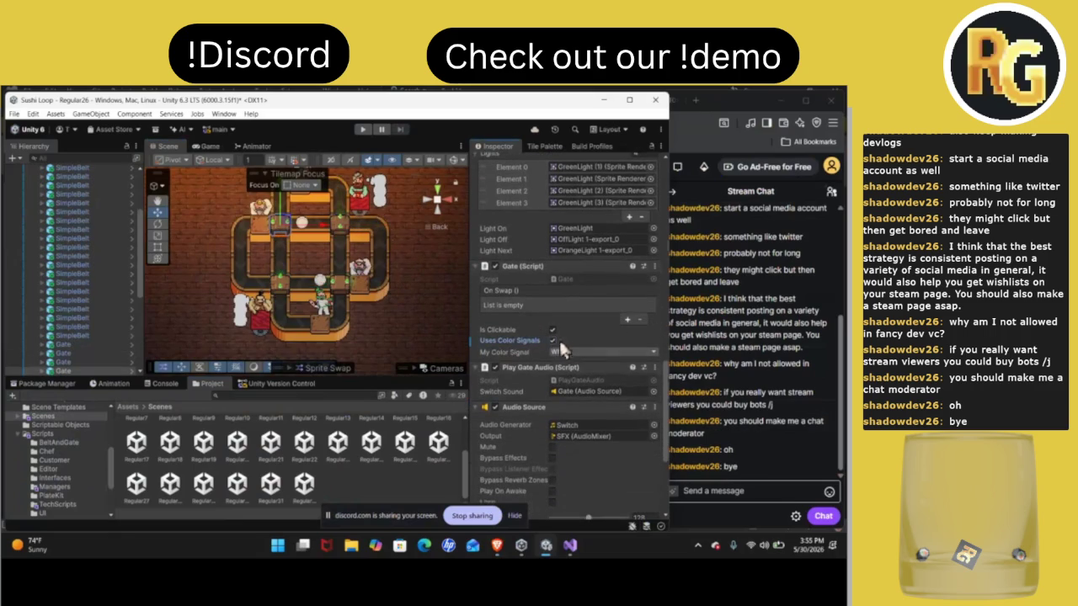
{"action": "left_click", "coordinate": [573, 352]}
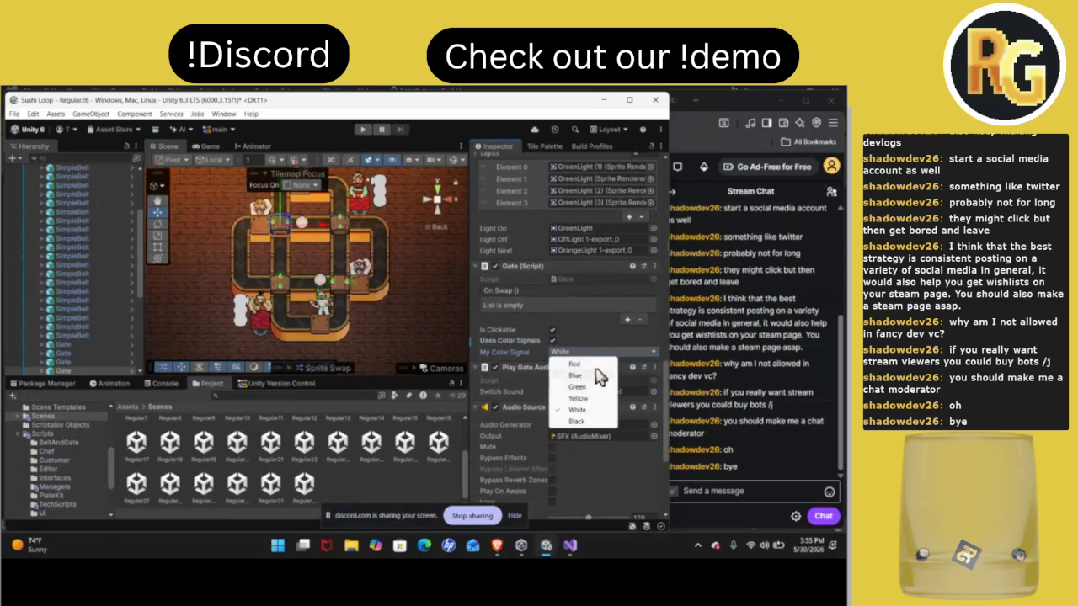
{"action": "left_click", "coordinate": [579, 376]}
Enable colour signals on a third gate set to Blue, then start Play mode
{"action": "left_click", "coordinate": [347, 284]}
{"action": "scroll", "coordinate": [514, 366], "scroll_direction": "down", "scroll_amount": 4}
{"action": "scroll", "coordinate": [528, 391], "scroll_direction": "up", "scroll_amount": 3}
{"action": "left_click", "coordinate": [552, 282]}
{"action": "left_click", "coordinate": [590, 294]}
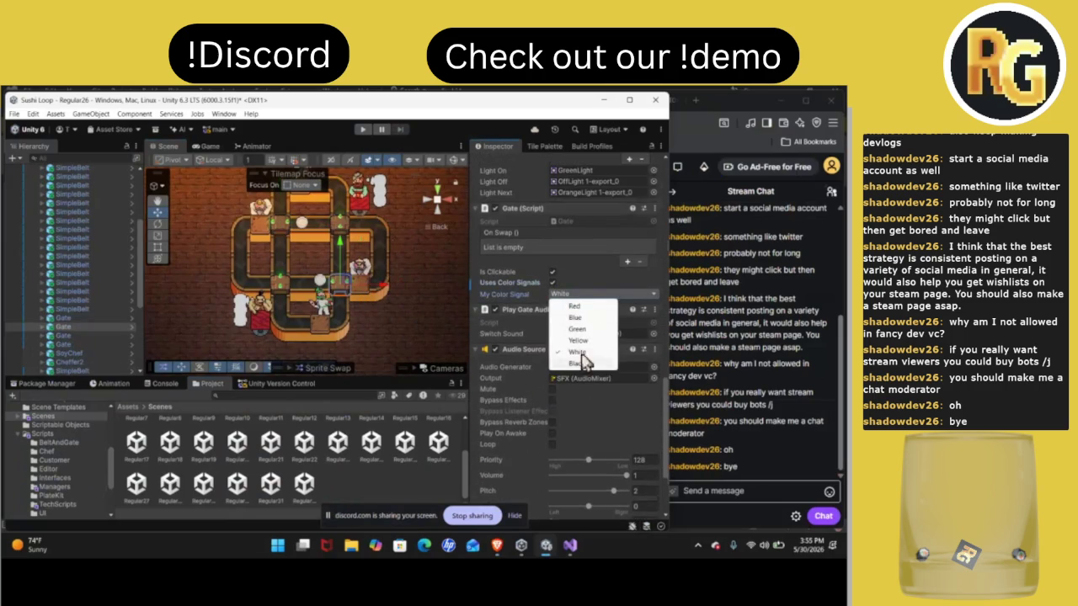
{"action": "left_click", "coordinate": [574, 318]}
{"action": "left_click", "coordinate": [363, 128]}
Playtest Regular26, switching a gate's exit from West to East and checking the Console, then stop
{"action": "mouse_move", "coordinate": [509, 558]}
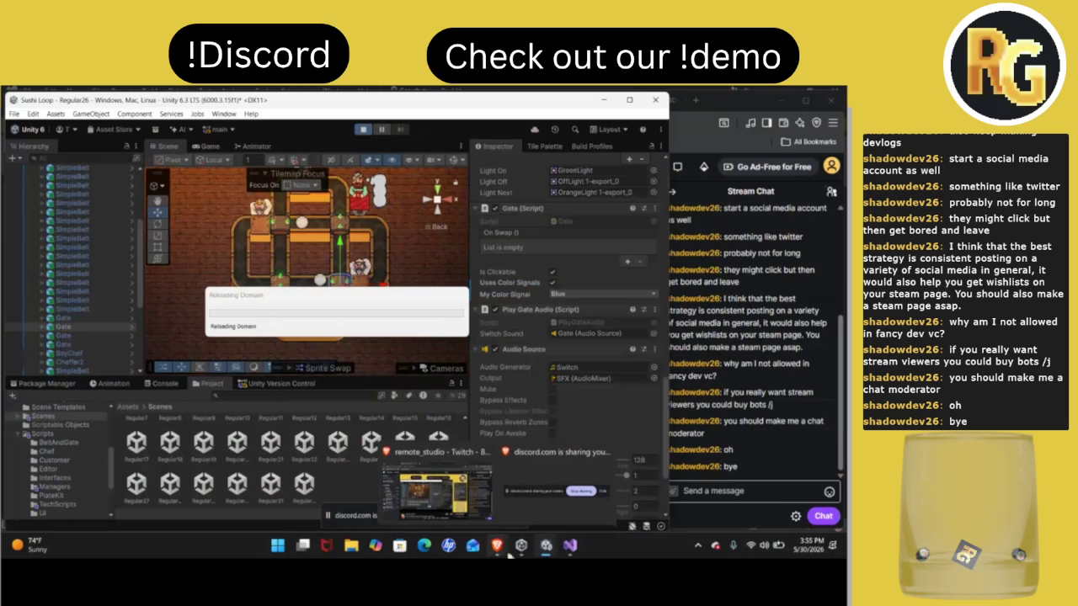
{"action": "left_click", "coordinate": [438, 484]}
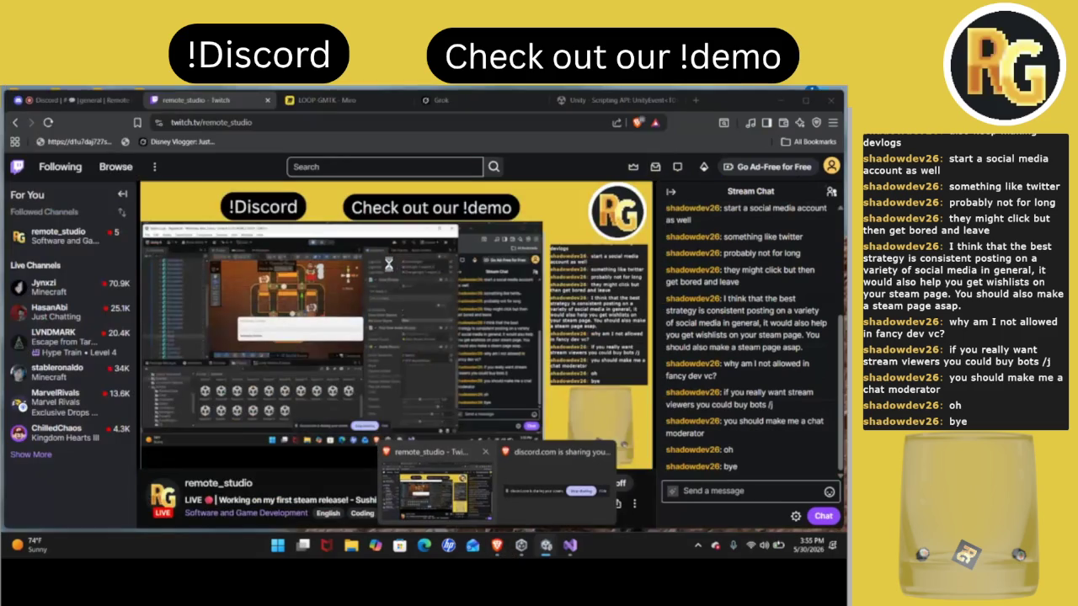
{"action": "left_click", "coordinate": [546, 546]}
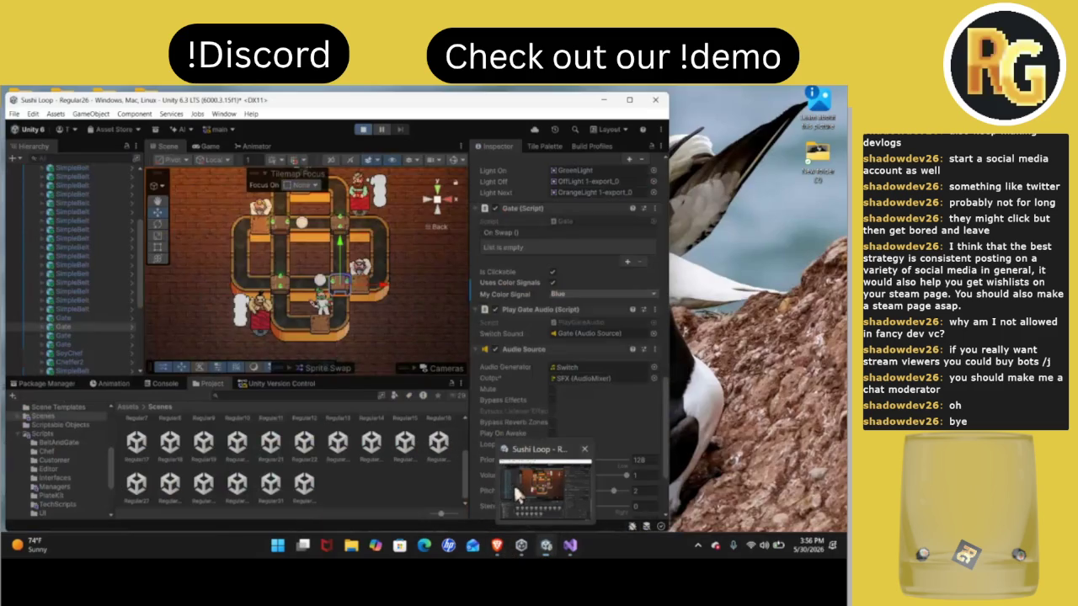
{"action": "left_click", "coordinate": [513, 483]}
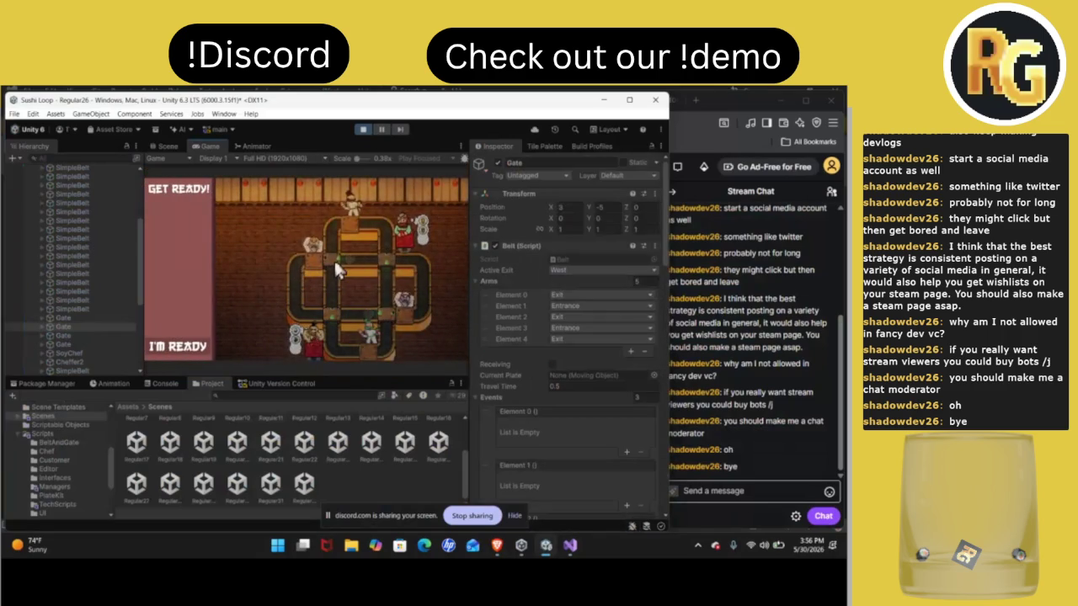
{"action": "left_click", "coordinate": [334, 258]}
{"action": "key", "text": "ctrl+shift+c"}
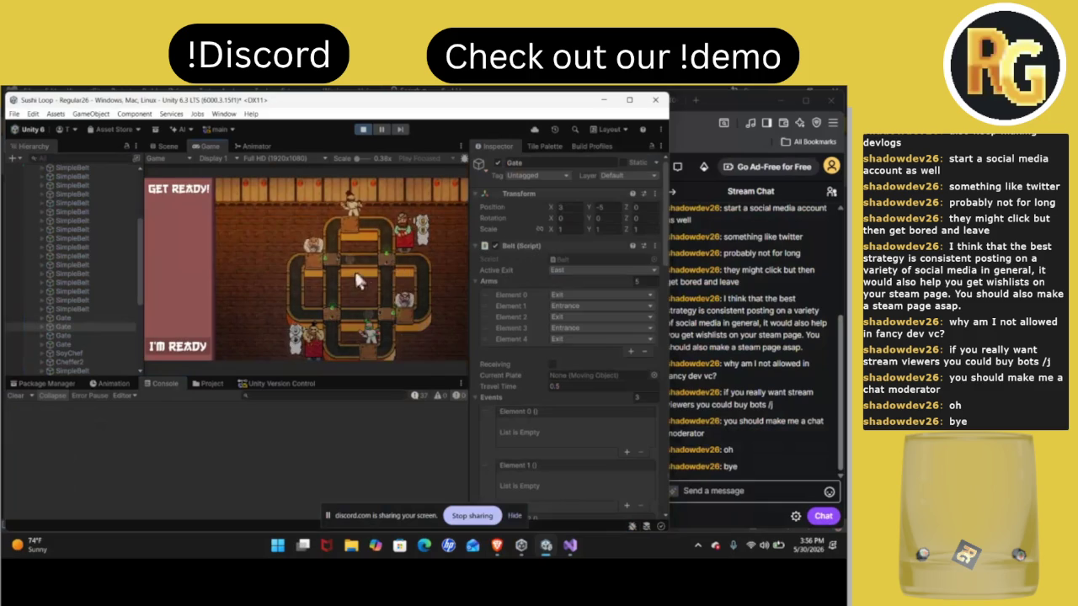
{"action": "left_click", "coordinate": [364, 130]}
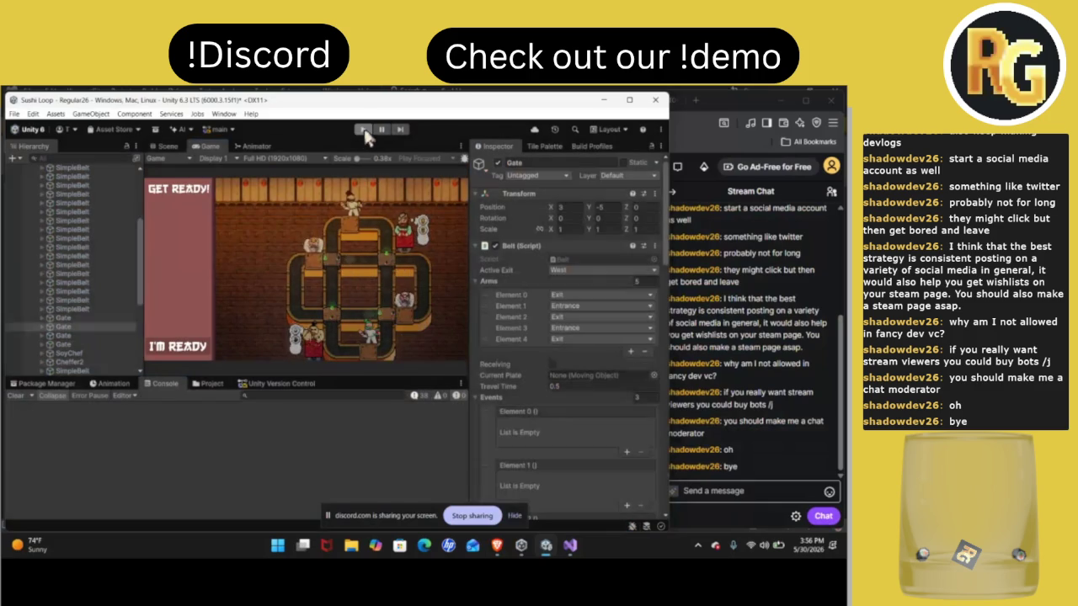
{"action": "left_click", "coordinate": [568, 547]}
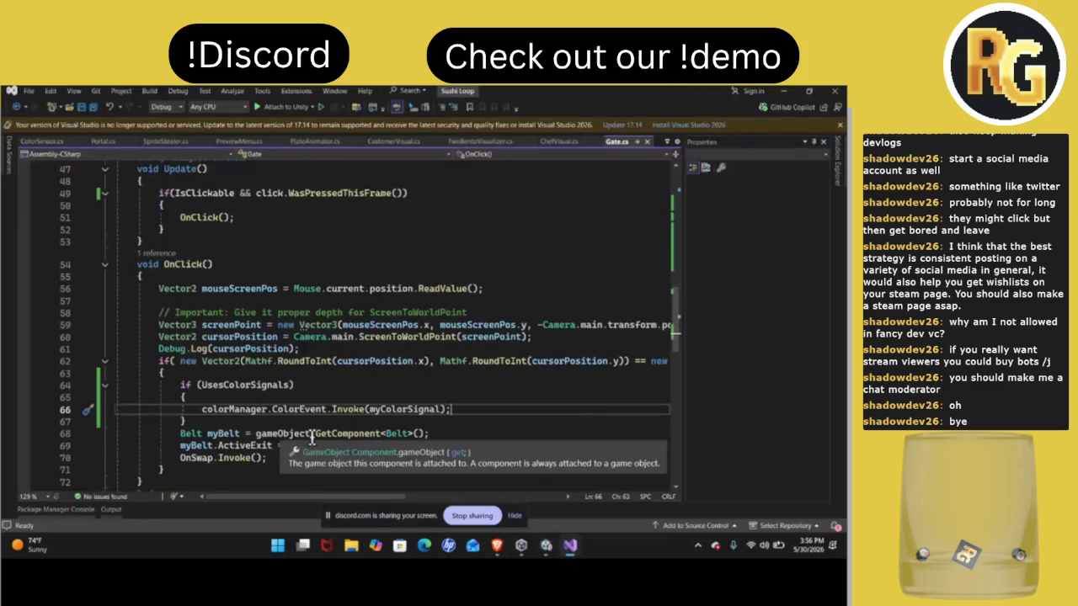
Add an else block after the UsesColorSignals check in OnClick
{"action": "mouse_move", "coordinate": [338, 369]}
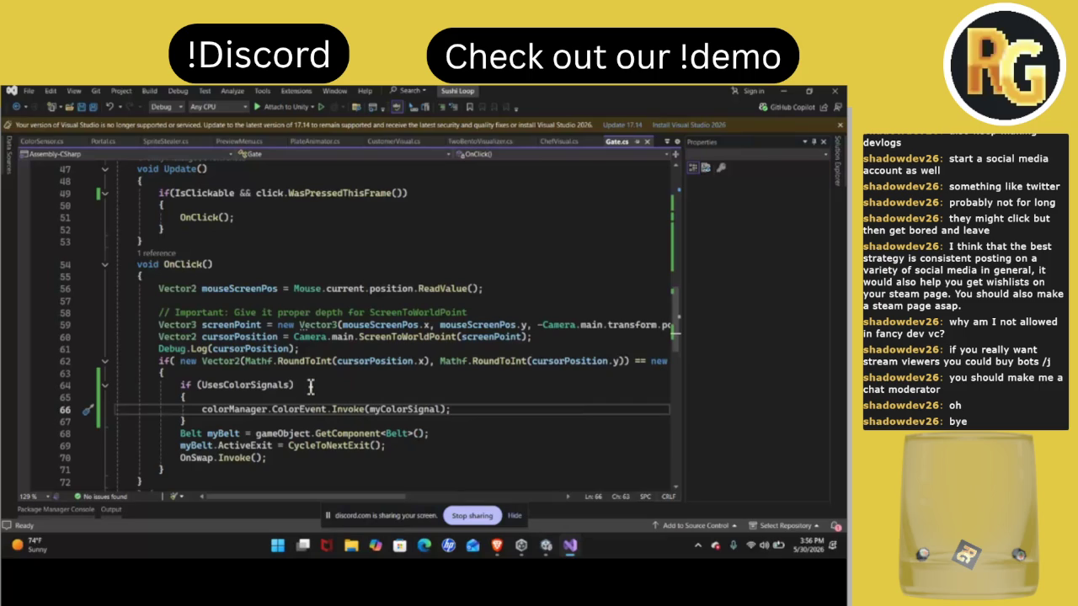
{"action": "key", "text": "Return"}
{"action": "key", "text": "Return"}
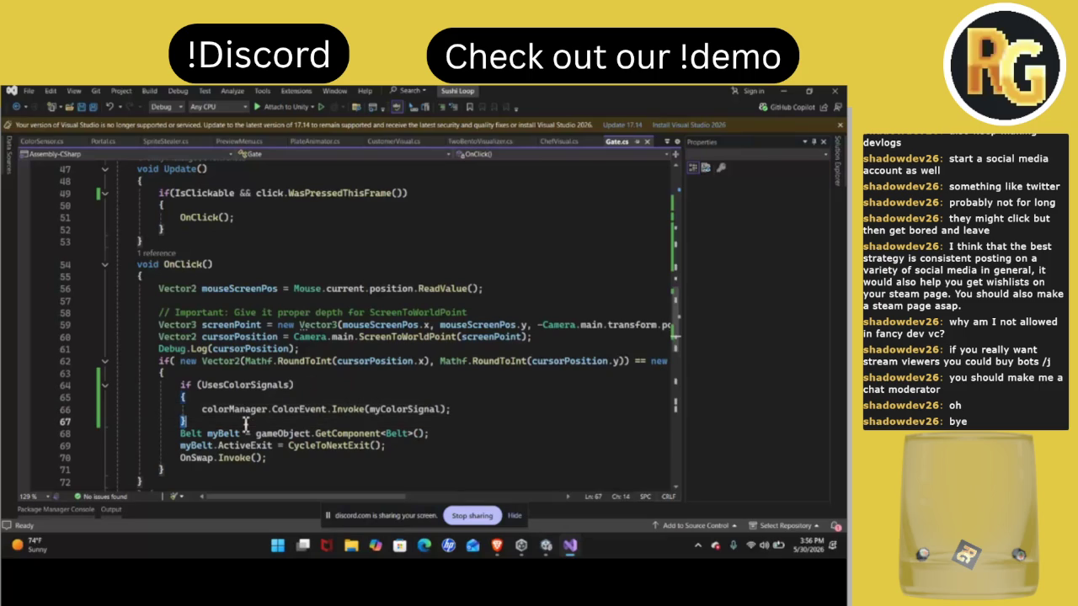
{"action": "type", "text": "els"}
{"action": "key", "text": "BackSpace"}
{"action": "key", "text": "BackSpace"}
{"action": "key", "text": "BackSpace"}
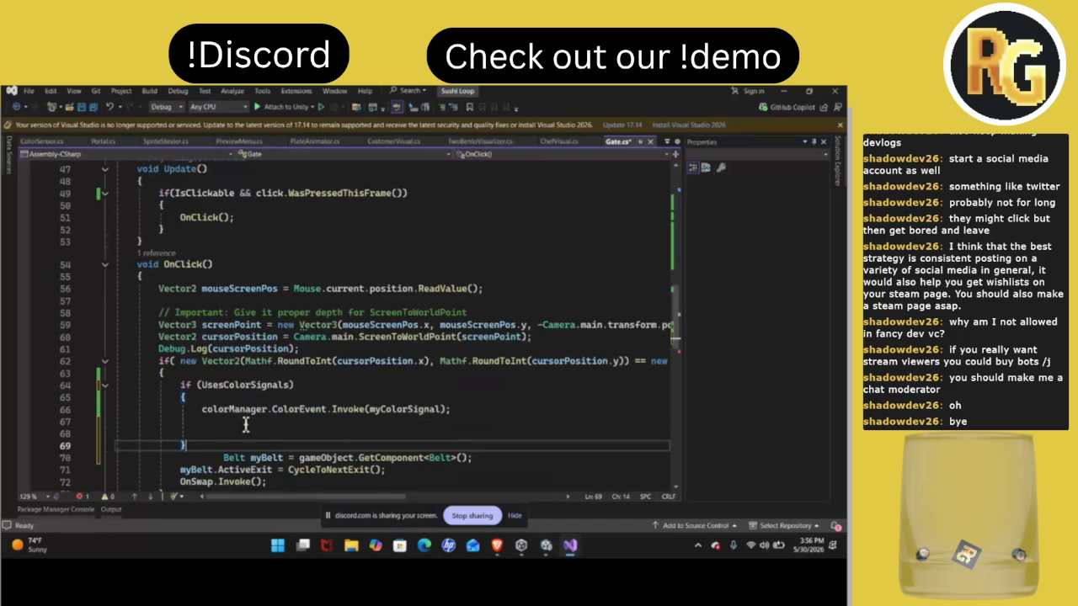
{"action": "key", "text": "Return"}
{"action": "type", "text": "else {"}
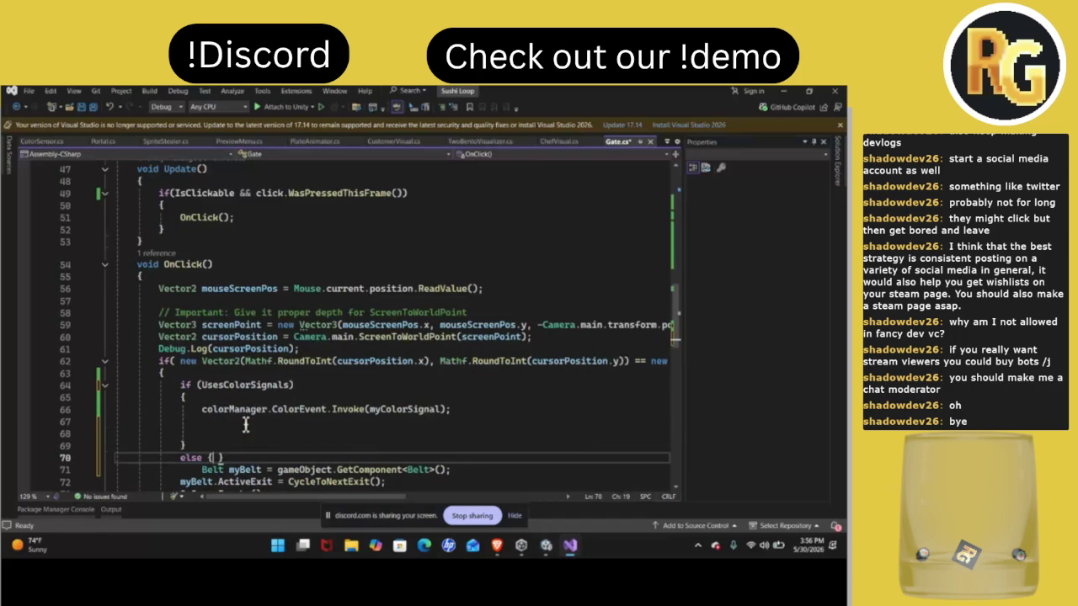
{"action": "key", "text": "Return"}
{"action": "key", "text": "Return"}
Move the three belt-cycling and OnSwap lines into the else block and save Gate.cs
{"action": "scroll", "coordinate": [246, 425], "scroll_direction": "down", "scroll_amount": 3}
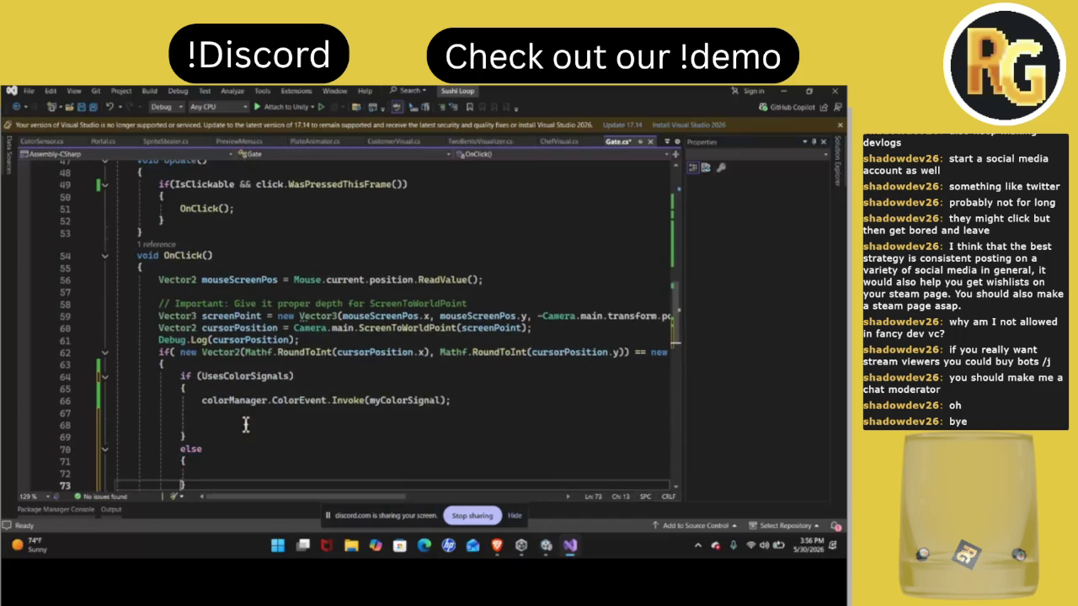
{"action": "left_click_drag", "start_coordinate": [212, 394], "coordinate": [286, 420]}
{"action": "key", "text": "ctrl+x"}
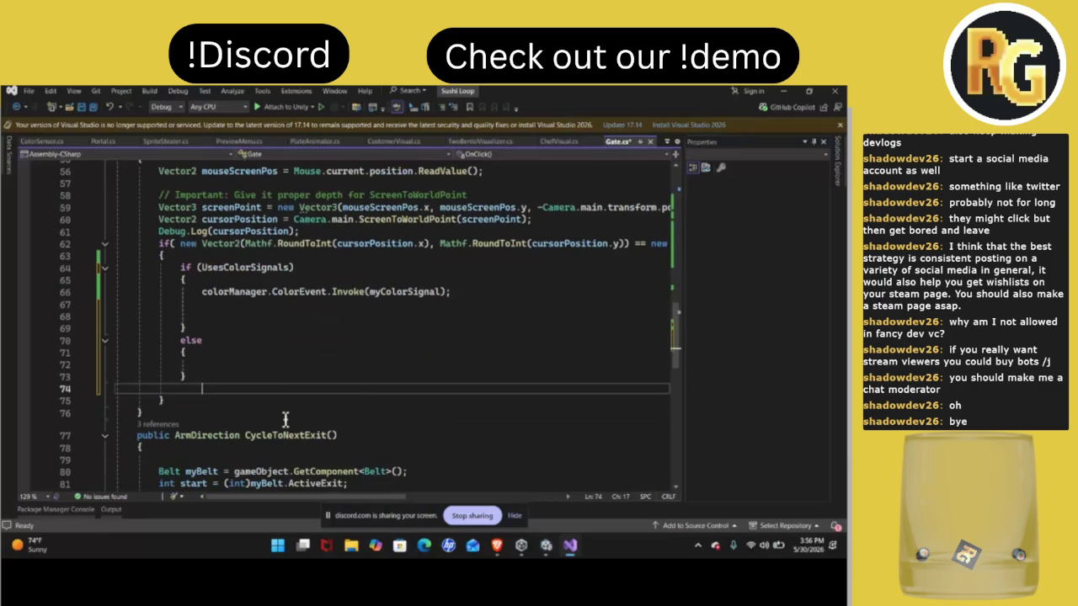
{"action": "key", "text": "Up"}
{"action": "key", "text": "Up"}
{"action": "key", "text": "ctrl+v"}
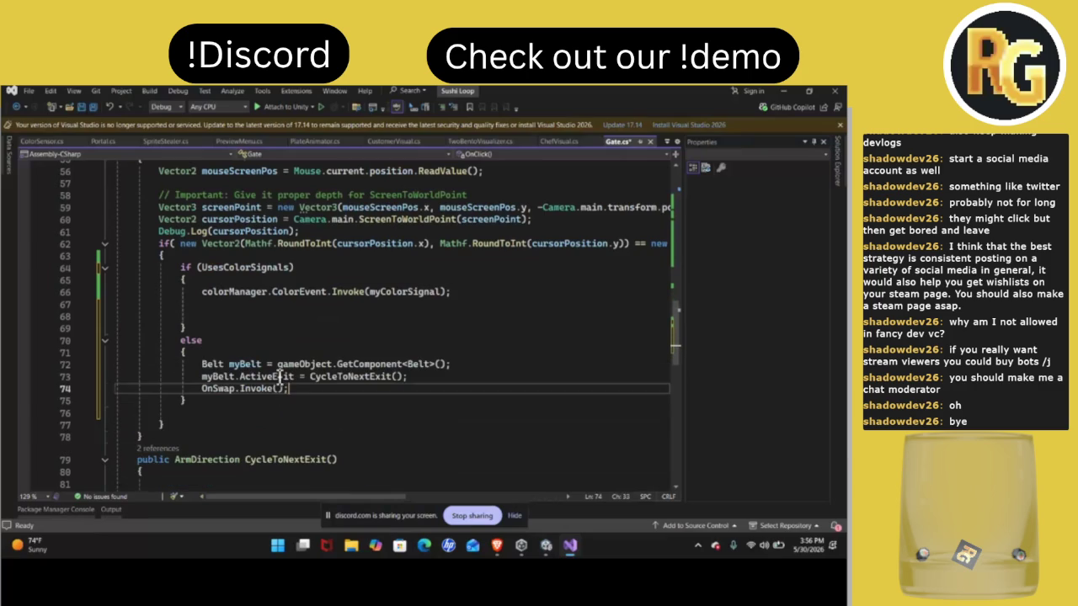
{"action": "key", "text": "ctrl+s"}
{"action": "left_click", "coordinate": [545, 553]}
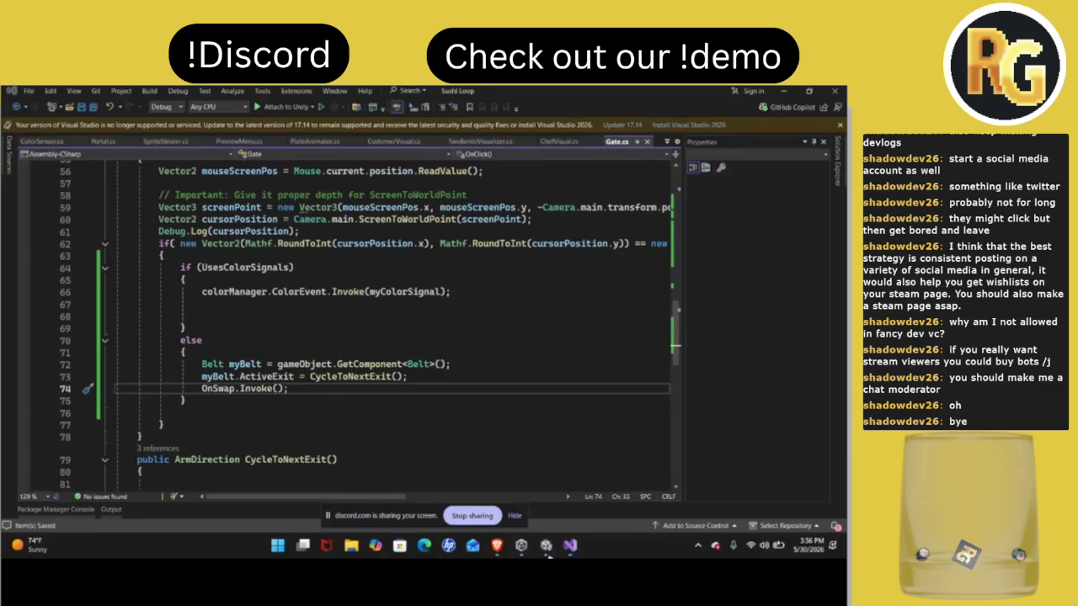
Check the Twitch stream window, then return to the Unity editor
{"action": "mouse_move", "coordinate": [501, 552]}
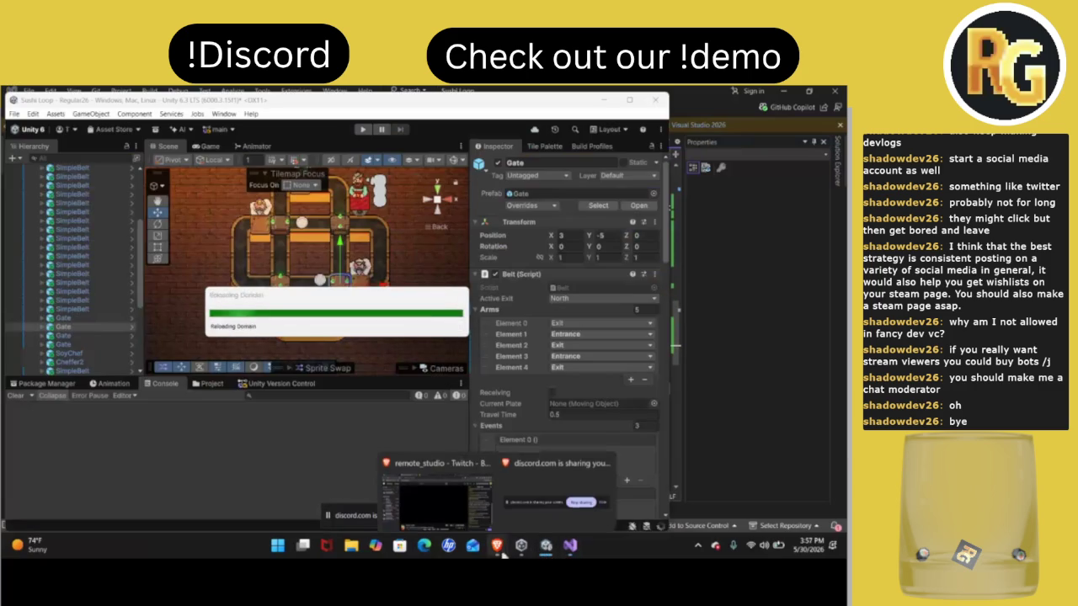
{"action": "left_click", "coordinate": [486, 510]}
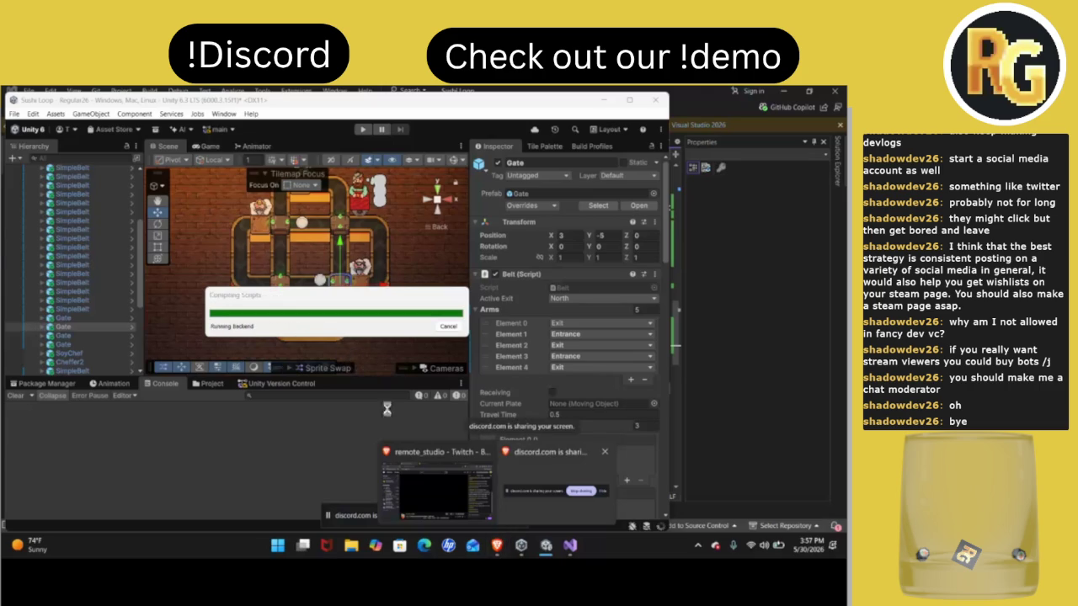
{"action": "left_click", "coordinate": [428, 464]}
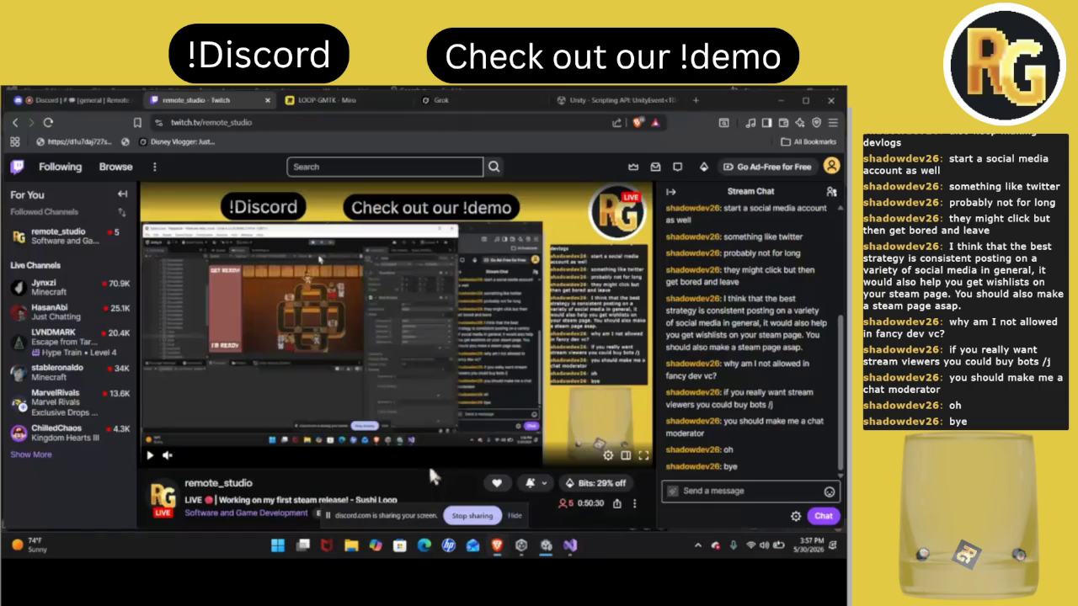
{"action": "left_click", "coordinate": [546, 548]}
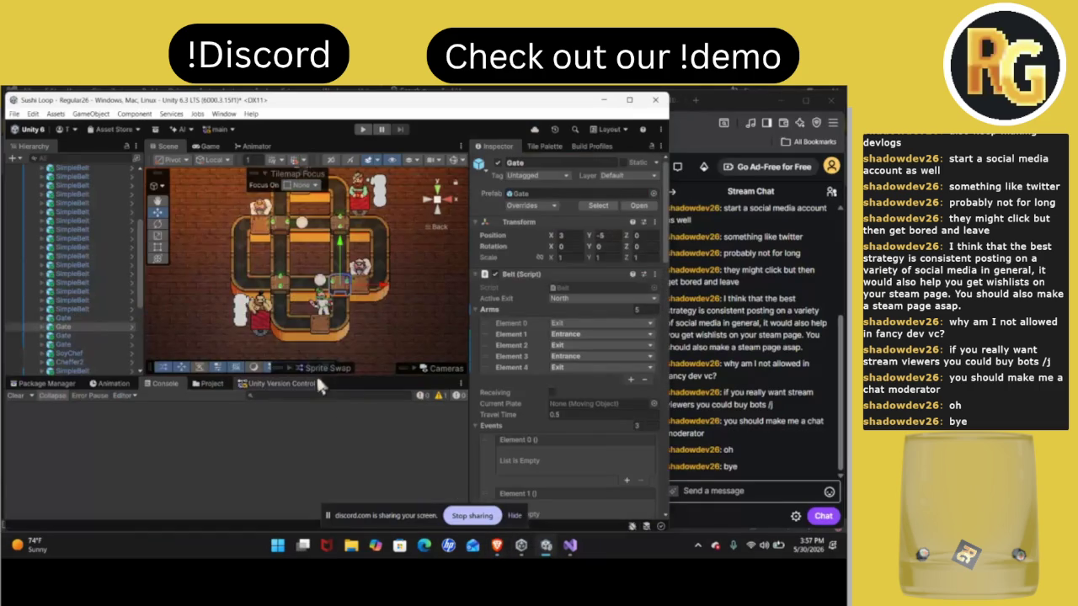
Play-test the recompiled gate behaviour, then go back to Gate.cs's Awake in Visual Studio
{"action": "left_click", "coordinate": [362, 130]}
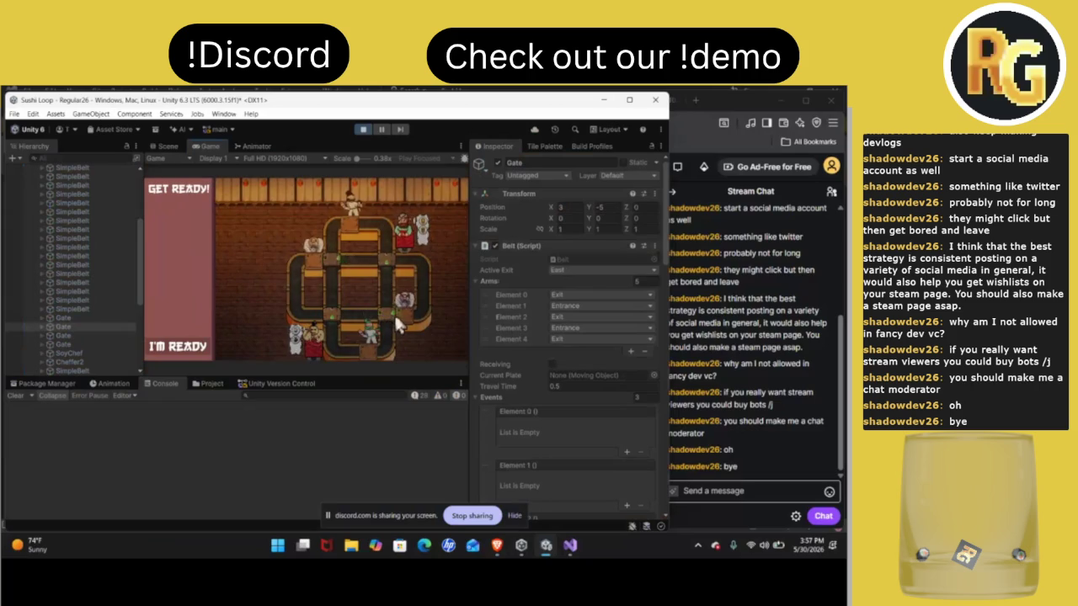
{"action": "left_click", "coordinate": [364, 130]}
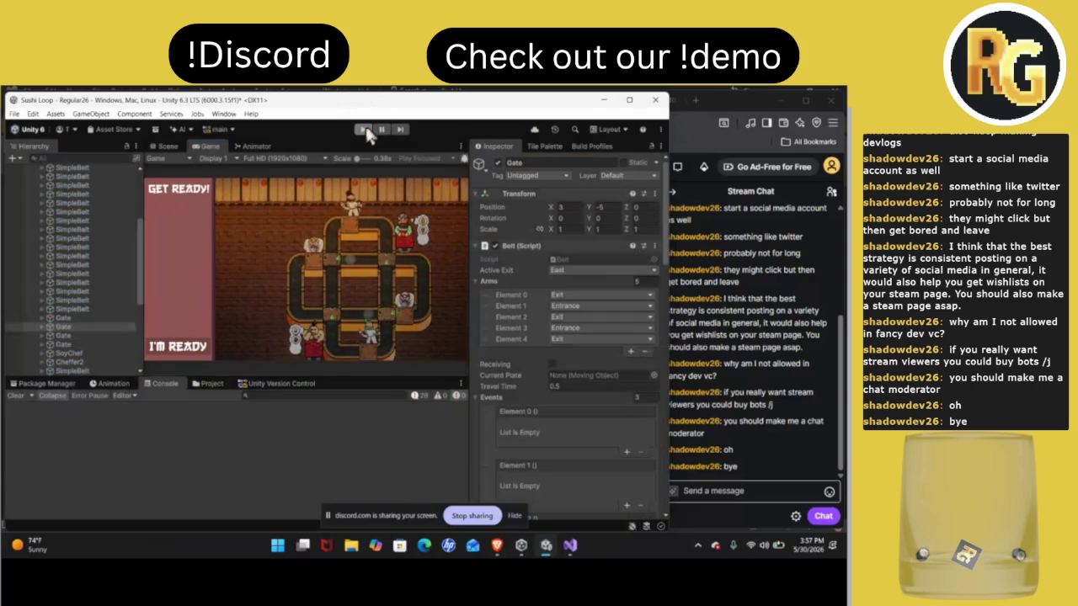
{"action": "left_click", "coordinate": [569, 544]}
{"action": "scroll", "coordinate": [354, 348], "scroll_direction": "up", "scroll_amount": 15}
{"action": "scroll", "coordinate": [354, 348], "scroll_direction": "down", "scroll_amount": 3}
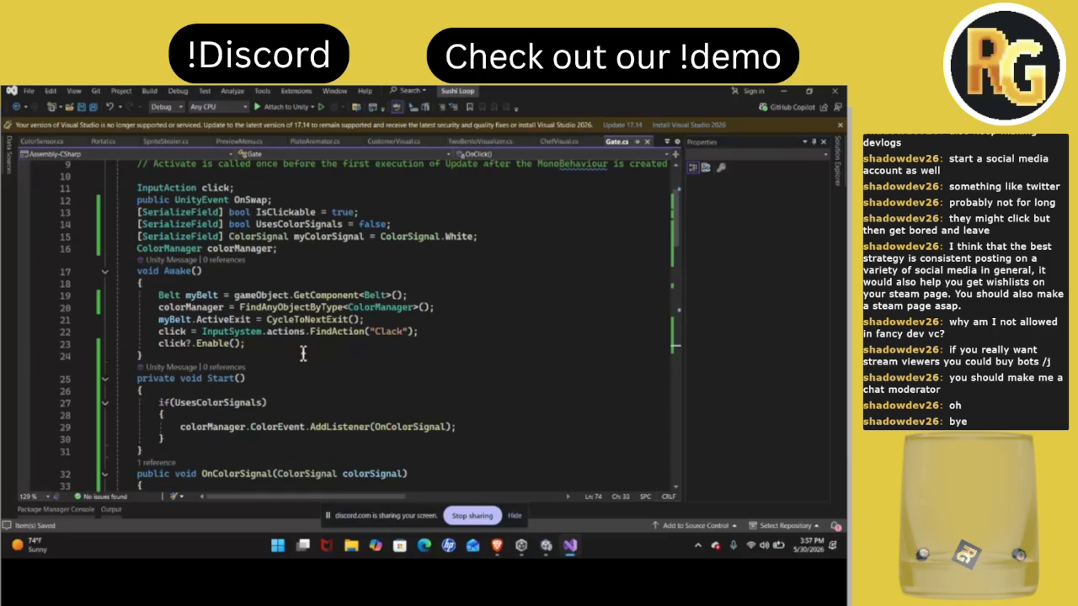
Add the condition if (myBelt.Arms[(int)myBelt.ActiveExit] != ArmState.Exit) to Awake
{"action": "left_click", "coordinate": [455, 313]}
{"action": "key", "text": "Return"}
{"action": "type", "text": "f("}
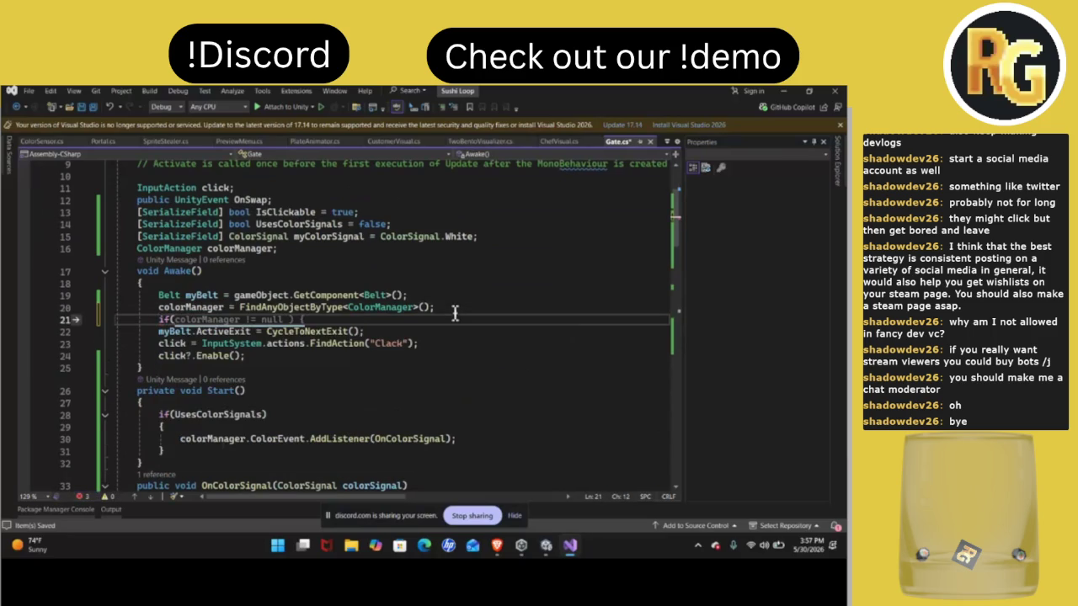
{"action": "type", "text": "my"}
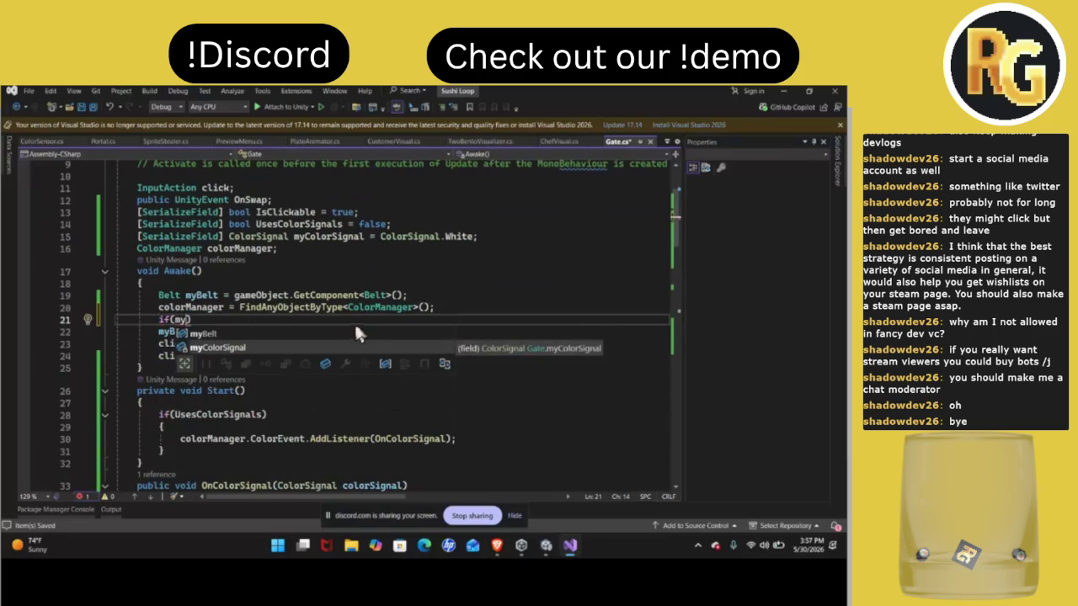
{"action": "type", "text": "Belt.ActiveExit"}
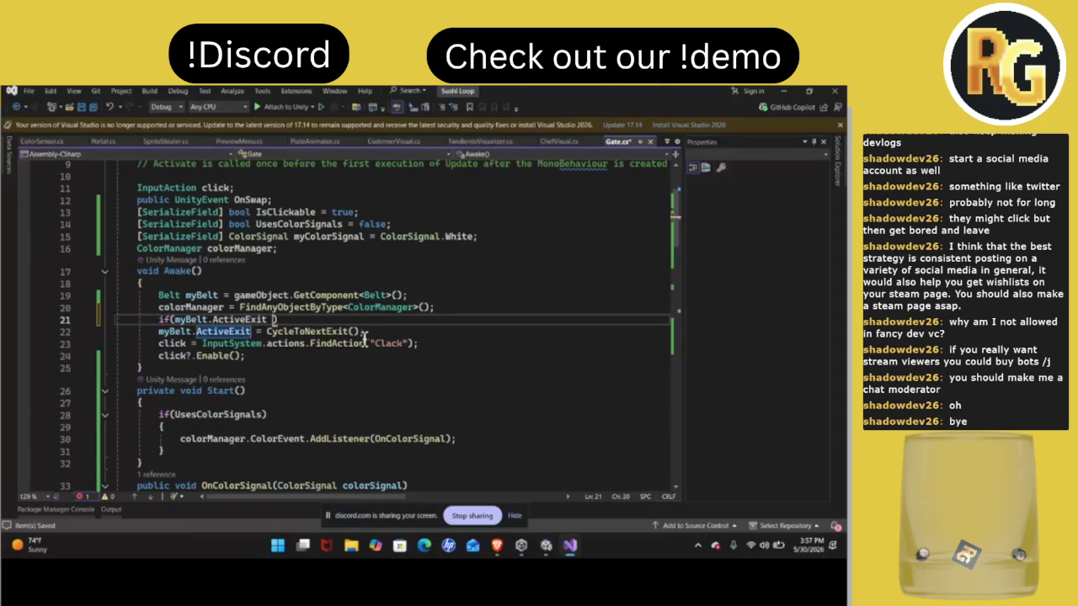
{"action": "left_click", "coordinate": [170, 320]}
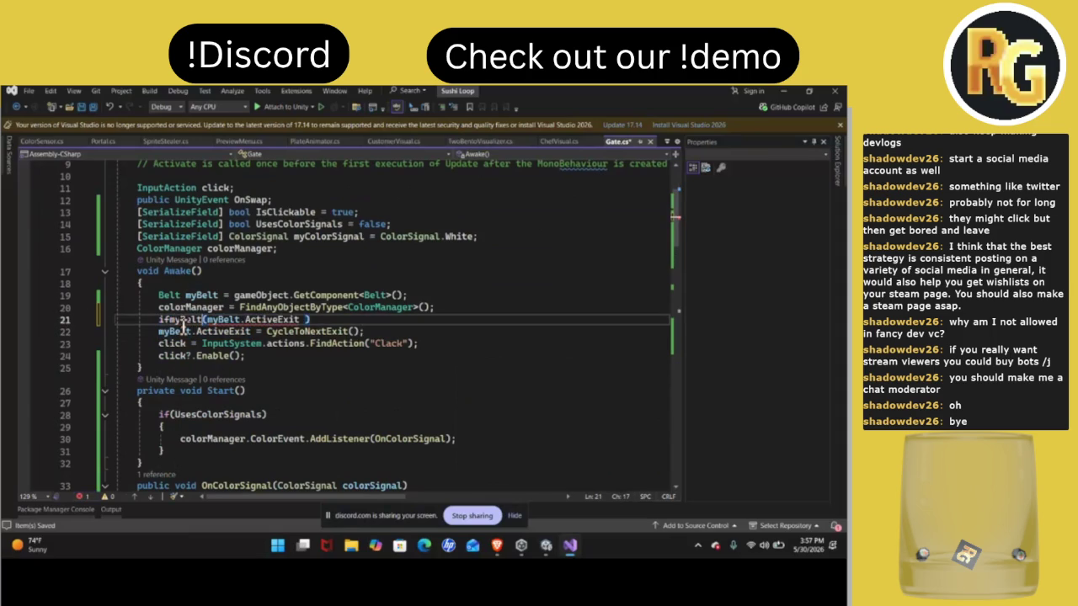
{"action": "type", "text": "myBelt"}
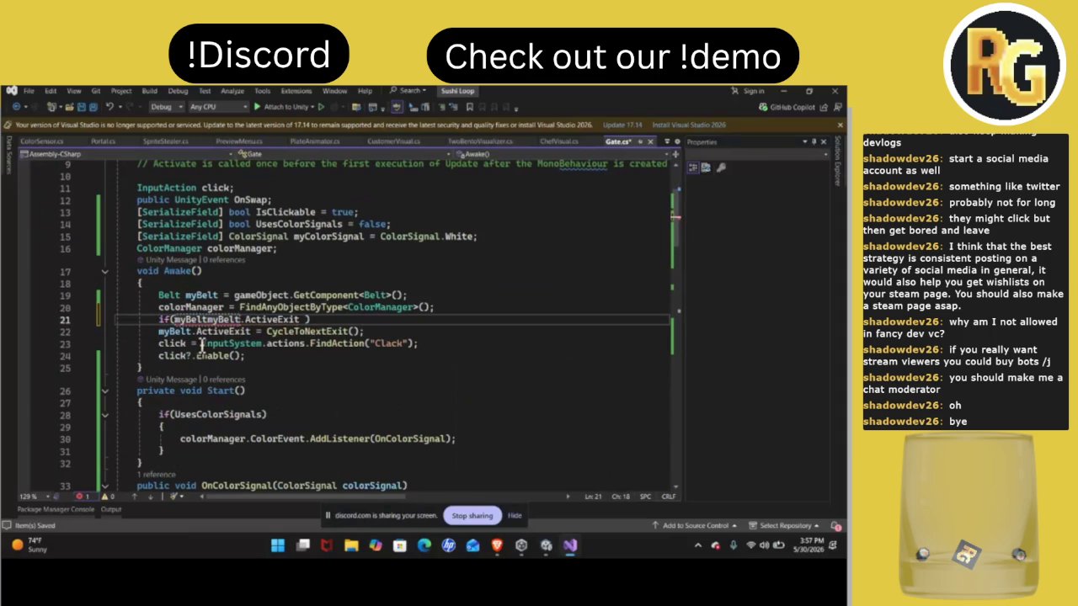
{"action": "type", "text": "."}
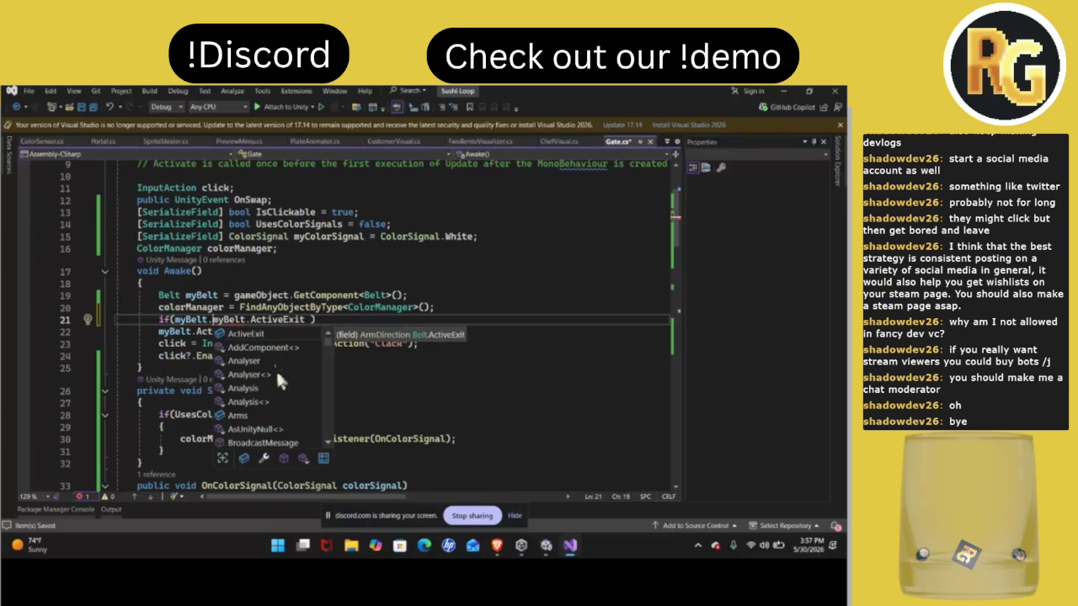
{"action": "double_click", "coordinate": [254, 414]}
{"action": "type", "text": "(in"}
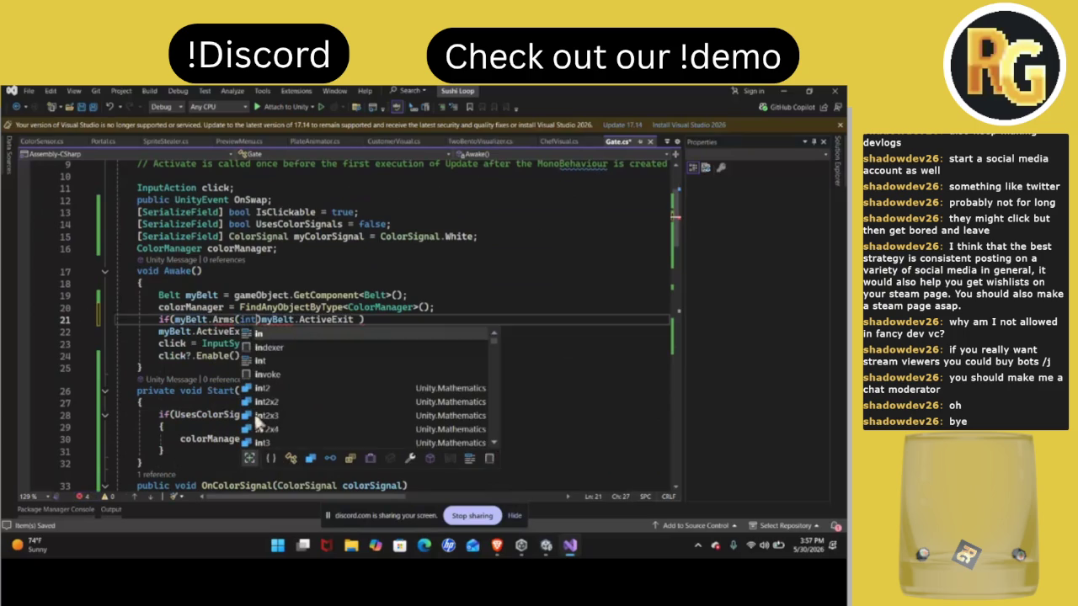
{"action": "type", "text": "t"}
{"action": "left_click", "coordinate": [235, 321]}
{"action": "type", "text": "["}
{"action": "left_click", "coordinate": [367, 320]}
{"action": "key", "text": "BackSpace"}
{"action": "type", "text": "]"}
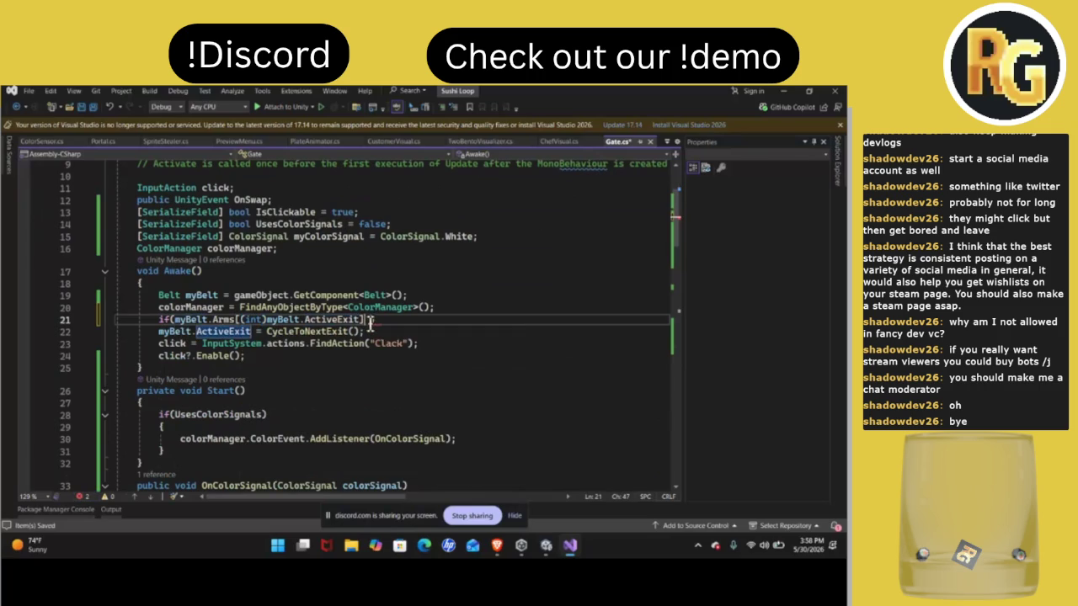
{"action": "type", "text": " !="}
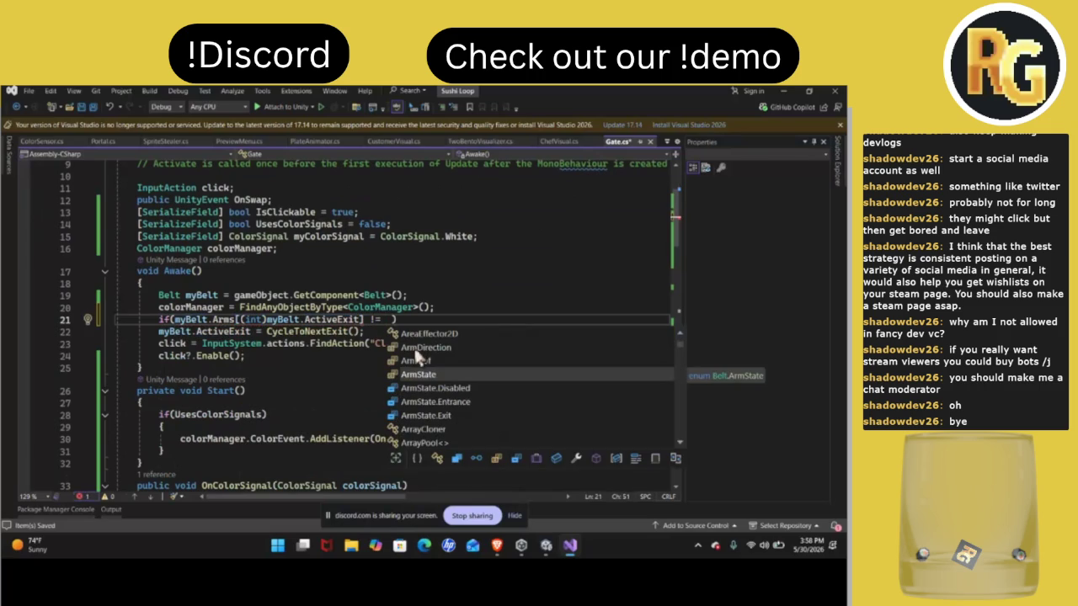
{"action": "type", "text": " ArmState.Exit"}
Move the CycleToNextExit assignment inside the new if block, then let Unity recompile
{"action": "left_click", "coordinate": [509, 320]}
{"action": "key", "text": "Return"}
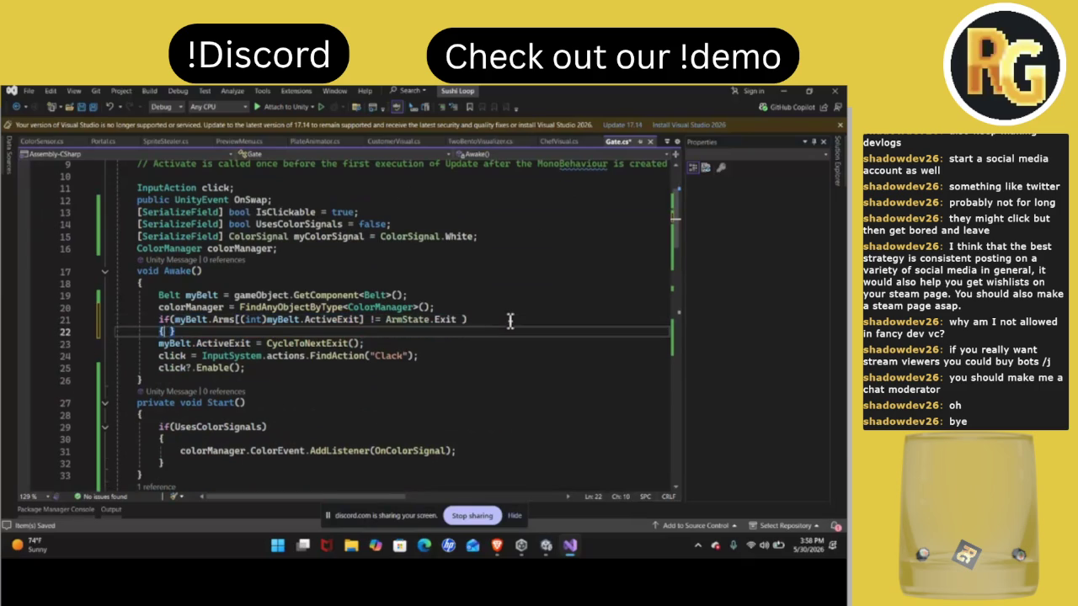
{"action": "key", "text": "Down"}
{"action": "left_click_drag", "start_coordinate": [160, 368], "coordinate": [365, 368]}
{"action": "key", "text": "ctrl+x"}
{"action": "key", "text": "Up"}
{"action": "key", "text": "Up"}
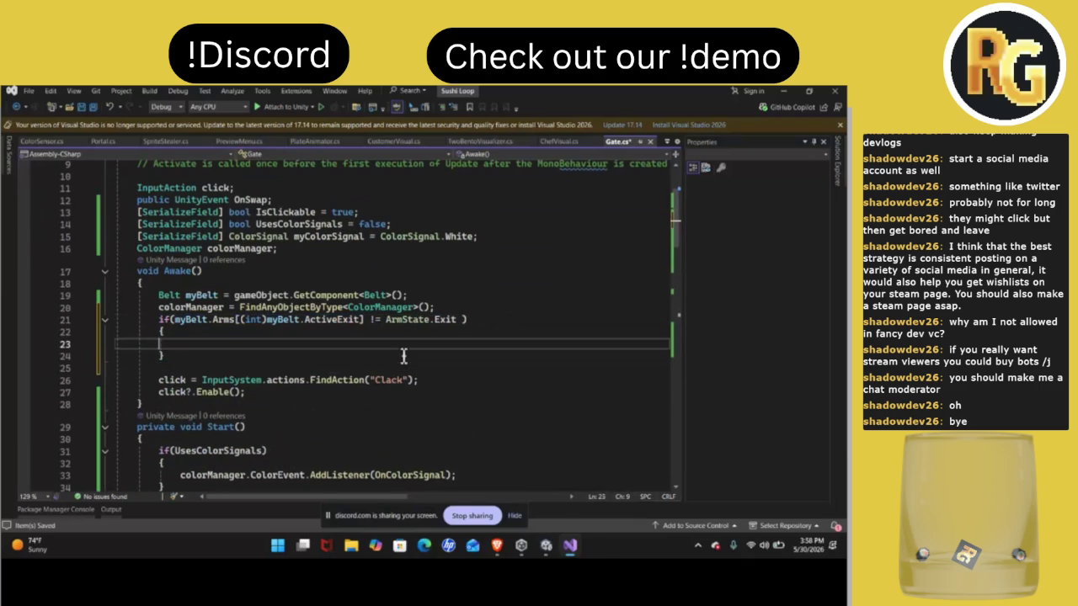
{"action": "key", "text": "ctrl+v"}
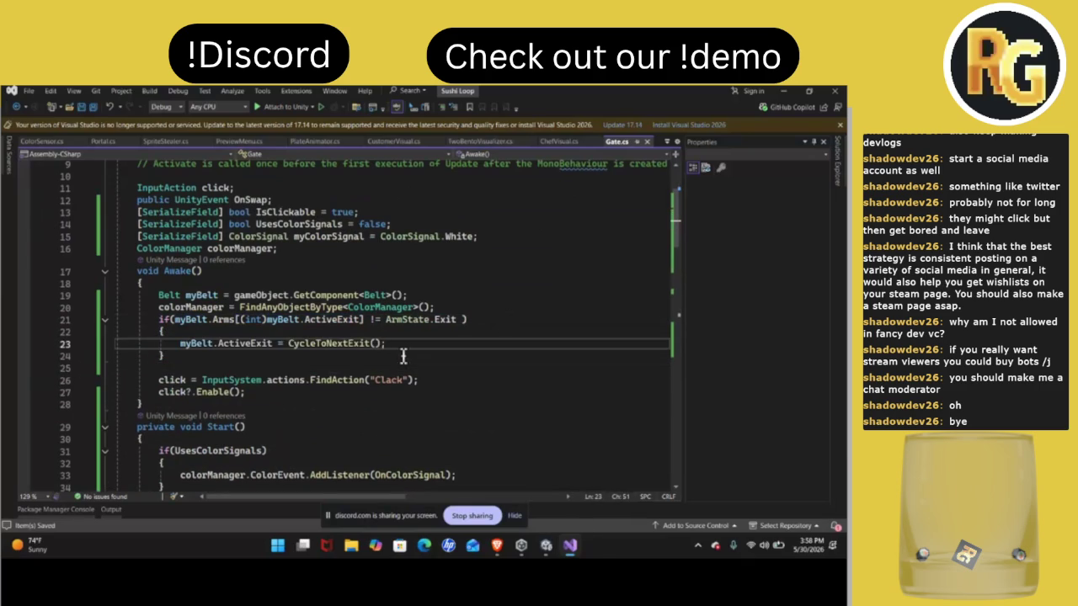
{"action": "left_click", "coordinate": [546, 545]}
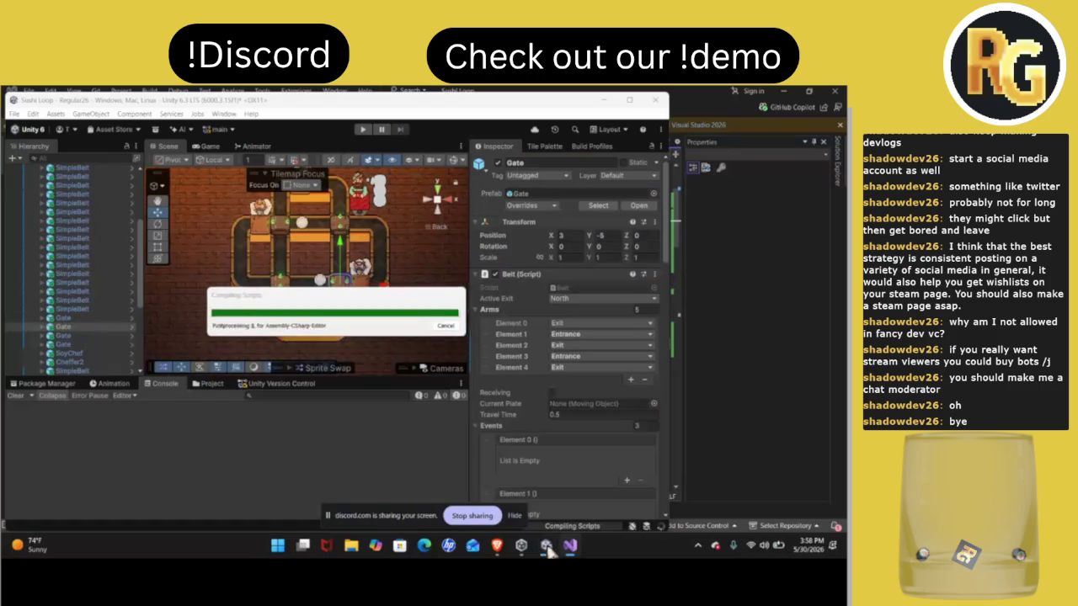
Bring the Sushi Loop Unity editor back to the front
{"action": "left_click", "coordinate": [790, 467]}
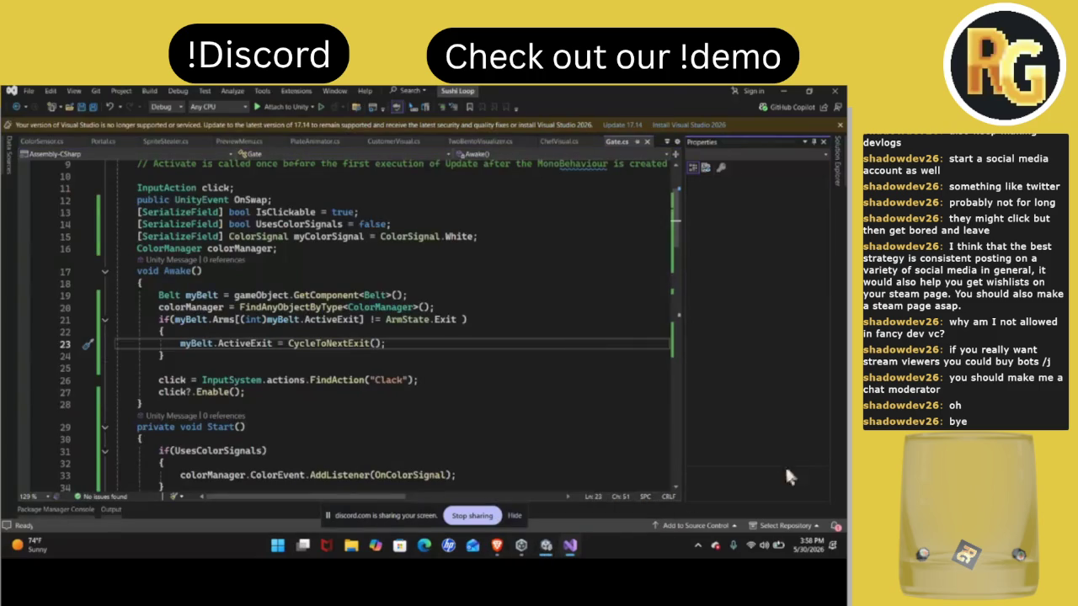
{"action": "mouse_move", "coordinate": [545, 546]}
{"action": "left_click", "coordinate": [462, 473]}
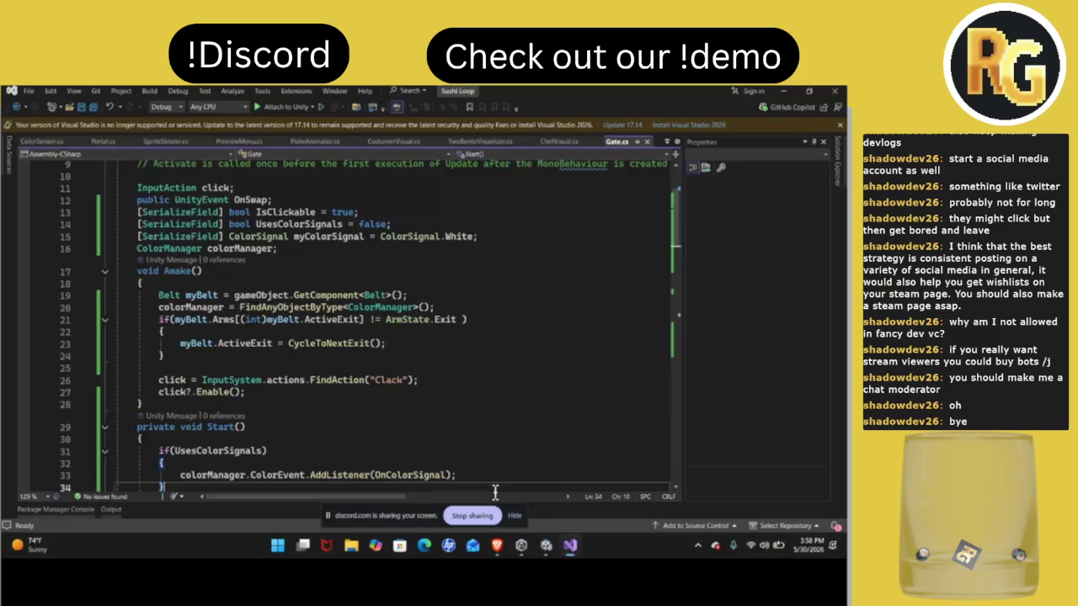
{"action": "left_click", "coordinate": [546, 546]}
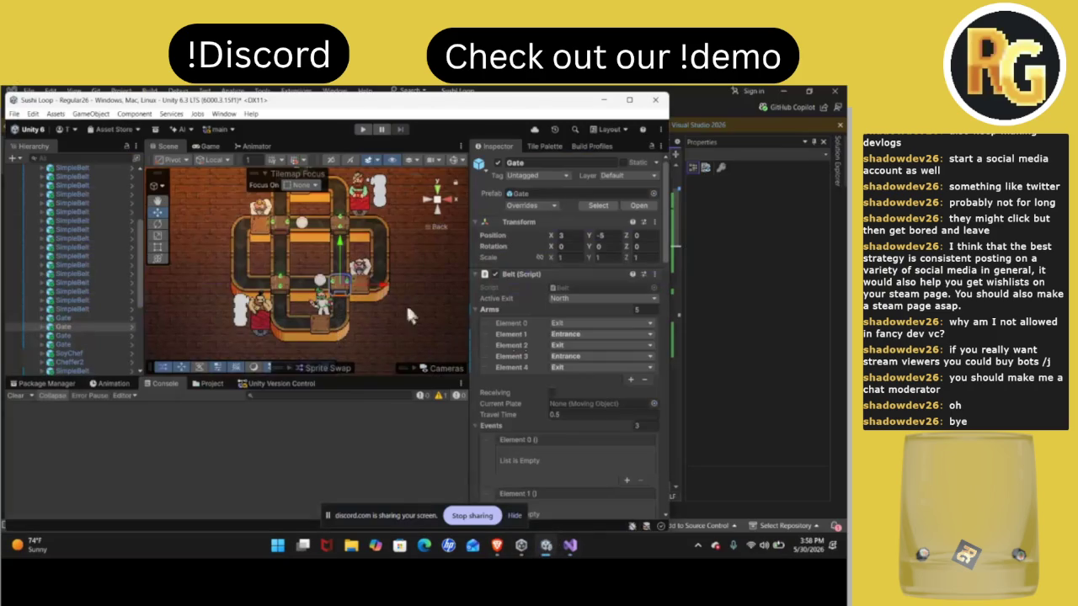
Set one gate's Active Exit to West and another gate's to South
{"action": "left_click", "coordinate": [583, 300]}
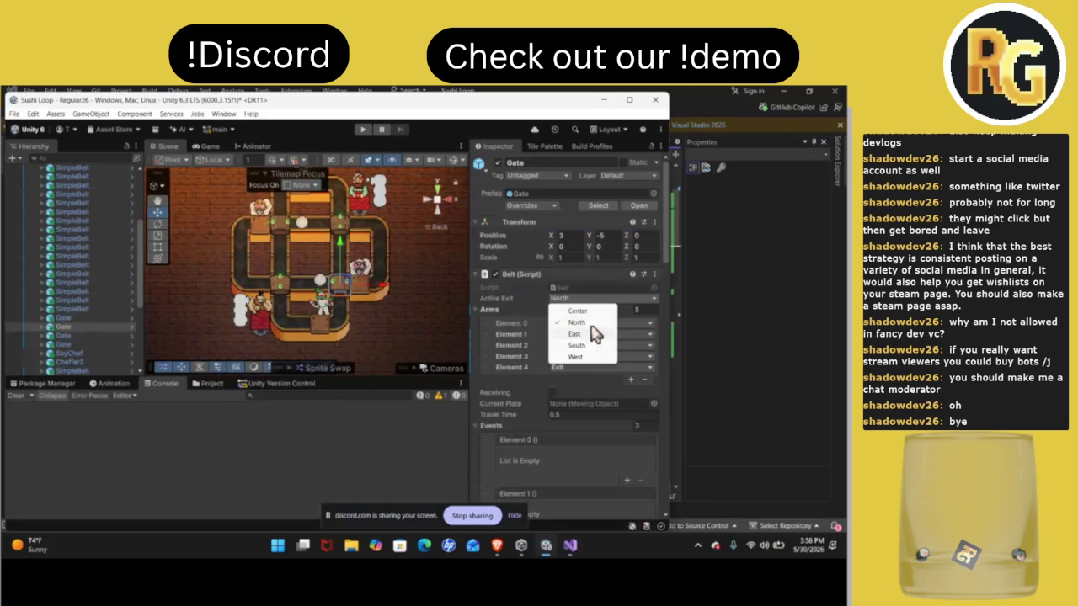
{"action": "left_click", "coordinate": [576, 357]}
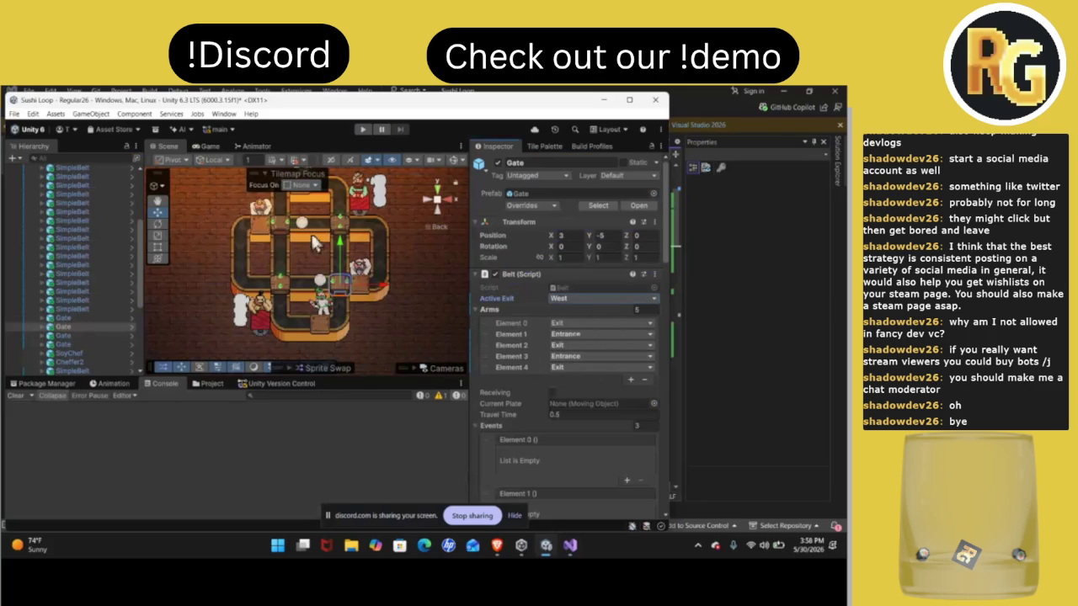
{"action": "left_click", "coordinate": [286, 236]}
{"action": "left_click", "coordinate": [577, 299]}
{"action": "left_click", "coordinate": [580, 324]}
{"action": "left_click", "coordinate": [349, 231]}
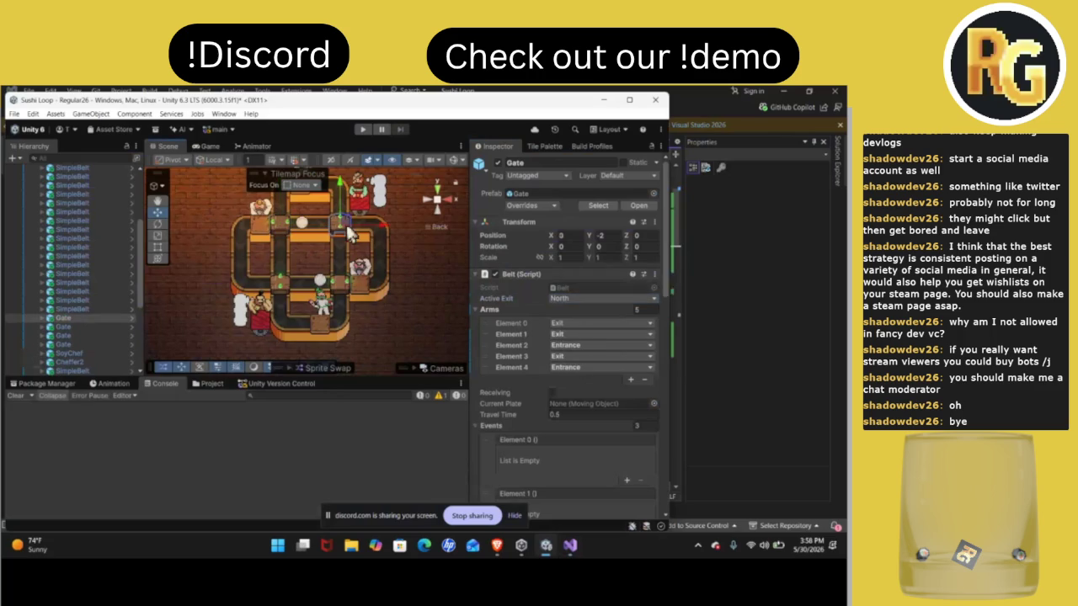
{"action": "left_click", "coordinate": [574, 299]}
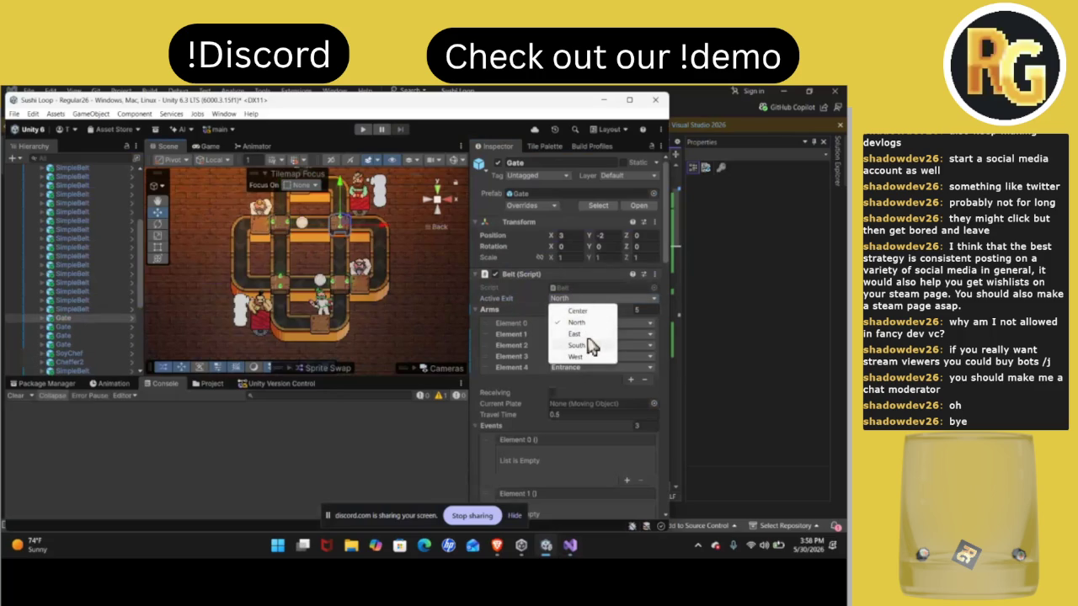
{"action": "left_click", "coordinate": [594, 346]}
Inspect the gate at 0, -5, then start the level and view the Twitch stream
{"action": "left_click", "coordinate": [281, 281]}
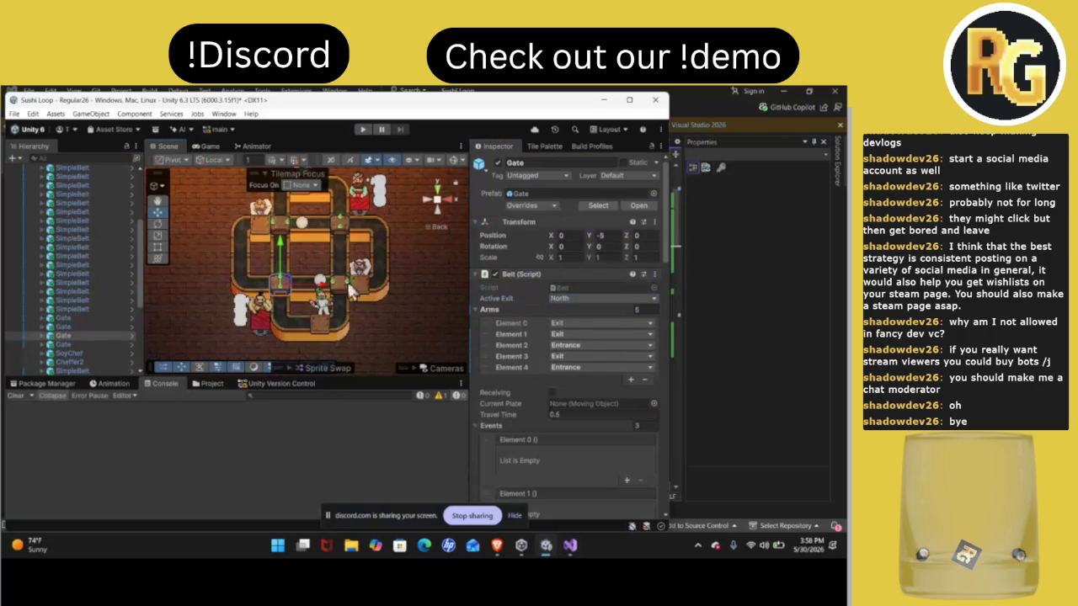
{"action": "left_click", "coordinate": [559, 301]}
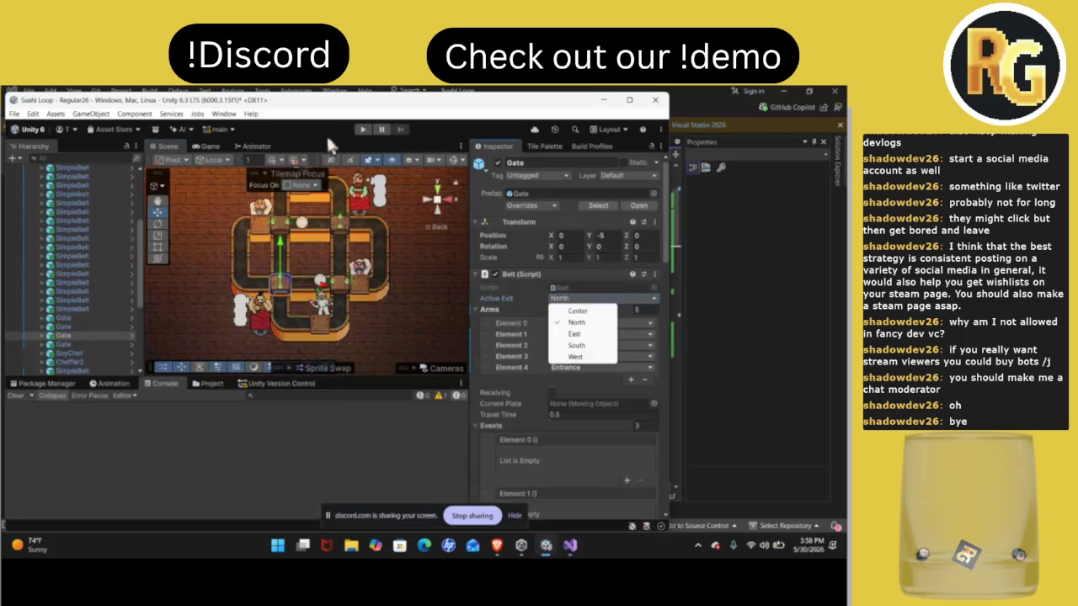
{"action": "left_click", "coordinate": [362, 128]}
{"action": "mouse_move", "coordinate": [498, 548]}
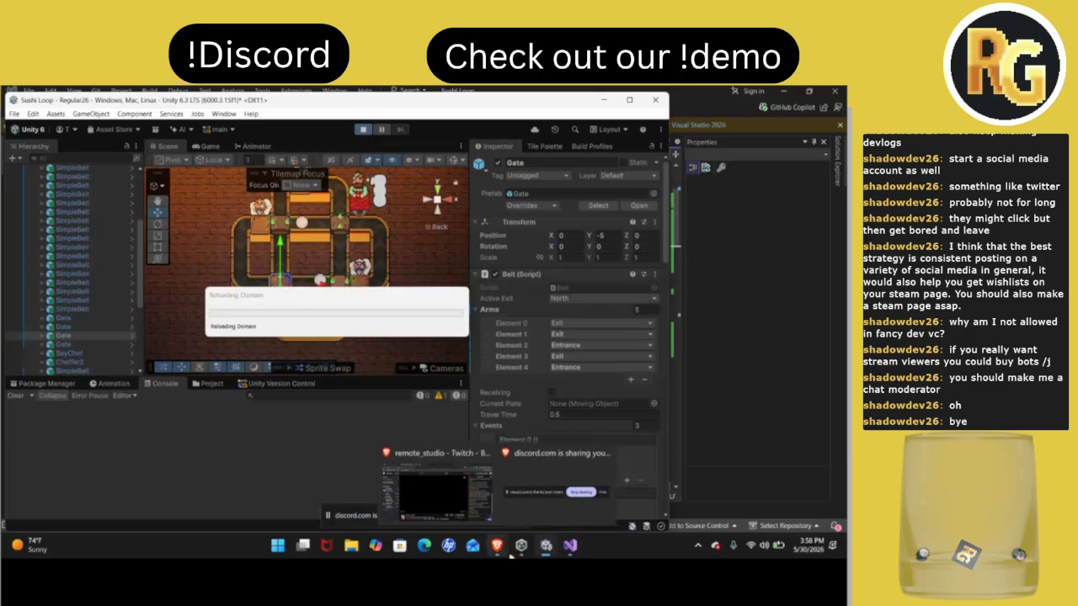
{"action": "mouse_move", "coordinate": [472, 515]}
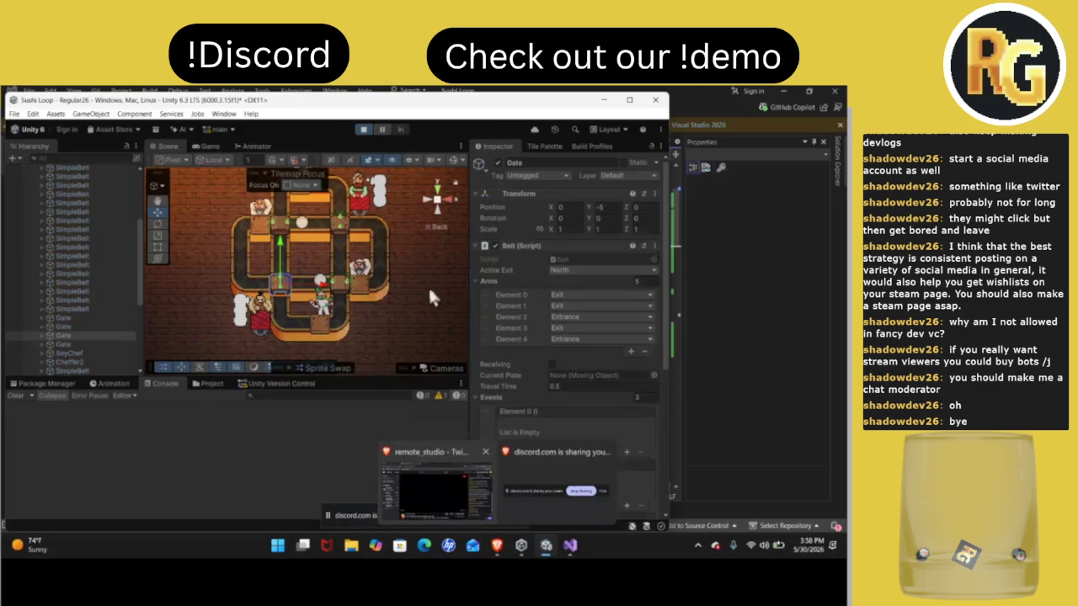
{"action": "left_click", "coordinate": [457, 480]}
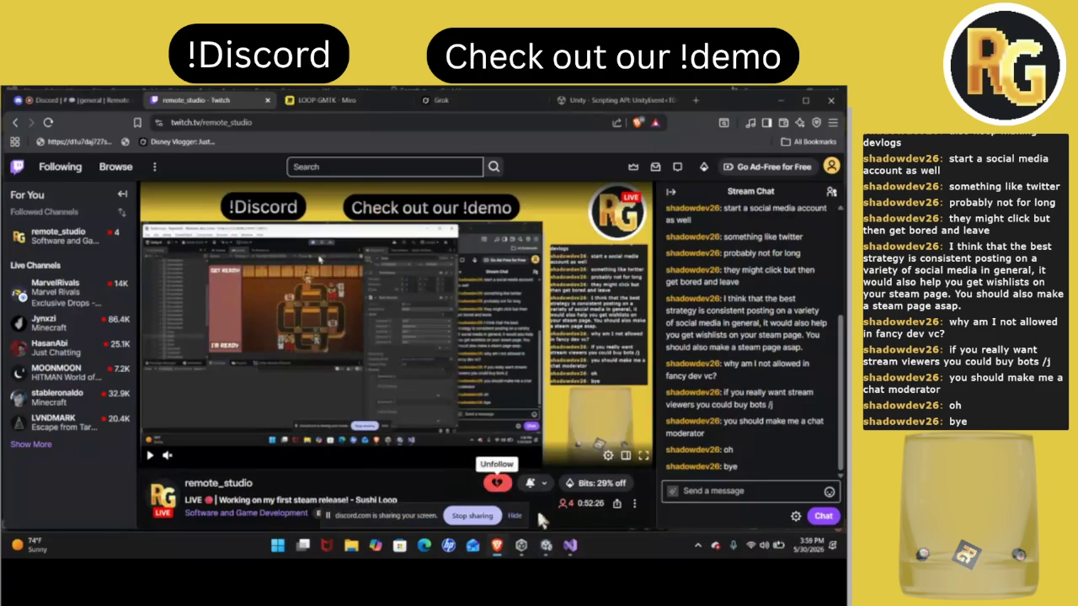
Return from the Twitch stream to the running Sushi Loop level in Unity
{"action": "left_click", "coordinate": [546, 545]}
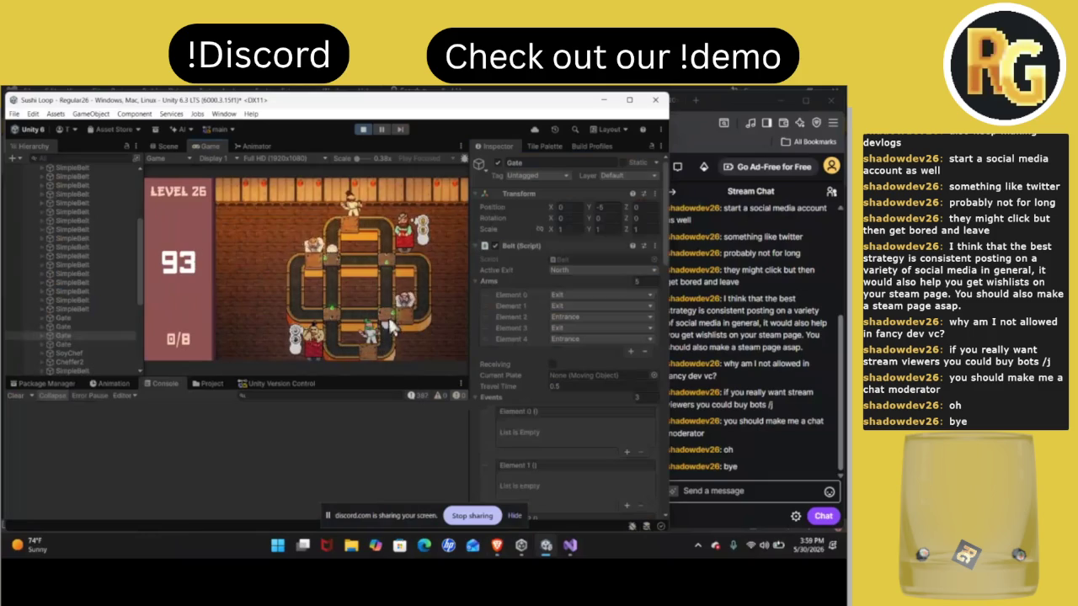
Flip a gate's exit to North and back to South during play, then stop at 6 of 8 served
{"action": "left_click", "coordinate": [393, 268]}
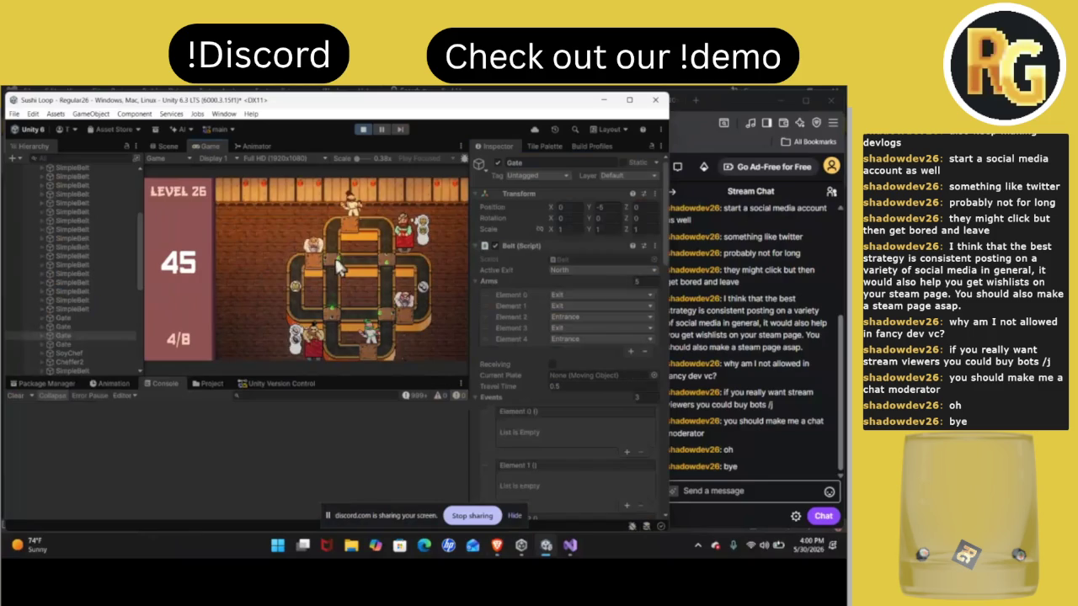
{"action": "left_click", "coordinate": [397, 264]}
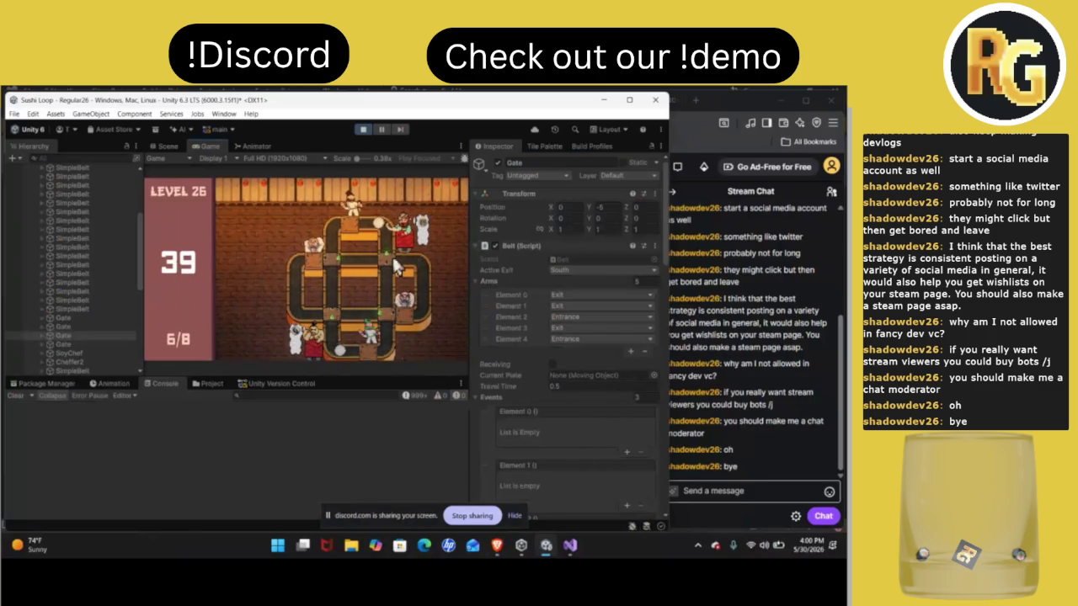
{"action": "left_click", "coordinate": [365, 128]}
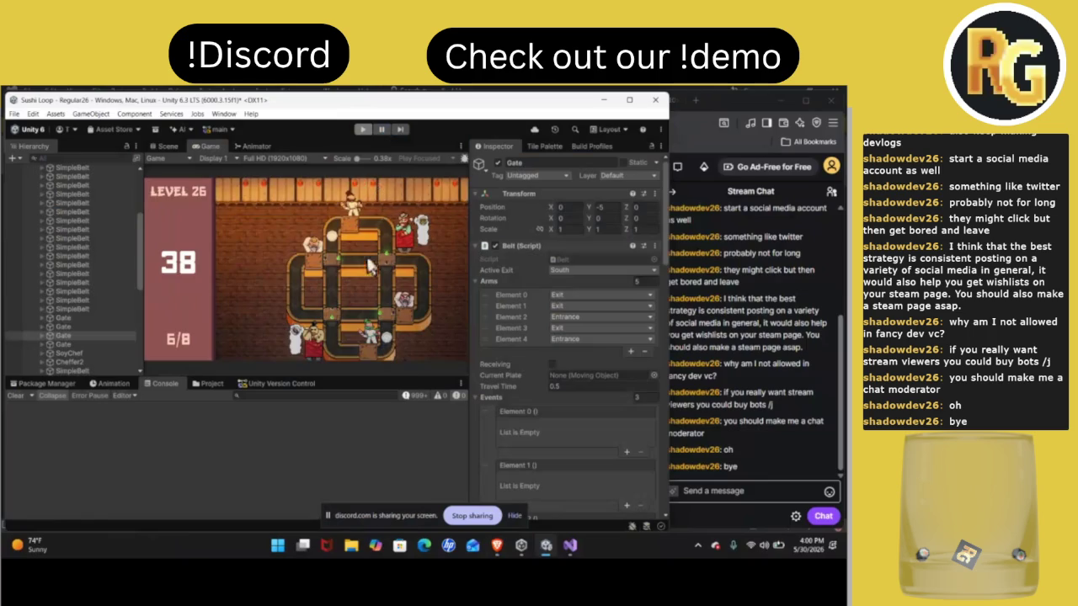
Add a Color Sensor with Sensor Color White to a SimpleBelt piece and replay the level
{"action": "left_click", "coordinate": [308, 281]}
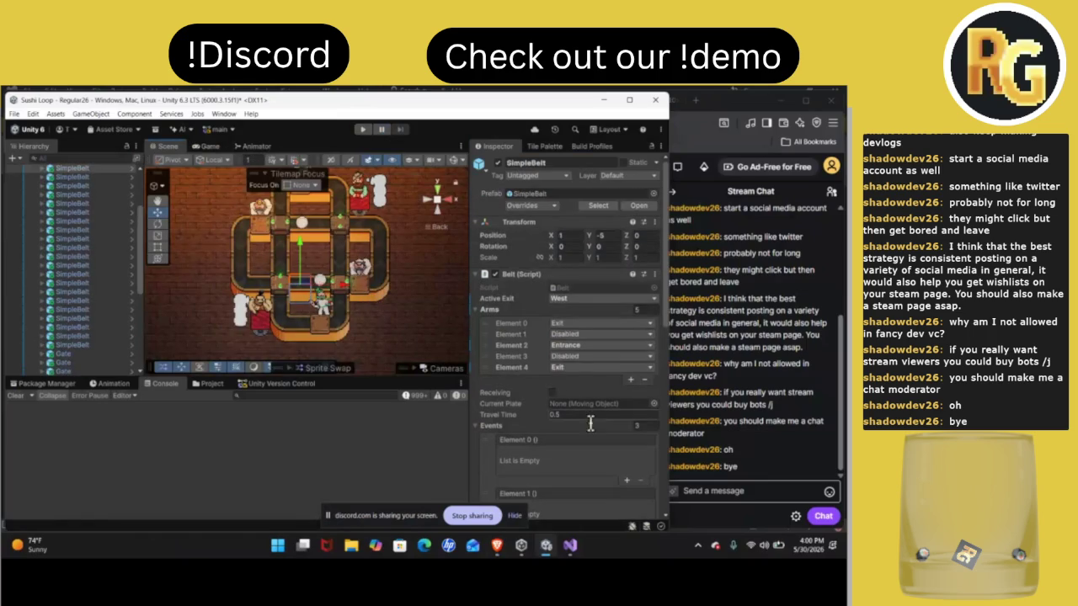
{"action": "scroll", "coordinate": [583, 410], "scroll_direction": "down", "scroll_amount": 10}
{"action": "left_click", "coordinate": [581, 508]}
{"action": "type", "text": "sig"}
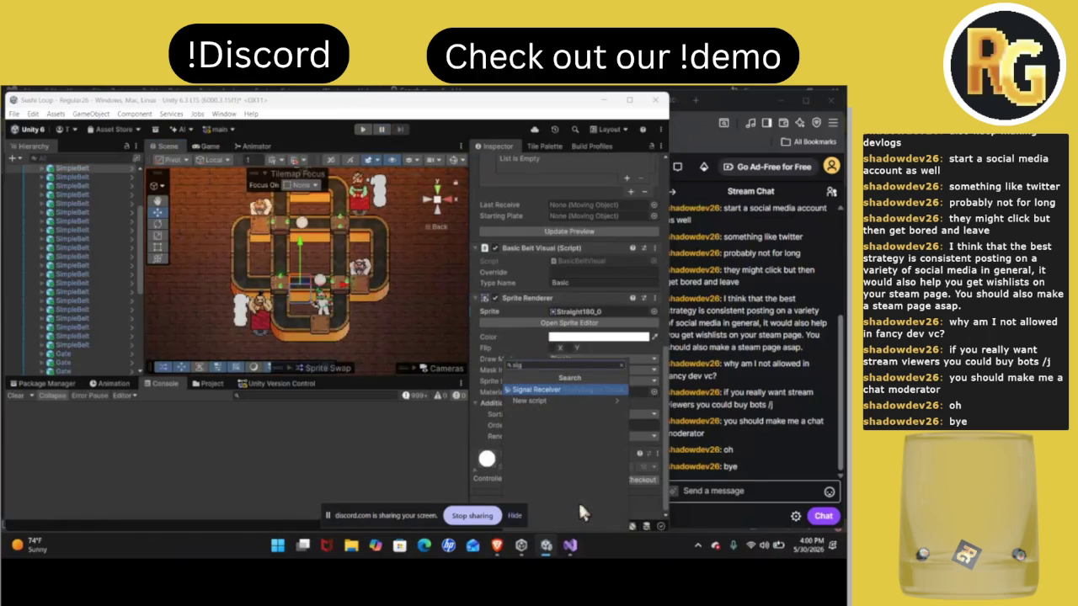
{"action": "key", "text": "BackSpace"}
{"action": "type", "text": "col"}
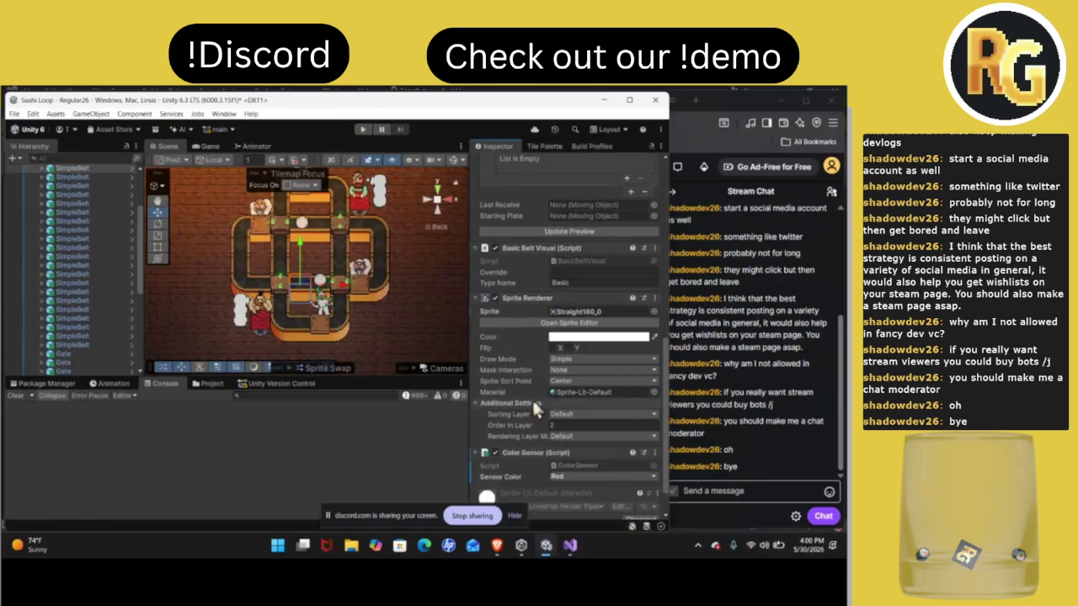
{"action": "left_click", "coordinate": [531, 400]}
{"action": "left_click", "coordinate": [569, 437]}
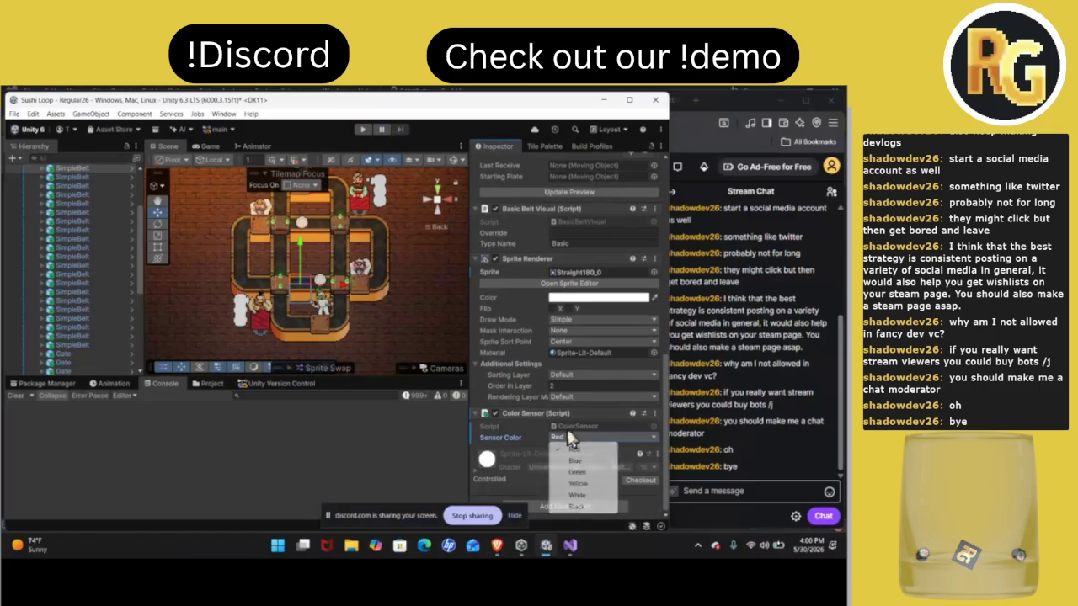
{"action": "left_click", "coordinate": [578, 495]}
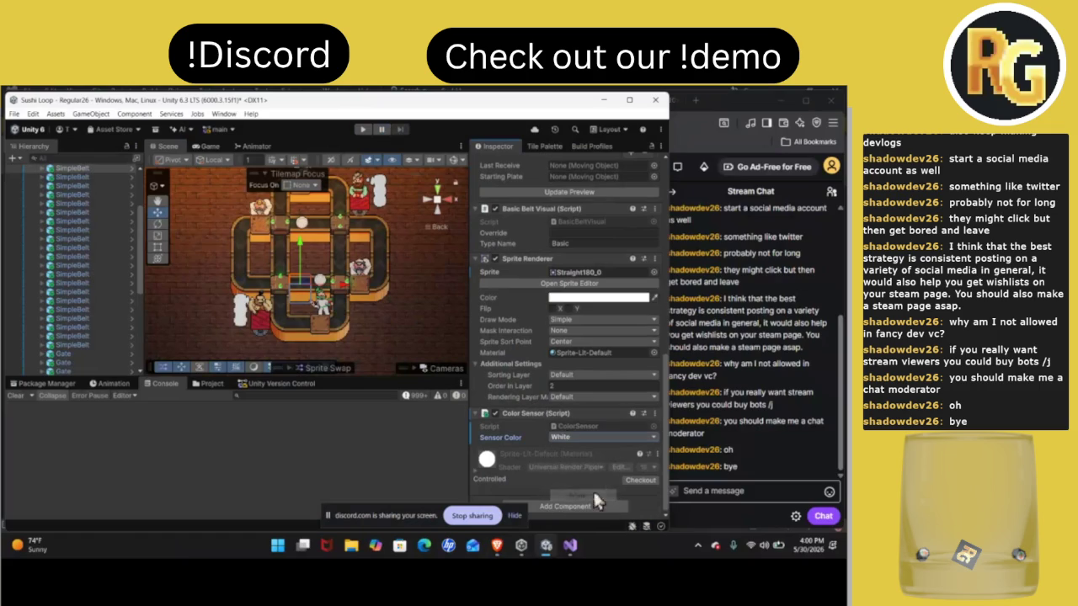
{"action": "left_click", "coordinate": [364, 130]}
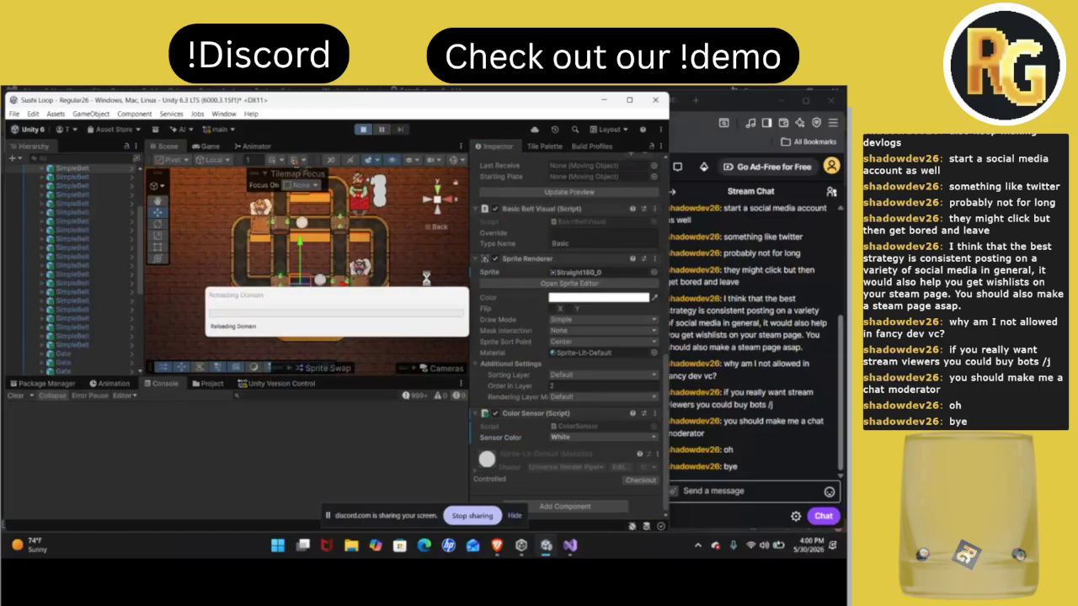
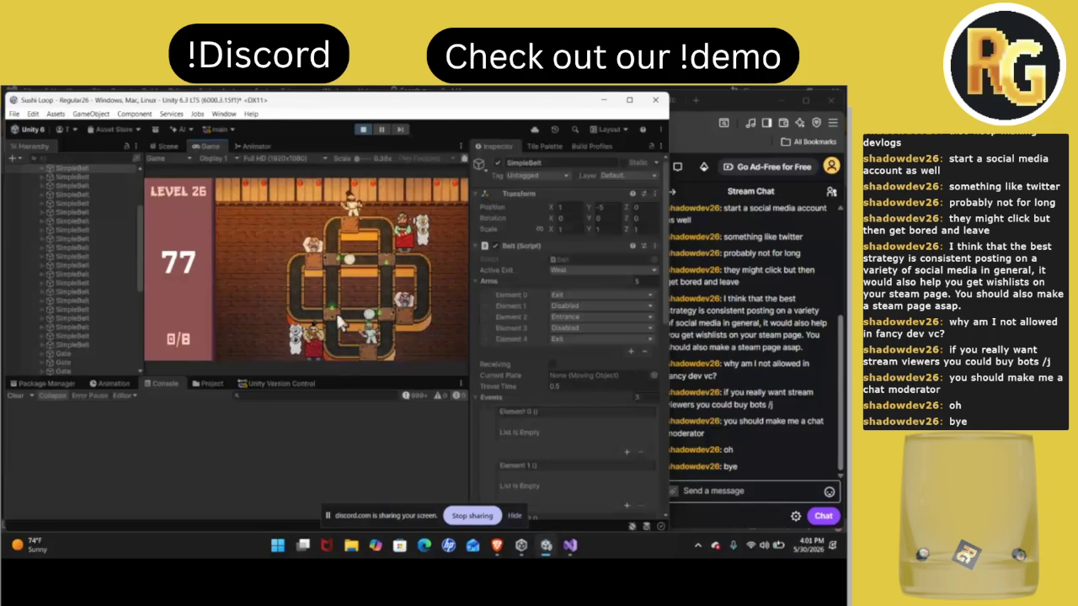
Stop play-testing Regular26 and review the scene assets and pending version-control changes
{"action": "left_click", "coordinate": [368, 129]}
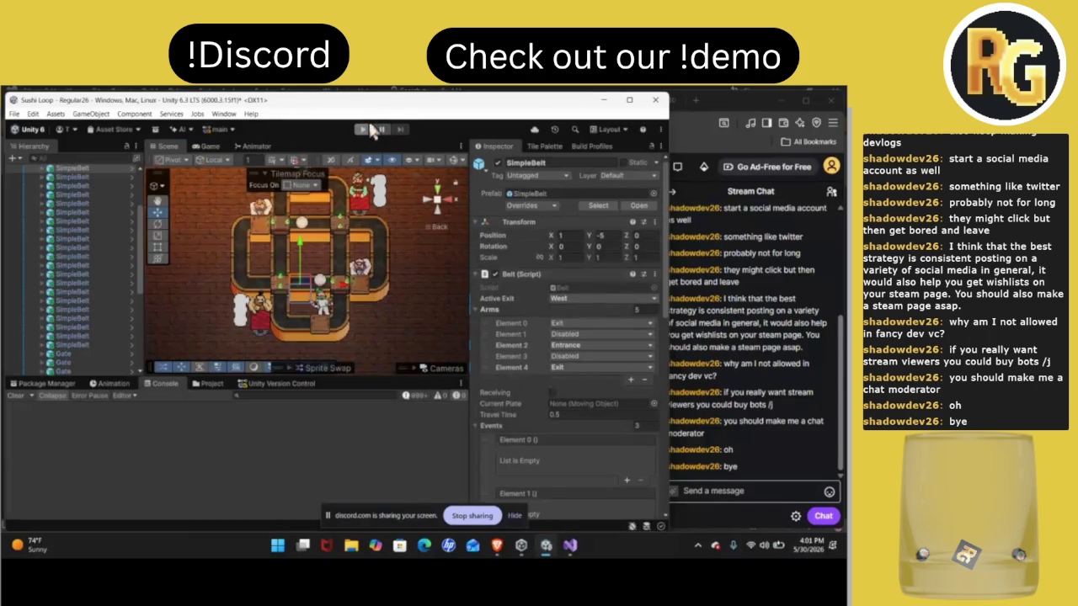
{"action": "scroll", "coordinate": [531, 418], "scroll_direction": "down", "scroll_amount": 10}
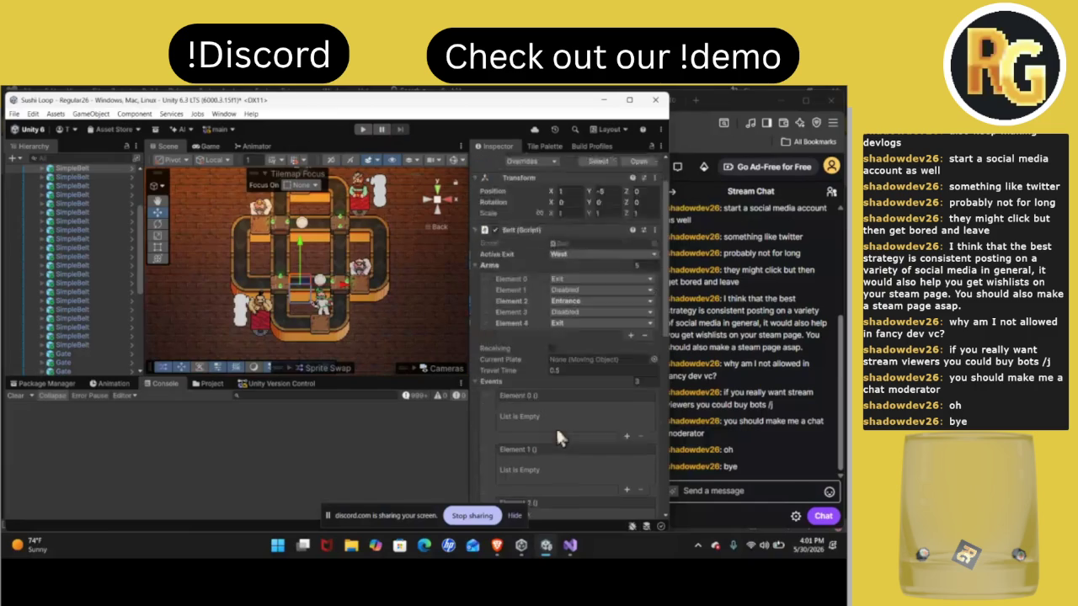
{"action": "left_click", "coordinate": [212, 384]}
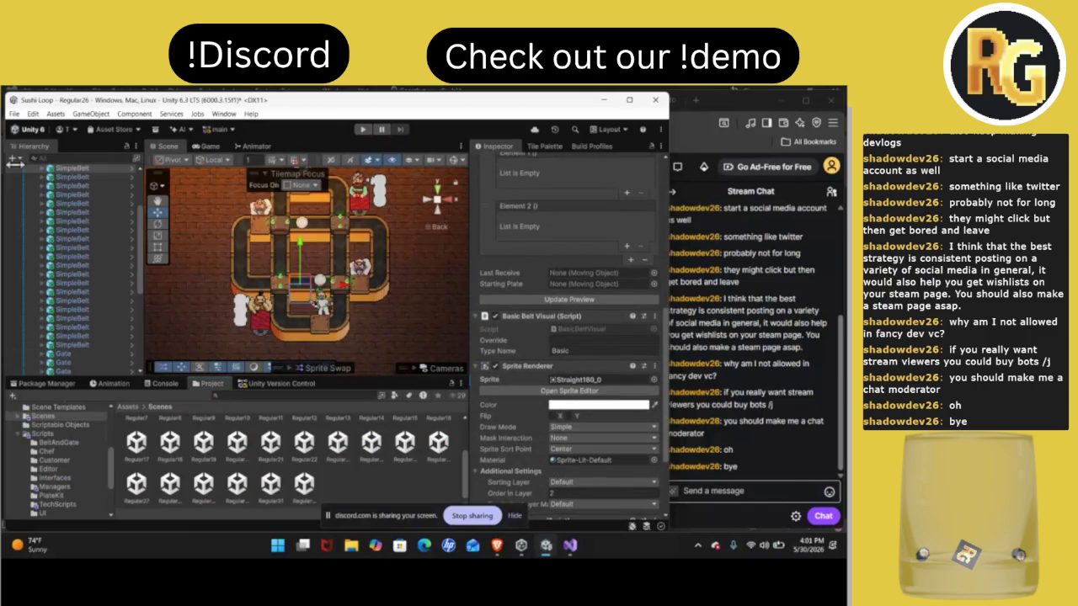
{"action": "left_click", "coordinate": [270, 386]}
Open the Regular20 scene without saving Regular26, then bring the Twitch stream forward
{"action": "scroll", "coordinate": [261, 471], "scroll_direction": "down", "scroll_amount": 5}
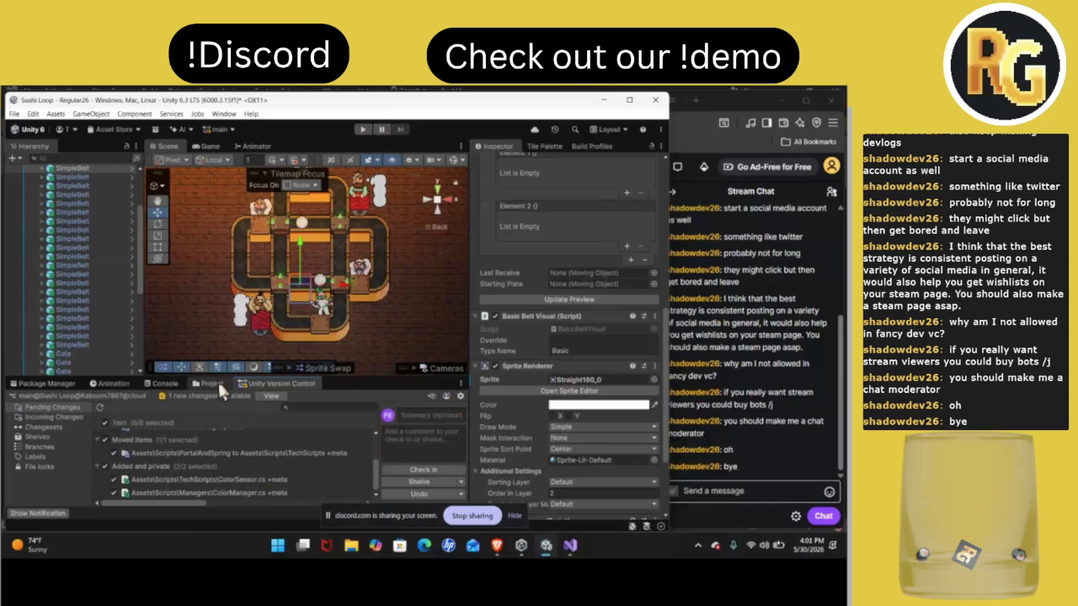
{"action": "left_click", "coordinate": [219, 383]}
{"action": "double_click", "coordinate": [236, 443]}
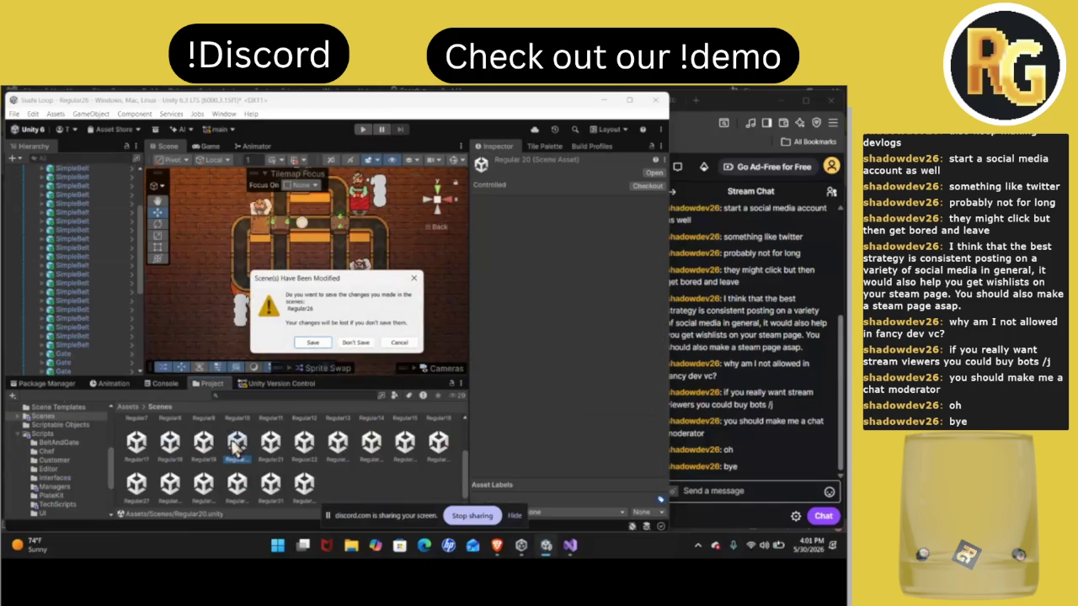
{"action": "left_click", "coordinate": [357, 342]}
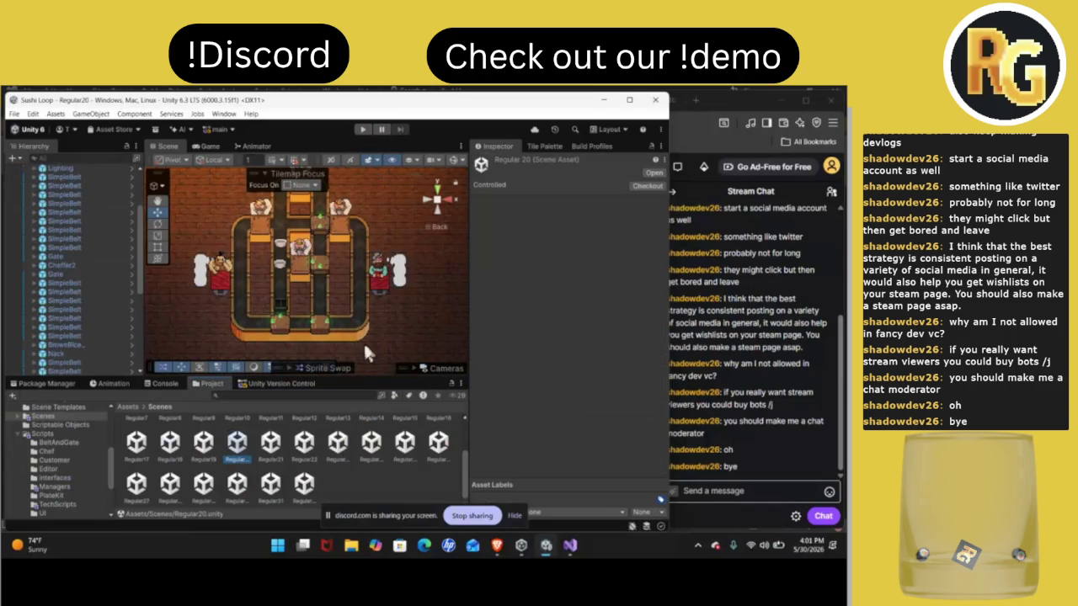
{"action": "left_click", "coordinate": [701, 404]}
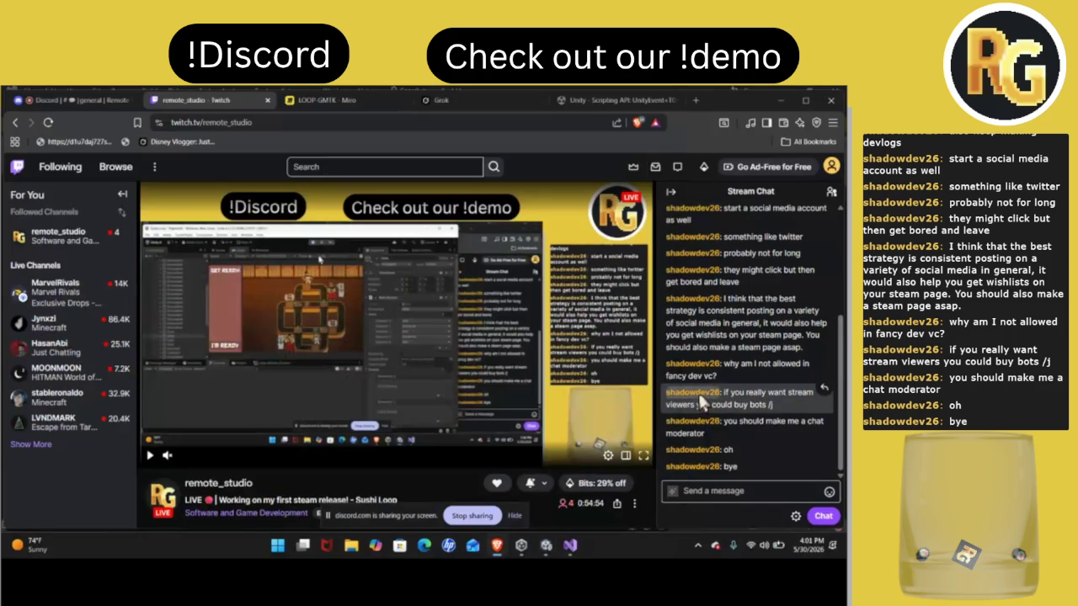
Resume the Twitch stream and survey the LOOP-GMTK Miro board's feature list and timeline
{"action": "left_click", "coordinate": [599, 379]}
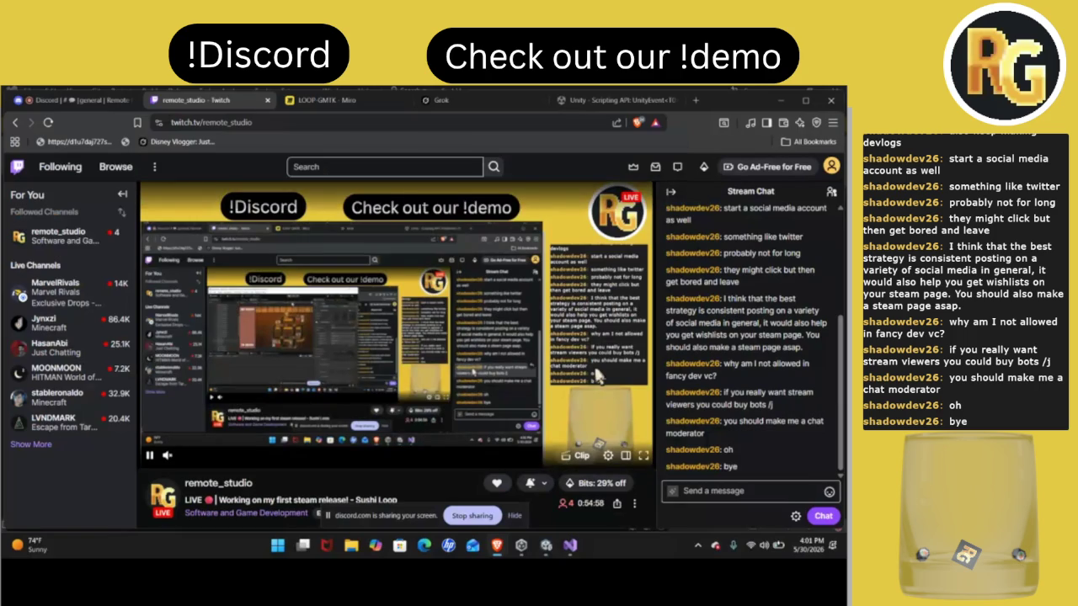
{"action": "left_click", "coordinate": [333, 100]}
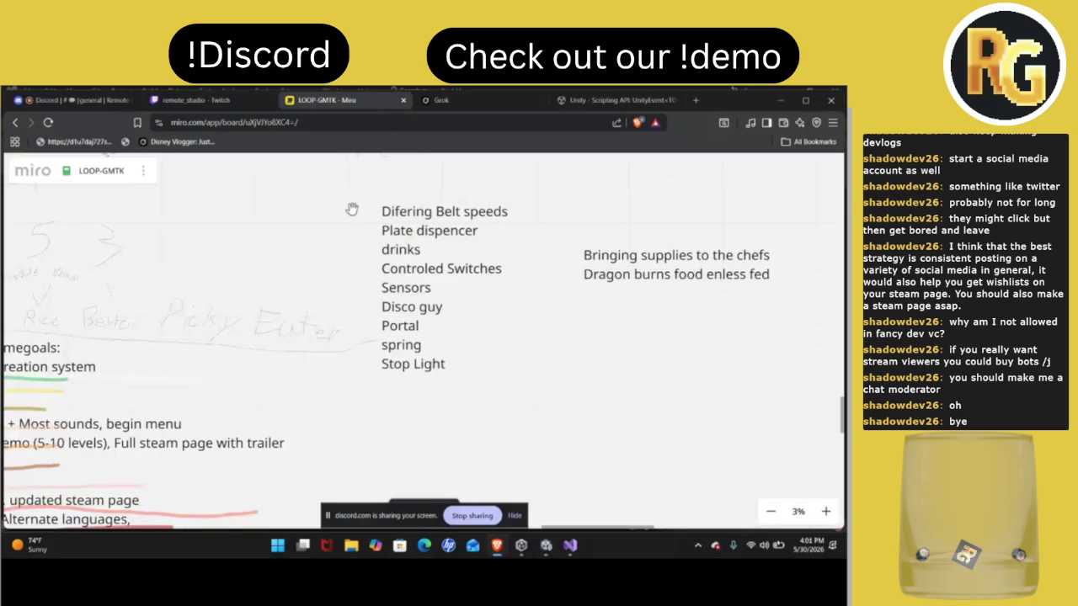
{"action": "scroll", "coordinate": [352, 209], "scroll_direction": "down", "scroll_amount": 5}
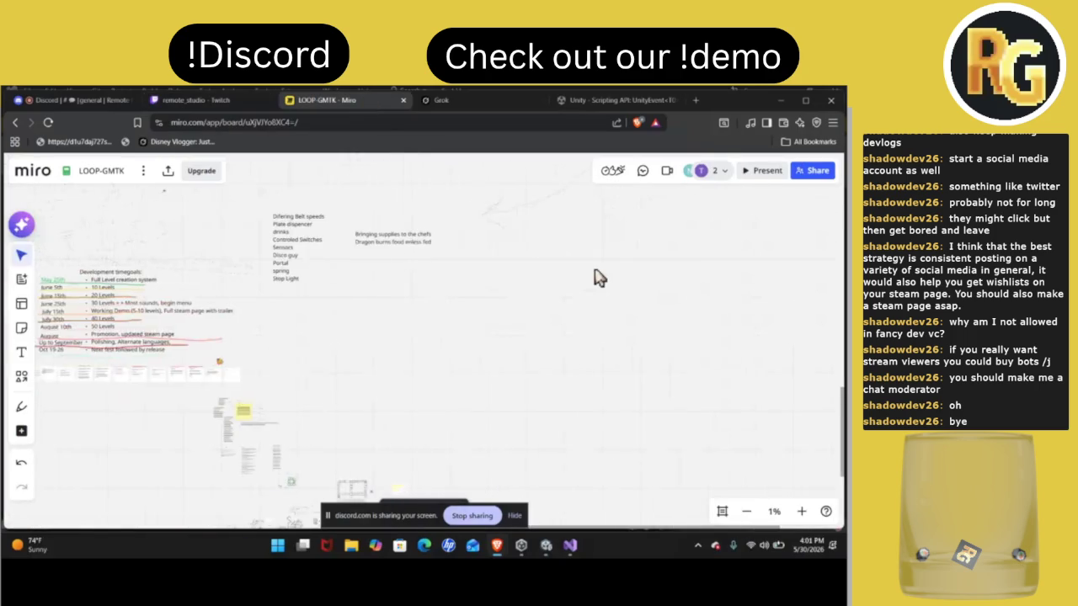
{"action": "scroll", "coordinate": [597, 277], "scroll_direction": "up", "scroll_amount": 3}
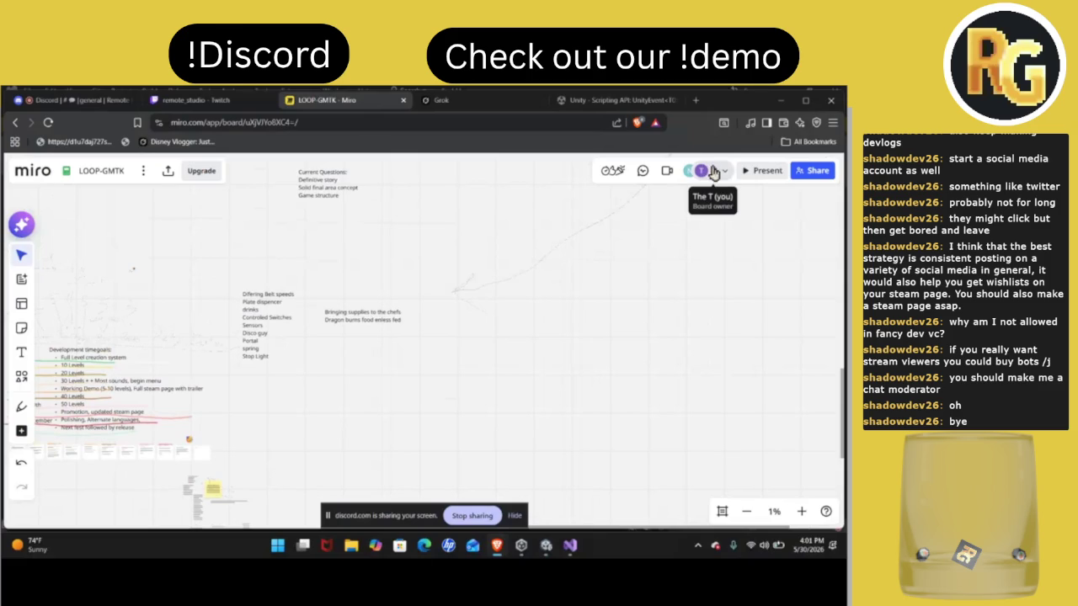
{"action": "scroll", "coordinate": [449, 358], "scroll_direction": "left", "scroll_amount": 5}
{"action": "scroll", "coordinate": [449, 358], "scroll_direction": "down", "scroll_amount": 3}
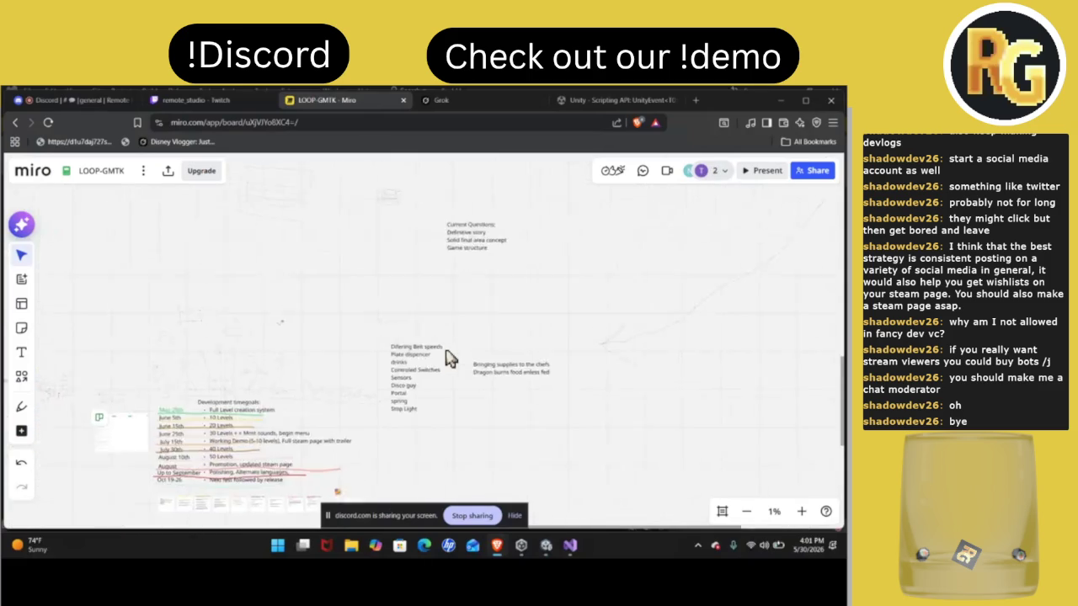
{"action": "scroll", "coordinate": [448, 358], "scroll_direction": "up", "scroll_amount": 5}
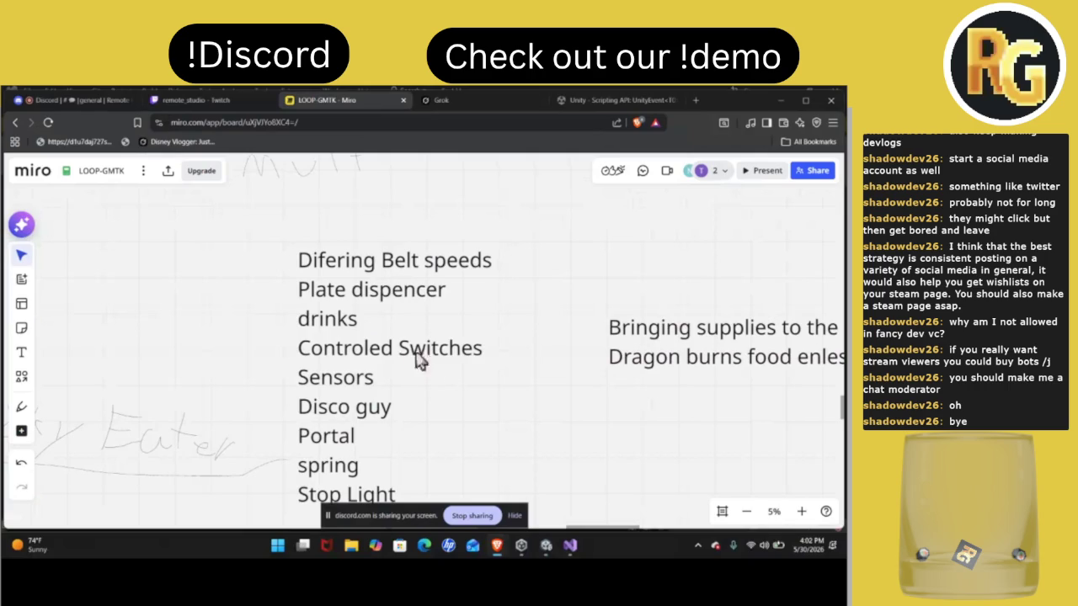
Glance at the Discord and Twitch tabs, then return to Unity's Scripts/Interfaces folder
{"action": "left_click", "coordinate": [108, 104]}
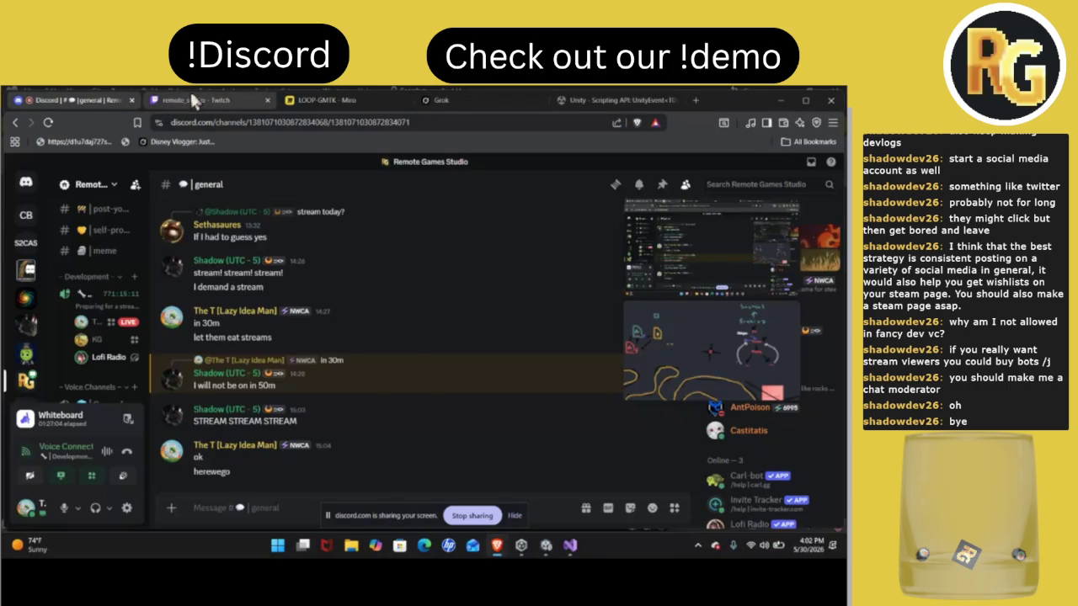
{"action": "left_click", "coordinate": [192, 100]}
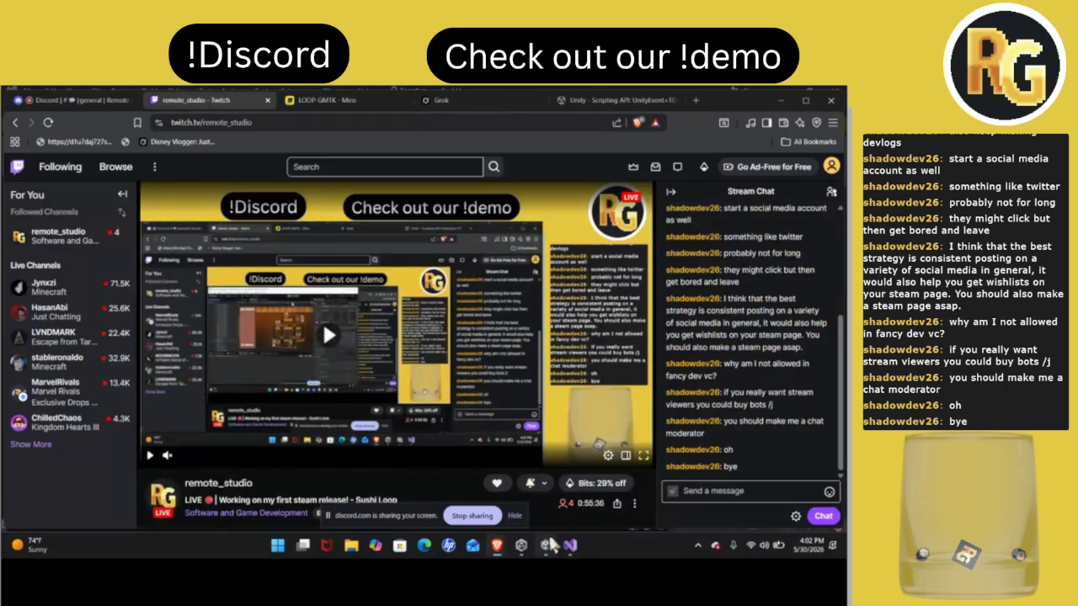
{"action": "left_click", "coordinate": [546, 545]}
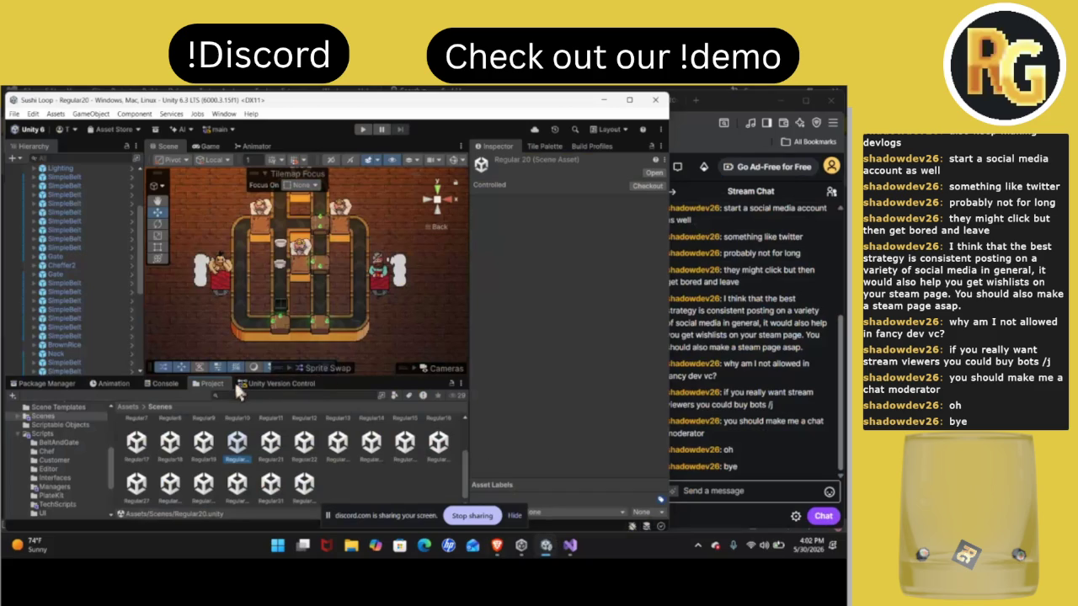
{"action": "left_click", "coordinate": [55, 478]}
Create a MonoBehaviour script named Dispencer in Scripts/TechScripts and open it in Visual Studio
{"action": "scroll", "coordinate": [58, 469], "scroll_direction": "down", "scroll_amount": 2}
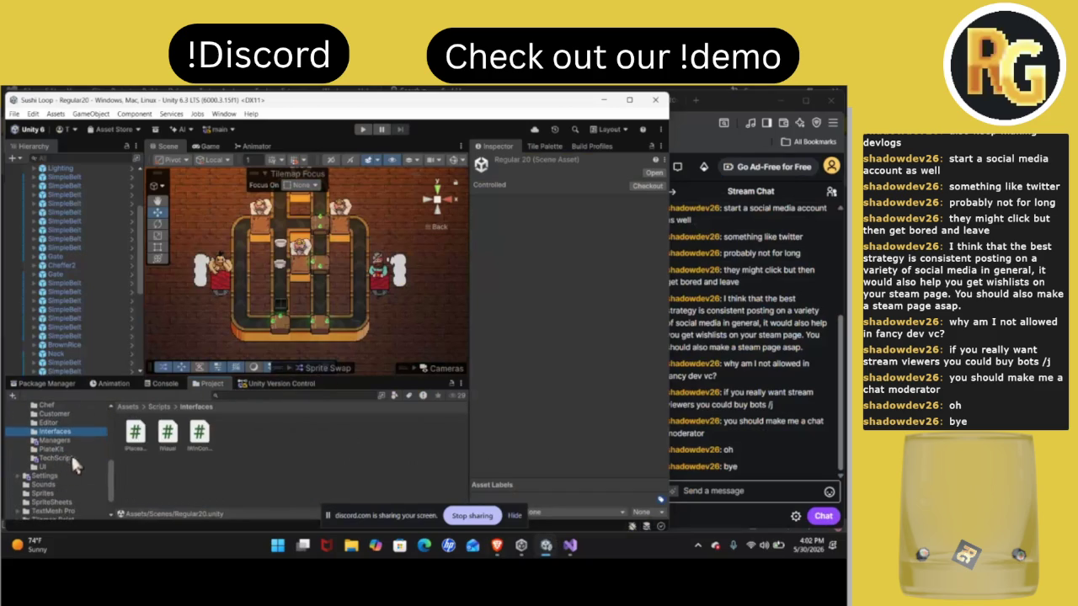
{"action": "left_click", "coordinate": [71, 459]}
{"action": "right_click", "coordinate": [303, 452]}
{"action": "mouse_move", "coordinate": [373, 144]}
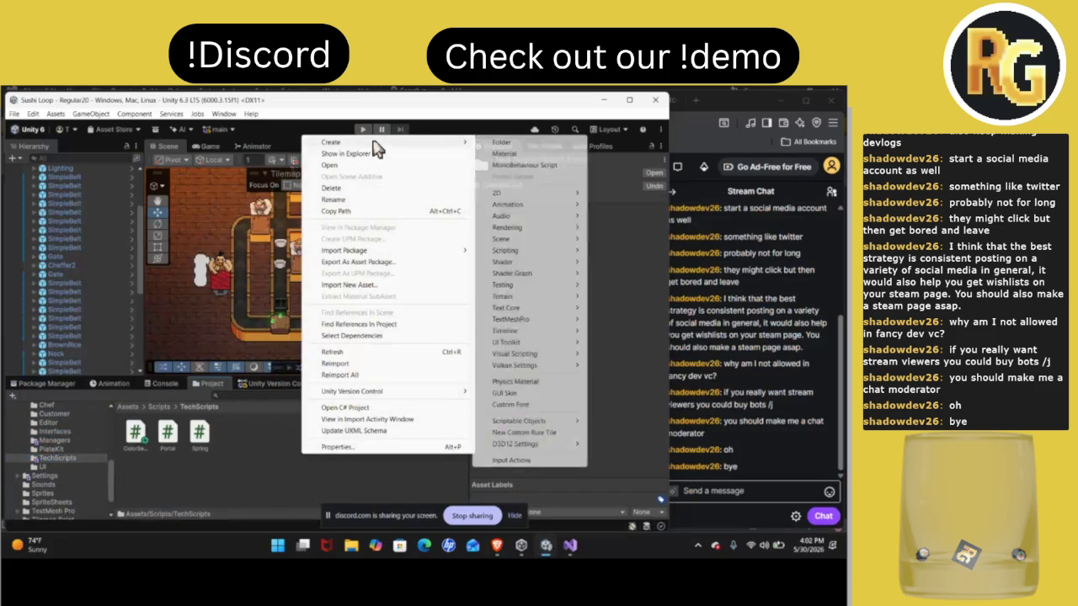
{"action": "left_click", "coordinate": [518, 165]}
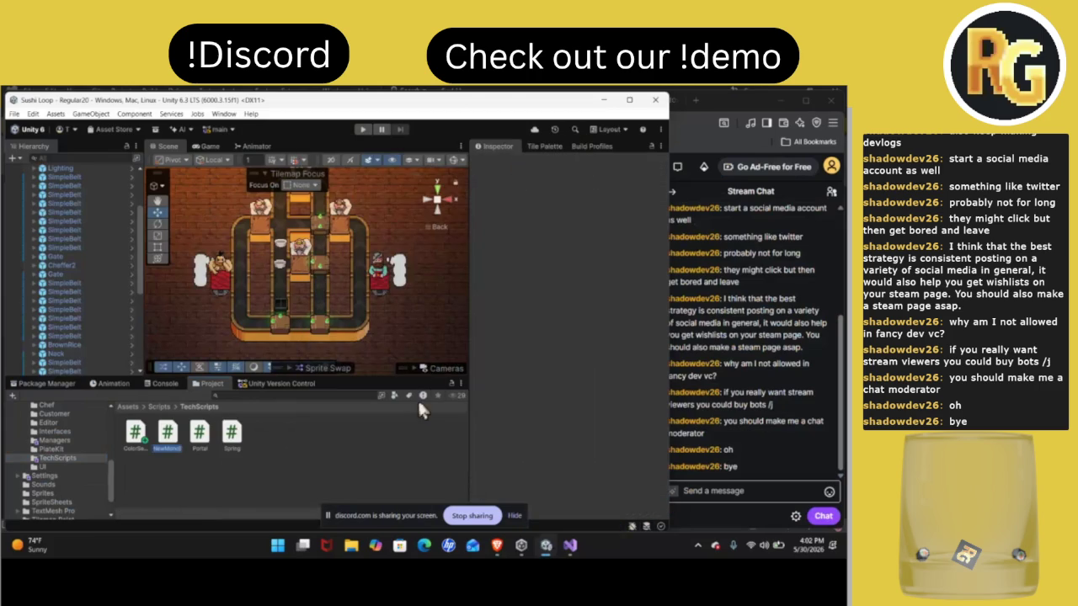
{"action": "key", "text": "BackSpace"}
{"action": "type", "text": "er"}
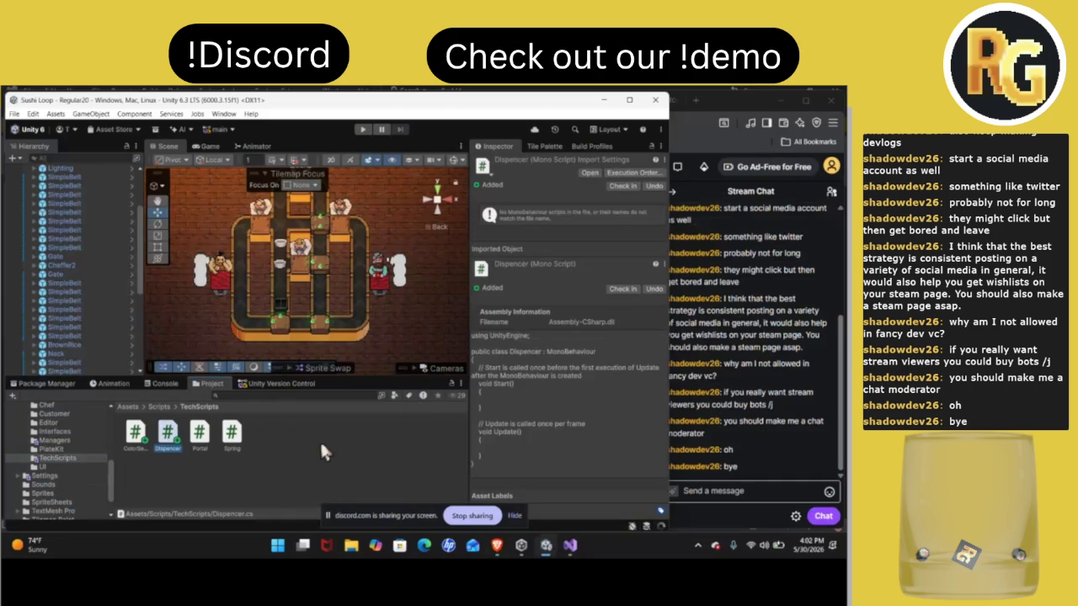
{"action": "key", "text": "Return"}
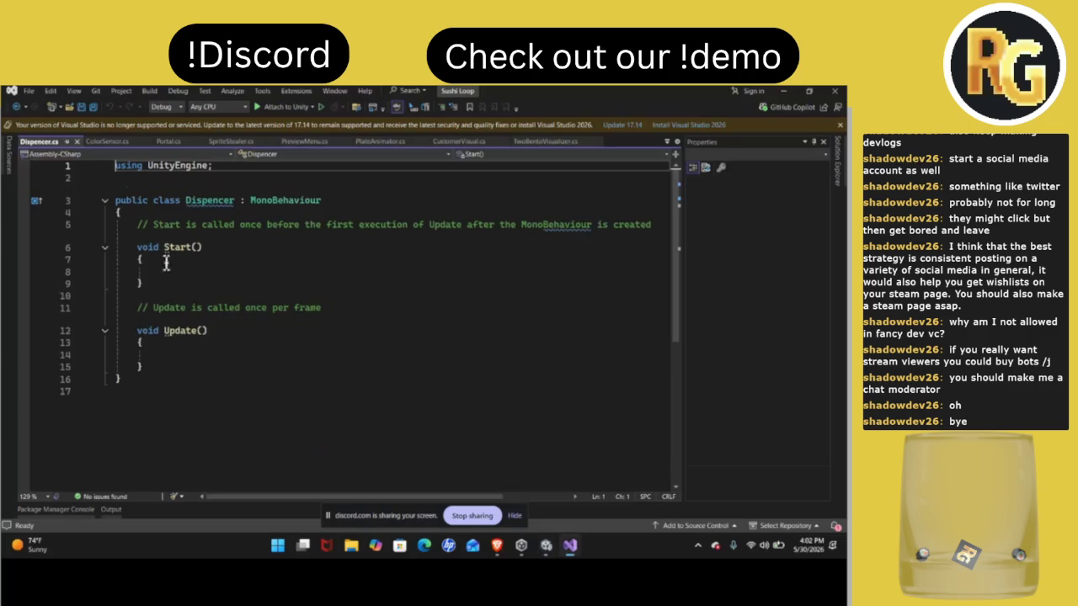
Rename the Dispencer class to the suggested name Dispenser
{"action": "mouse_move", "coordinate": [215, 205]}
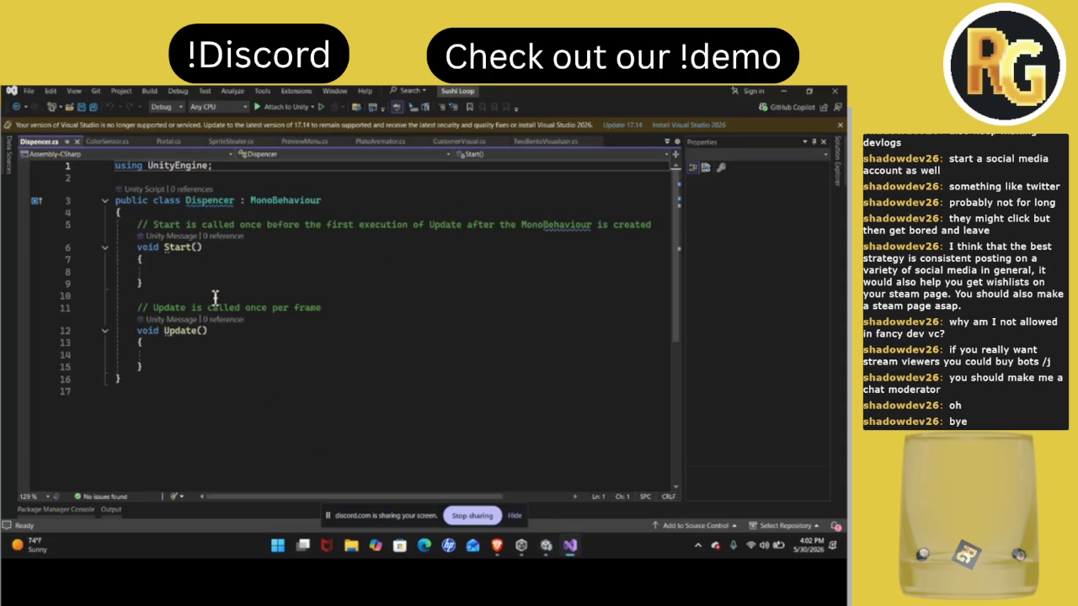
{"action": "right_click", "coordinate": [212, 201]}
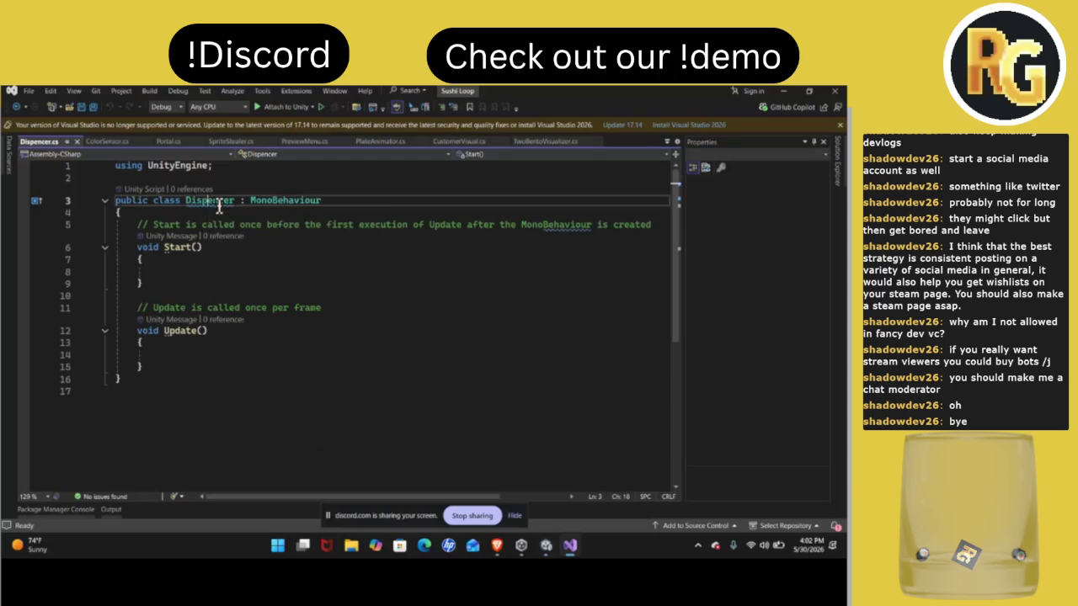
{"action": "left_click", "coordinate": [240, 235]}
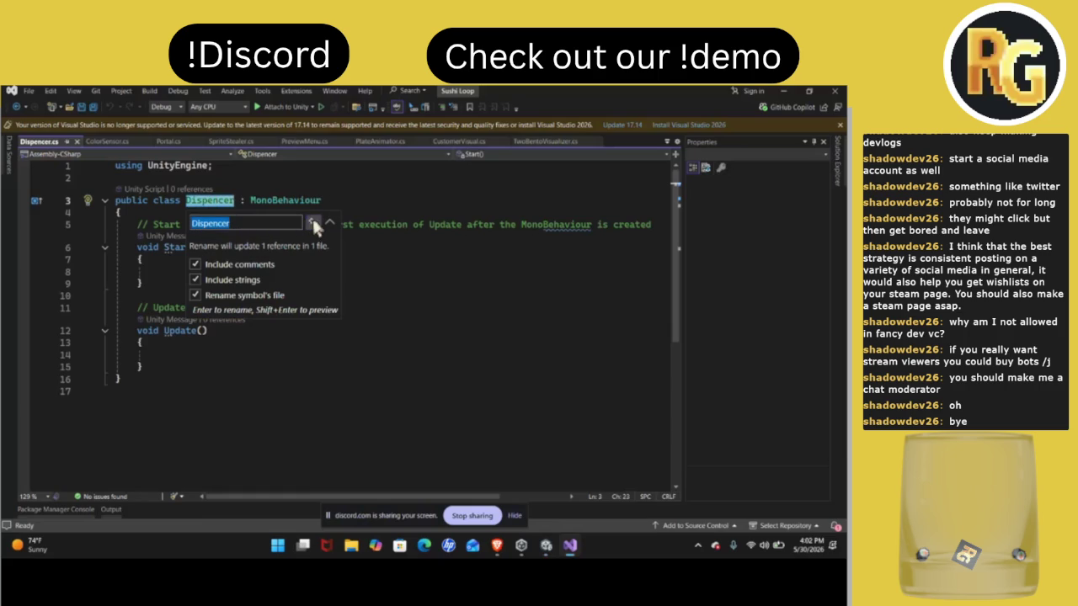
{"action": "left_click", "coordinate": [313, 223]}
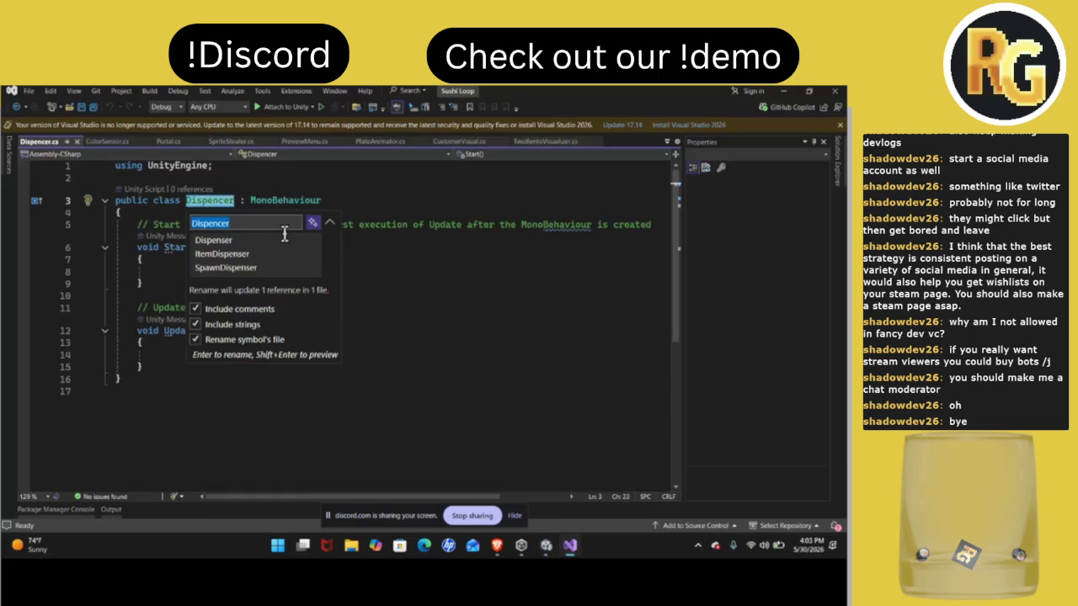
{"action": "left_click", "coordinate": [271, 240]}
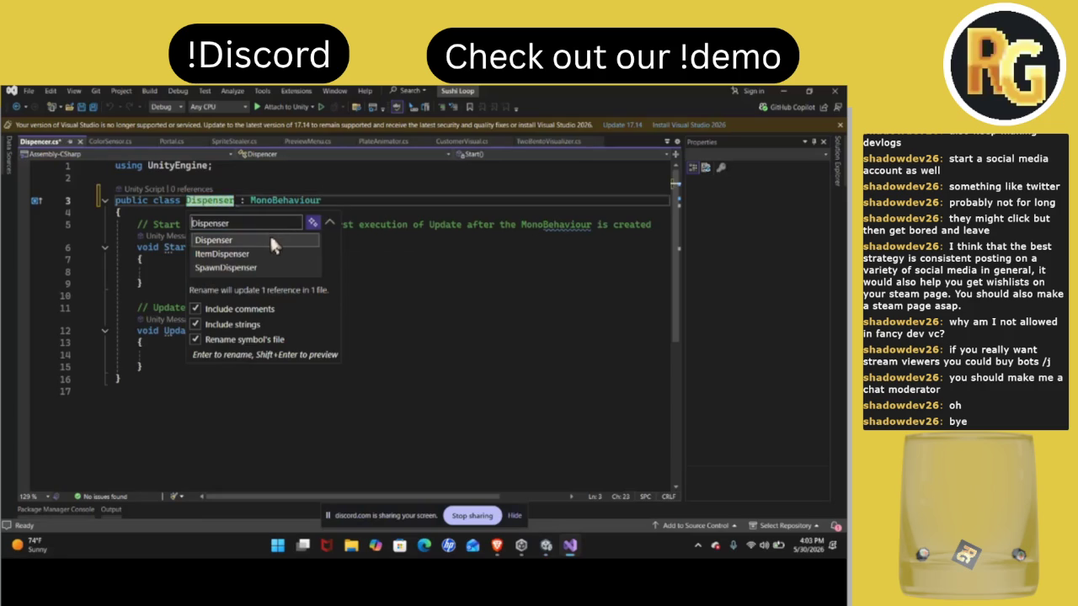
{"action": "key", "text": "Return"}
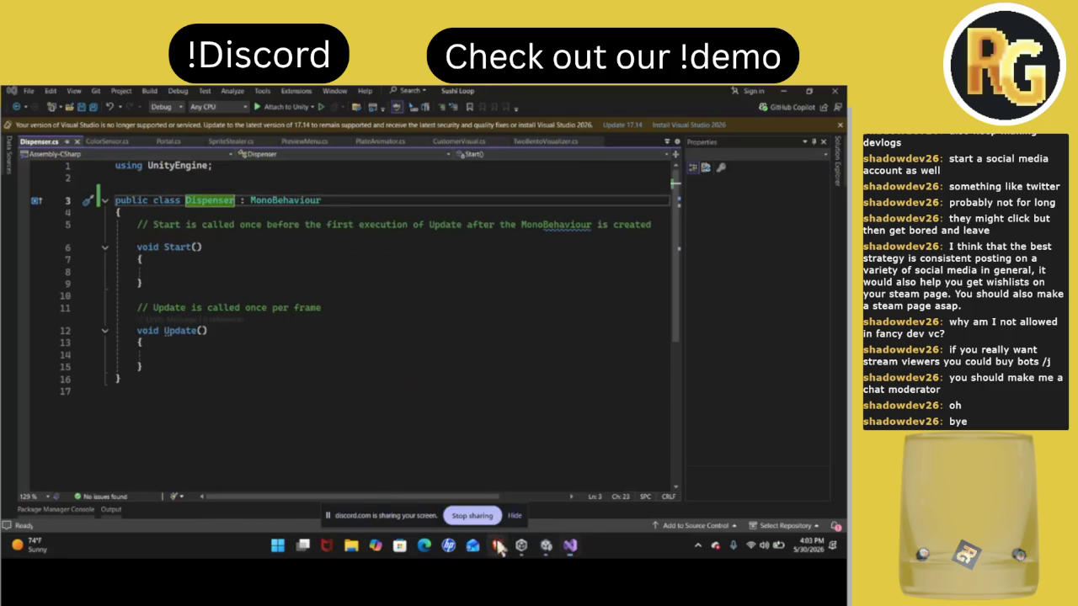
Let Unity recompile the script, then return to the Dispenser code in a smaller editor window
{"action": "left_click", "coordinate": [524, 548]}
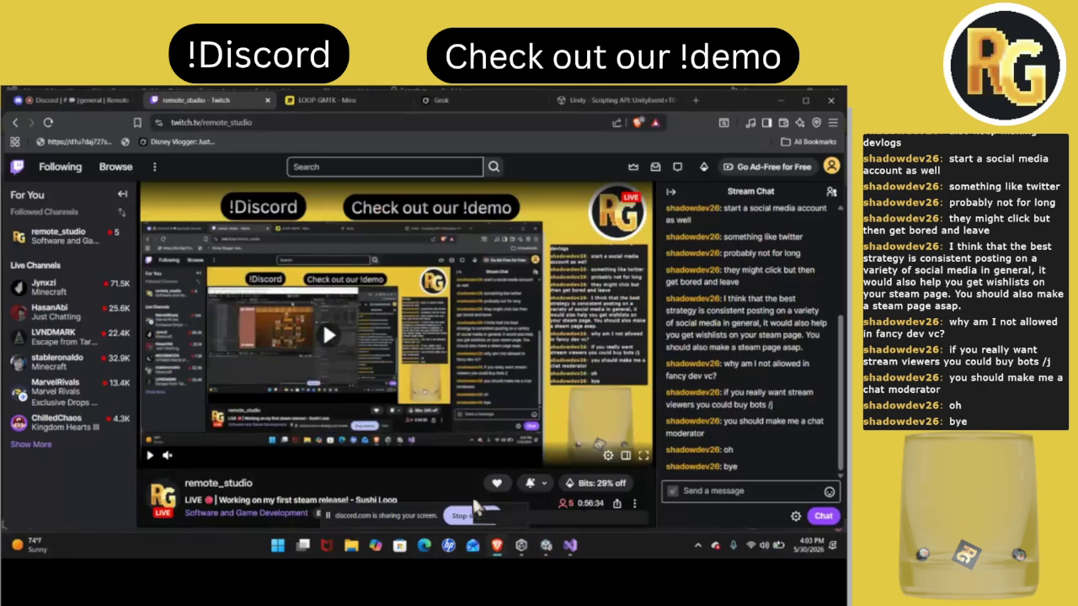
{"action": "left_click", "coordinate": [524, 548]}
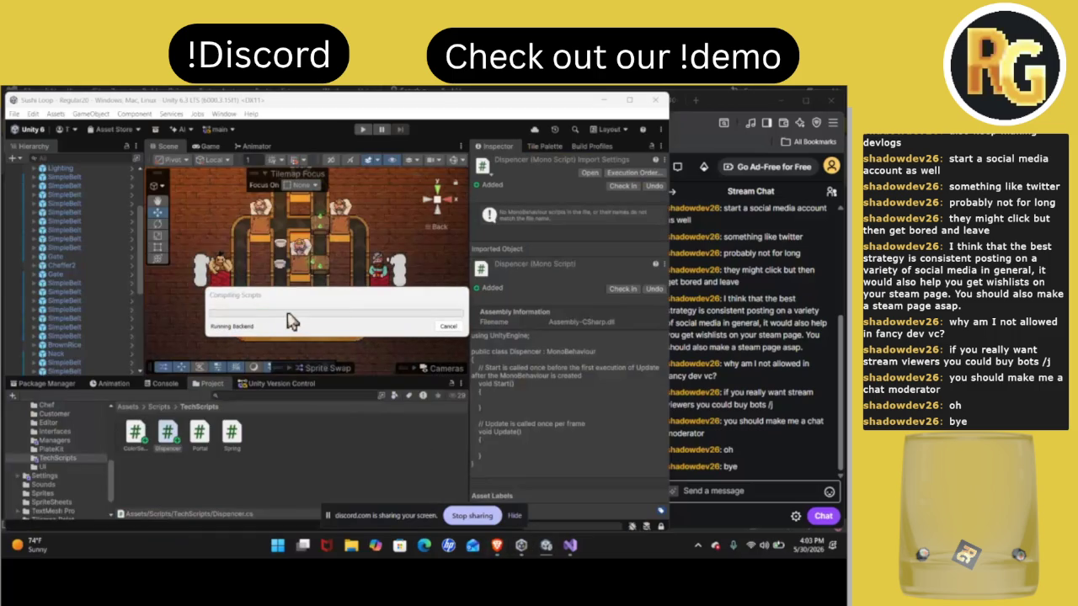
{"action": "left_click", "coordinate": [569, 545]}
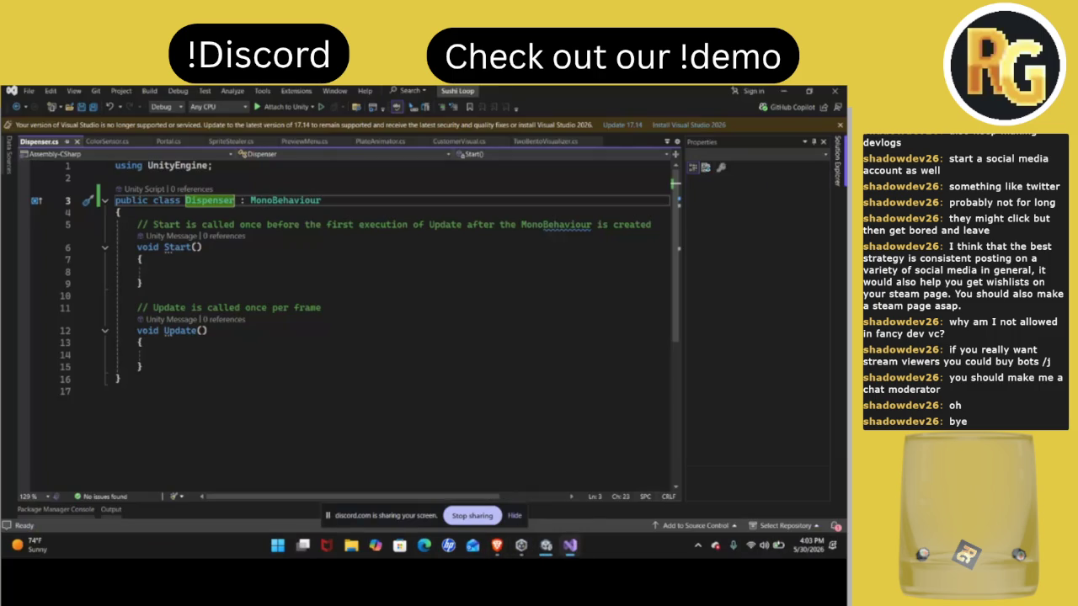
{"action": "double_click", "coordinate": [658, 88]}
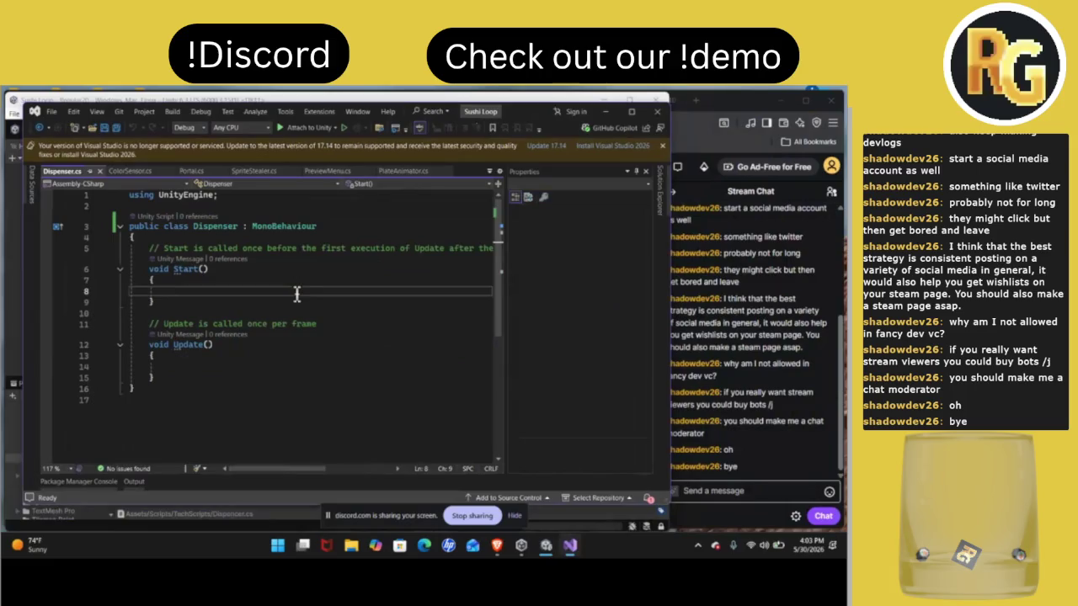
{"action": "left_click", "coordinate": [292, 286]}
{"action": "scroll", "coordinate": [292, 287], "scroll_direction": "right", "scroll_amount": 2}
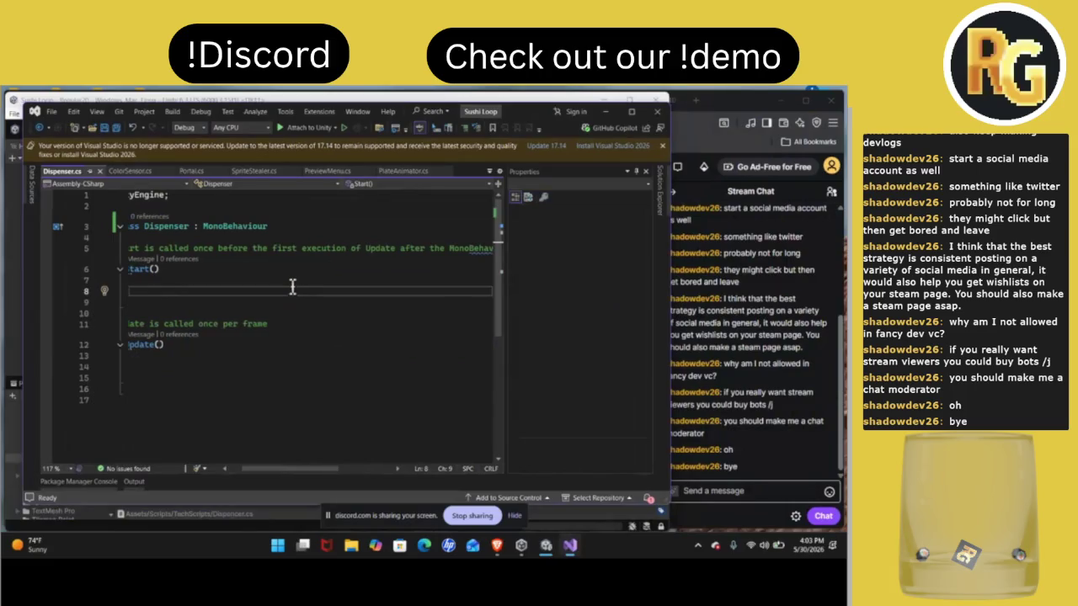
{"action": "scroll", "coordinate": [293, 286], "scroll_direction": "left", "scroll_amount": 2}
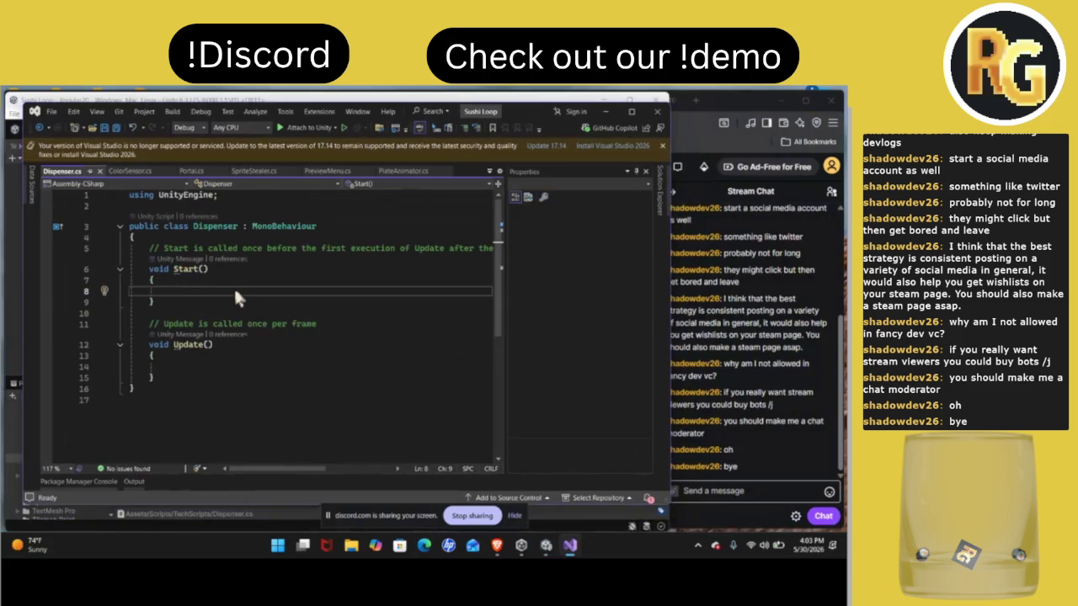
Bring up the LOOP-GMTK Miro planning board in the browser
{"action": "mouse_move", "coordinate": [497, 546]}
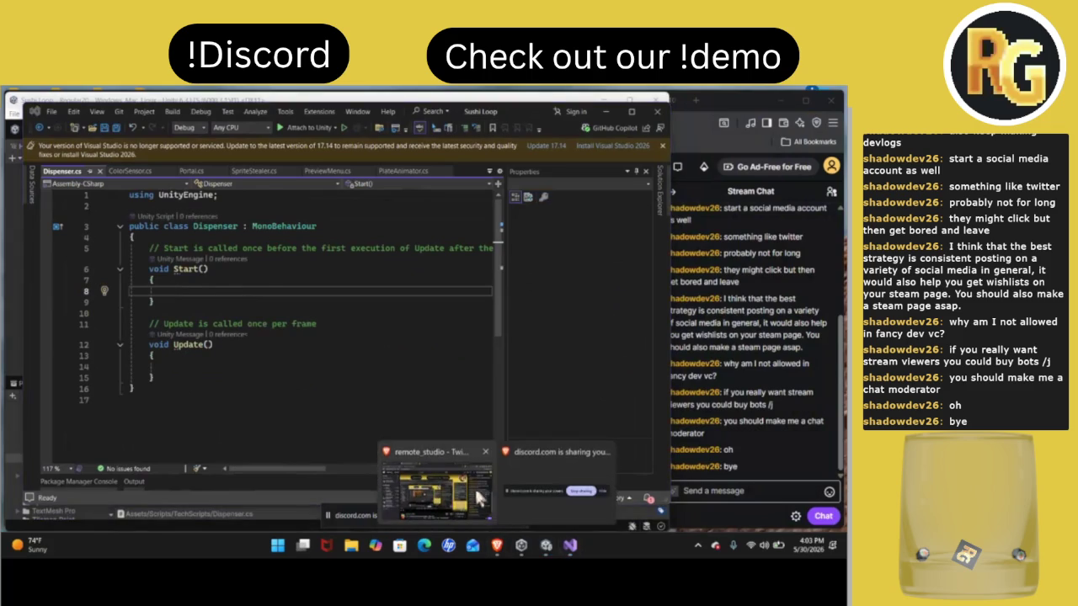
{"action": "left_click", "coordinate": [484, 501]}
{"action": "left_click", "coordinate": [350, 103]}
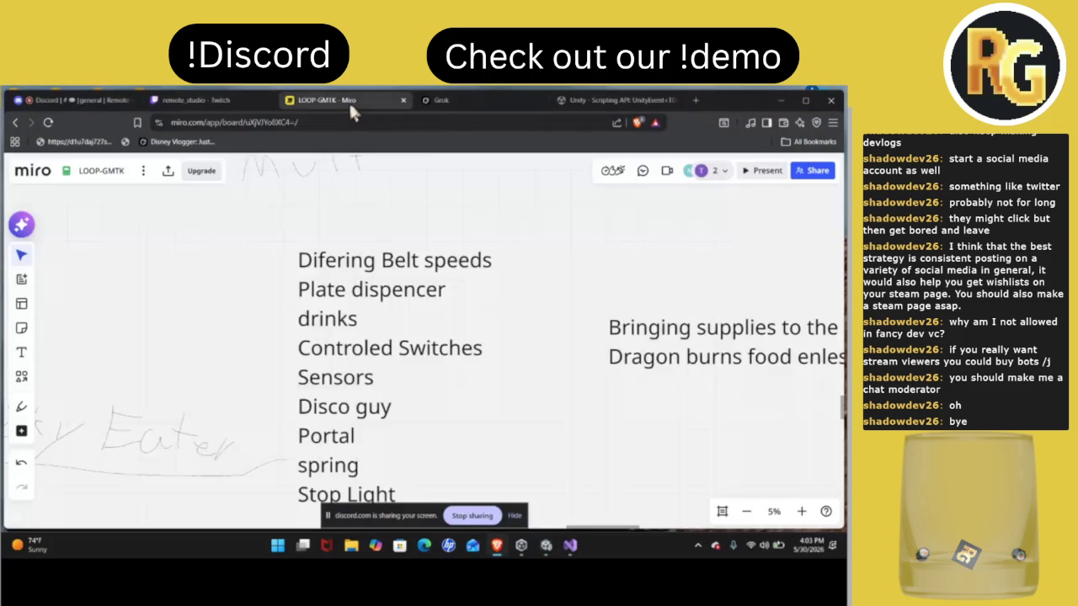
Zoom in on the Miro board and set the freehand pen colour to yellow
{"action": "scroll", "coordinate": [381, 245], "scroll_direction": "up", "scroll_amount": 3}
{"action": "scroll", "coordinate": [381, 257], "scroll_direction": "up", "scroll_amount": 3}
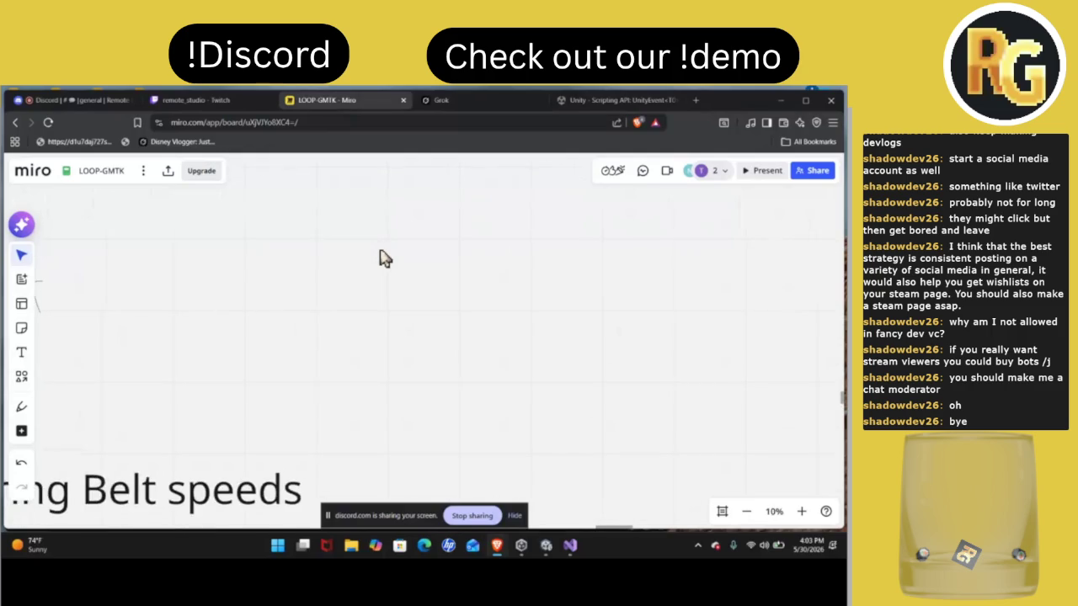
{"action": "left_click", "coordinate": [29, 411]}
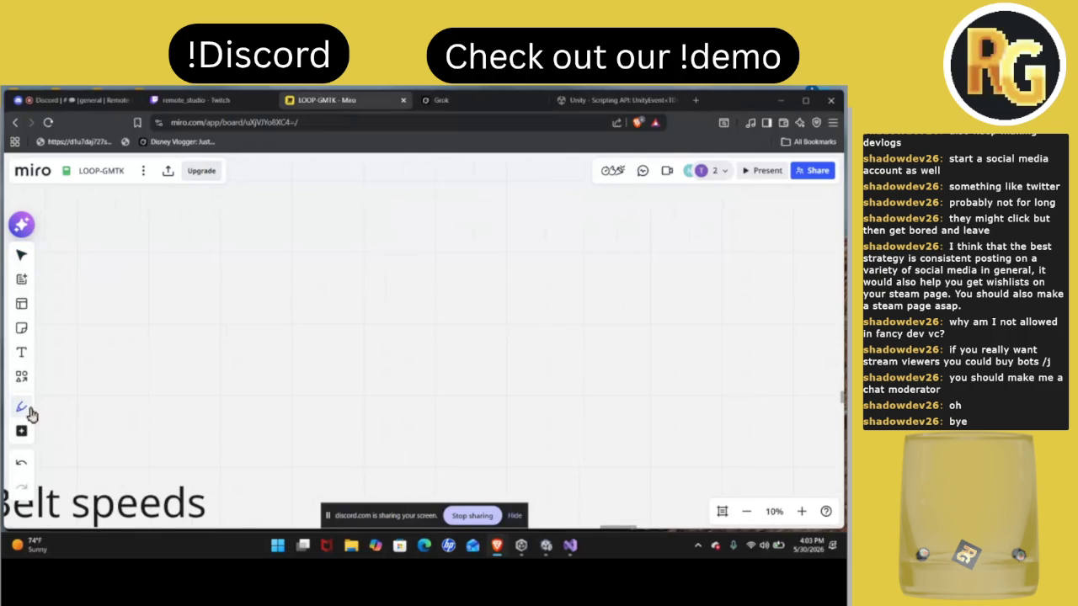
{"action": "left_click", "coordinate": [29, 412]}
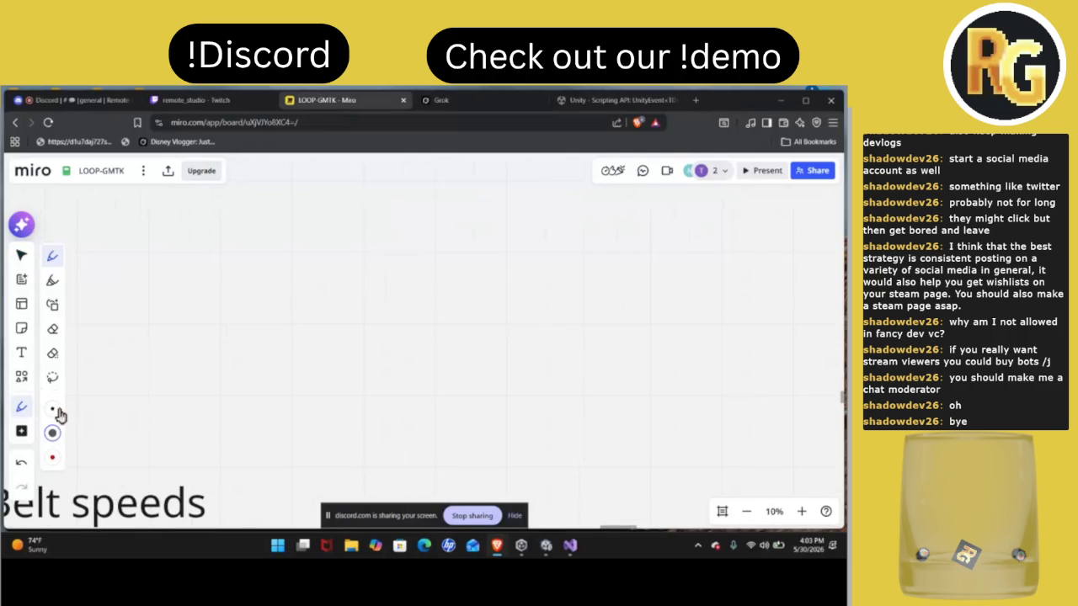
{"action": "left_click", "coordinate": [53, 433]}
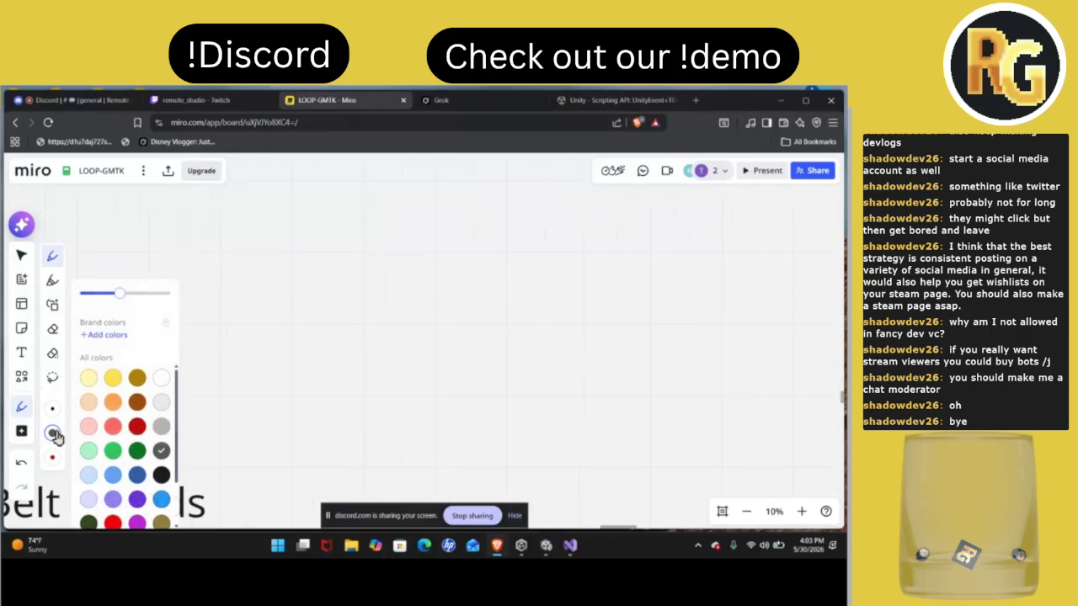
{"action": "left_click", "coordinate": [113, 378]}
Draw a stopwatch with the word 'click' beside it, and start a word below
{"action": "mouse_move", "coordinate": [290, 298]}
{"action": "left_mouse_down"}
{"action": "mouse_move", "coordinate": [304, 228]}
{"action": "mouse_move", "coordinate": [337, 270]}
{"action": "mouse_move", "coordinate": [289, 291]}
{"action": "mouse_move", "coordinate": [306, 260]}
{"action": "left_mouse_up"}
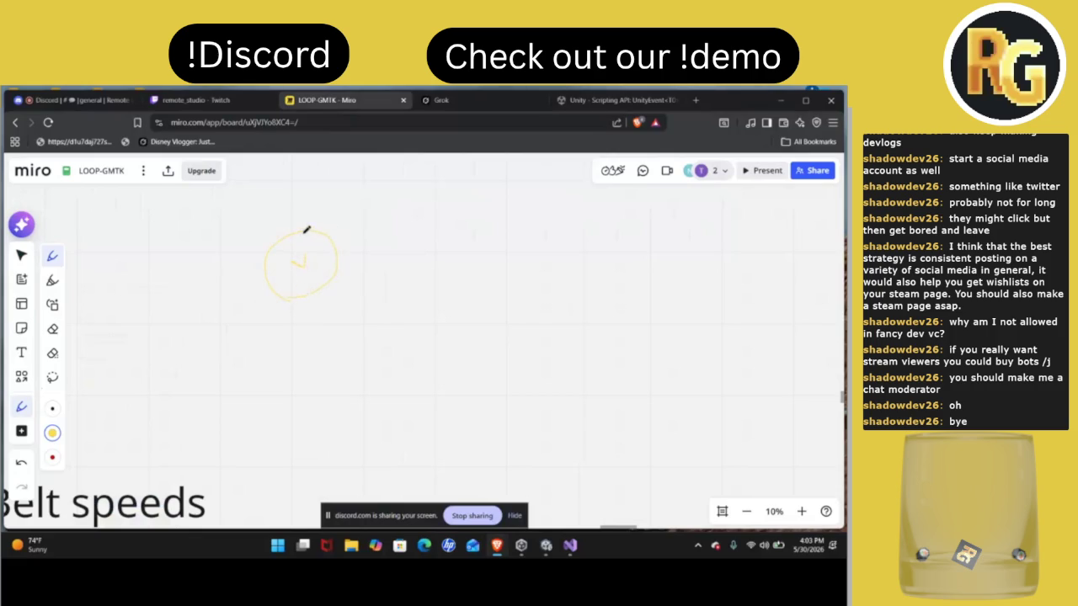
{"action": "mouse_move", "coordinate": [303, 214]}
{"action": "left_mouse_down"}
{"action": "mouse_move", "coordinate": [344, 214]}
{"action": "mouse_move", "coordinate": [334, 232]}
{"action": "left_mouse_up"}
{"action": "scroll", "coordinate": [495, 306], "scroll_direction": "right", "scroll_amount": 2}
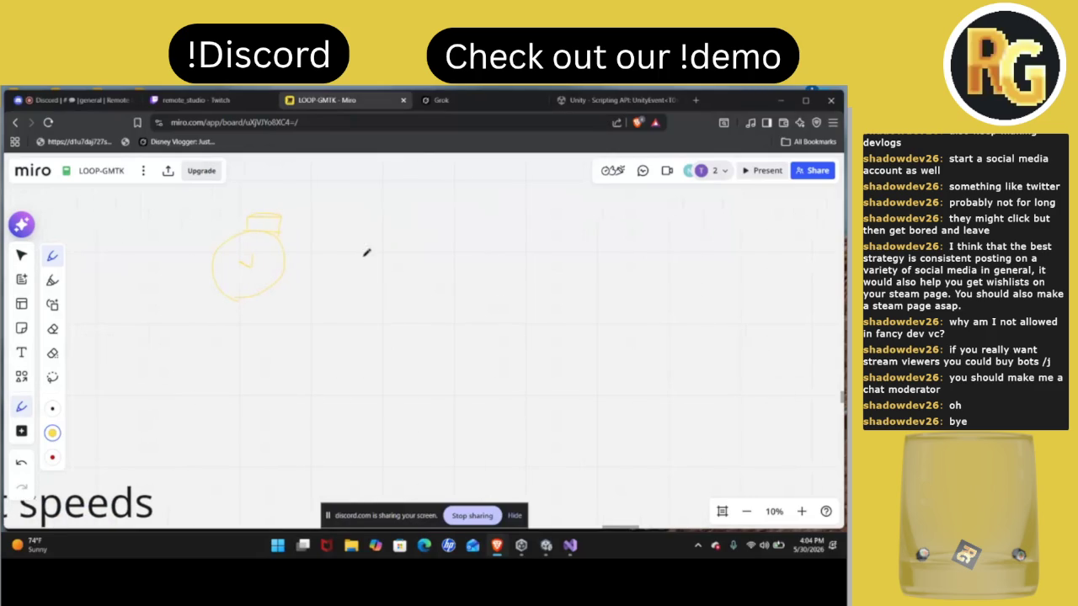
{"action": "mouse_move", "coordinate": [372, 256]}
{"action": "left_mouse_down"}
{"action": "mouse_move", "coordinate": [378, 274]}
{"action": "mouse_move", "coordinate": [409, 253]}
{"action": "left_mouse_up"}
{"action": "left_click_drag", "start_coordinate": [432, 241], "coordinate": [468, 229]}
{"action": "scroll", "coordinate": [484, 283], "scroll_direction": "left", "scroll_amount": 3}
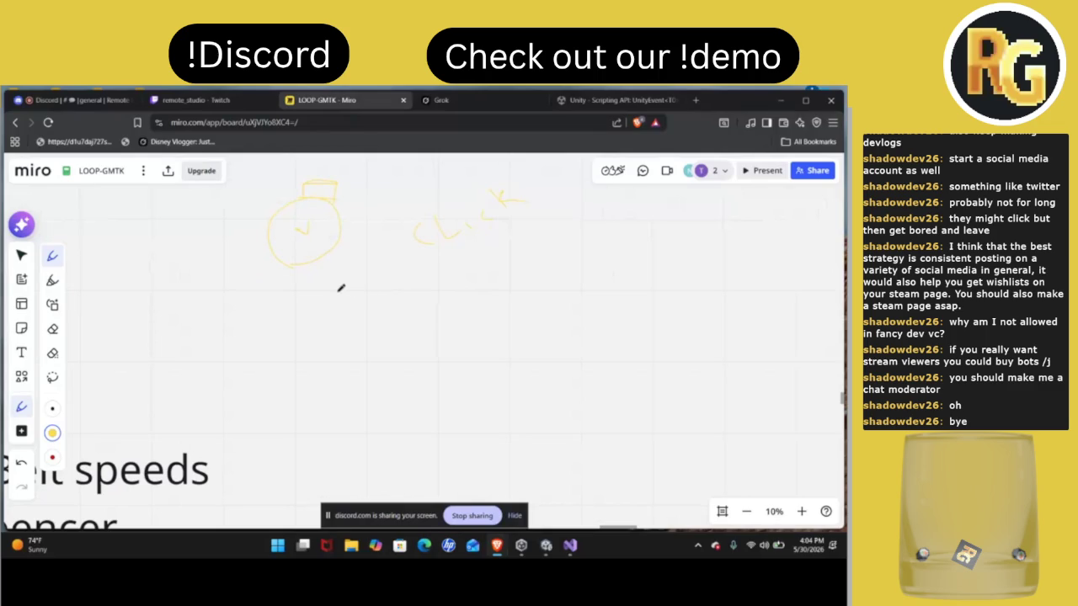
{"action": "mouse_move", "coordinate": [342, 293]}
{"action": "left_mouse_down"}
{"action": "mouse_move", "coordinate": [344, 312]}
{"action": "mouse_move", "coordinate": [373, 289]}
{"action": "mouse_move", "coordinate": [413, 279]}
{"action": "mouse_move", "coordinate": [436, 288]}
{"action": "mouse_move", "coordinate": [529, 253]}
{"action": "left_mouse_up"}
Box the word 'Click' on the board, then switch to the Twitch stream page
{"action": "mouse_move", "coordinate": [390, 206]}
{"action": "left_mouse_down"}
{"action": "mouse_move", "coordinate": [413, 229]}
{"action": "mouse_move", "coordinate": [456, 242]}
{"action": "mouse_move", "coordinate": [540, 193]}
{"action": "mouse_move", "coordinate": [518, 169]}
{"action": "mouse_move", "coordinate": [524, 180]}
{"action": "mouse_move", "coordinate": [379, 214]}
{"action": "left_mouse_up"}
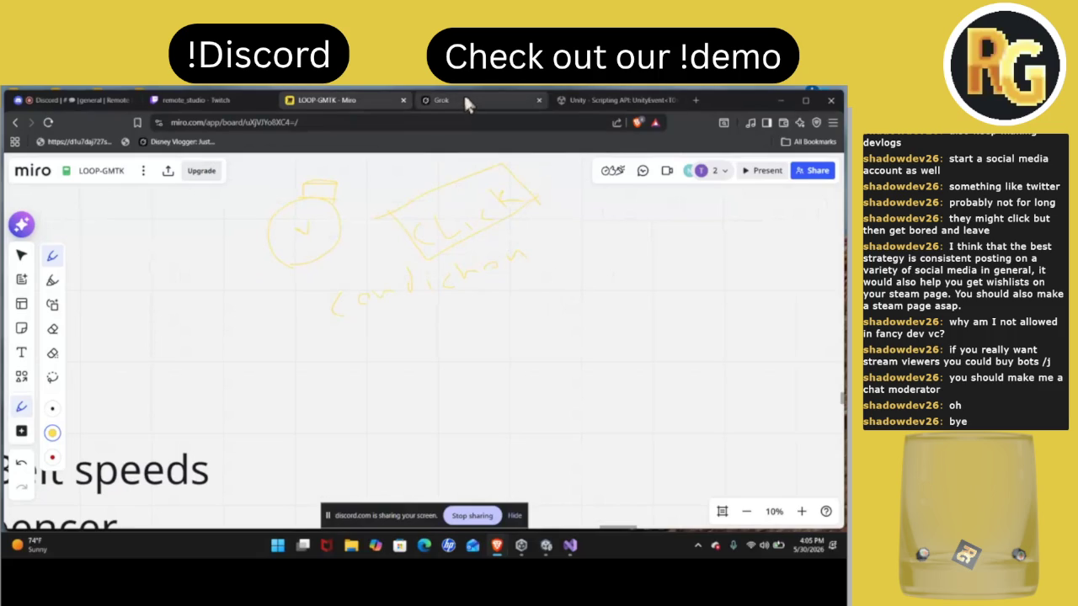
{"action": "left_click", "coordinate": [177, 101]}
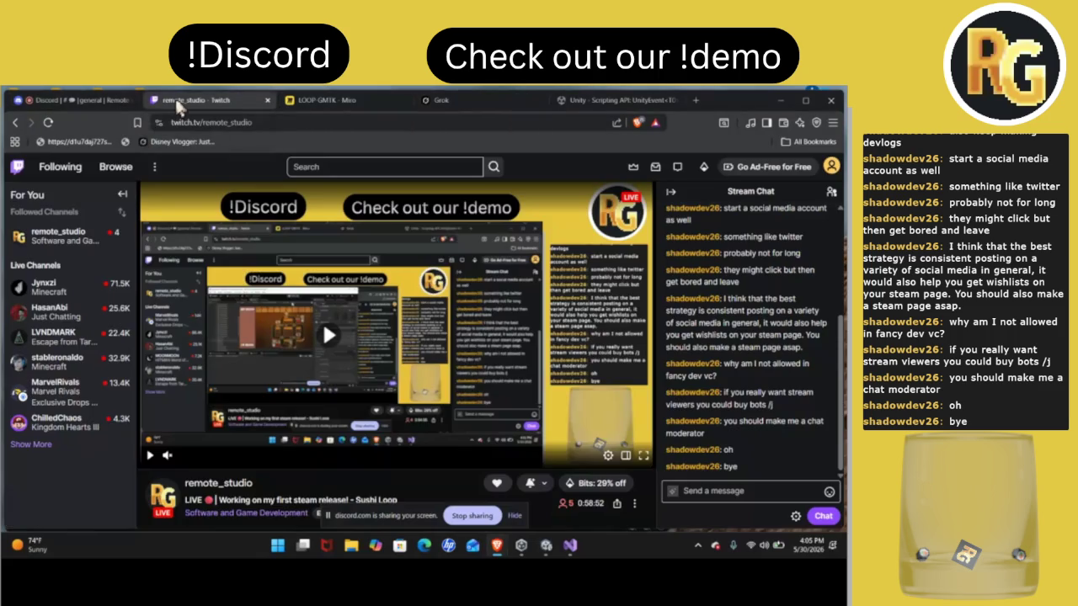
Resume the Twitch preview, glance at the UnityEvent docs and Grok tabs, and return to Unity
{"action": "left_click", "coordinate": [322, 320]}
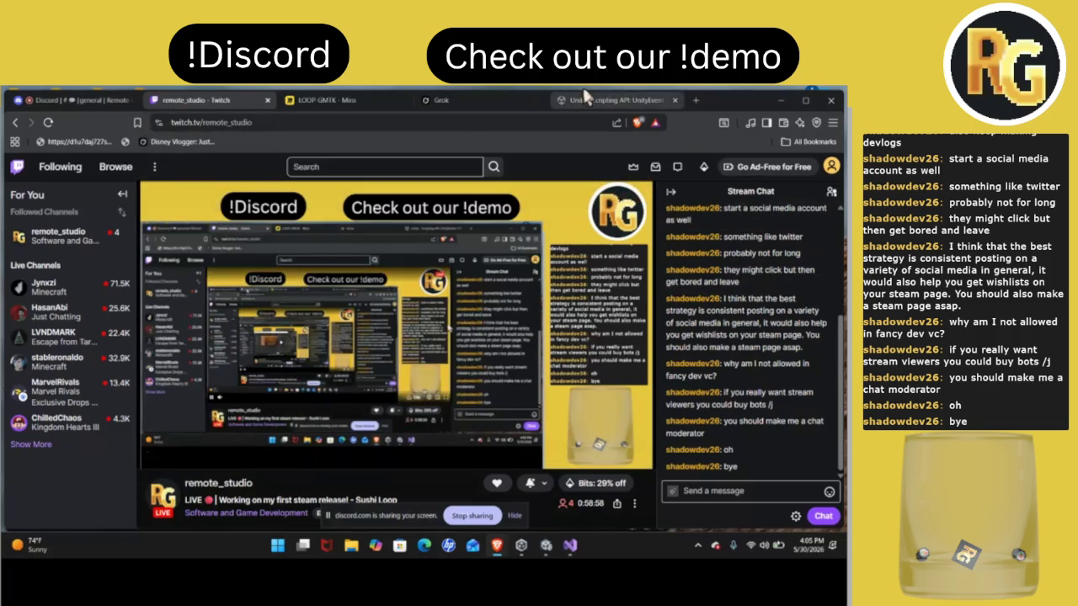
{"action": "left_click", "coordinate": [610, 100]}
{"action": "left_click", "coordinate": [502, 100]}
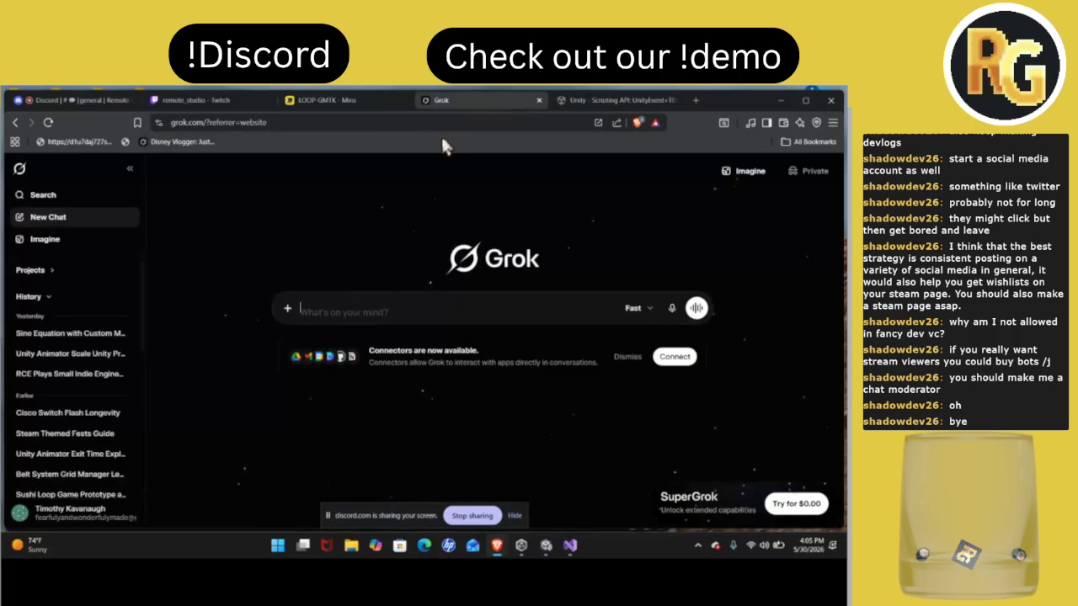
{"action": "left_click", "coordinate": [545, 545]}
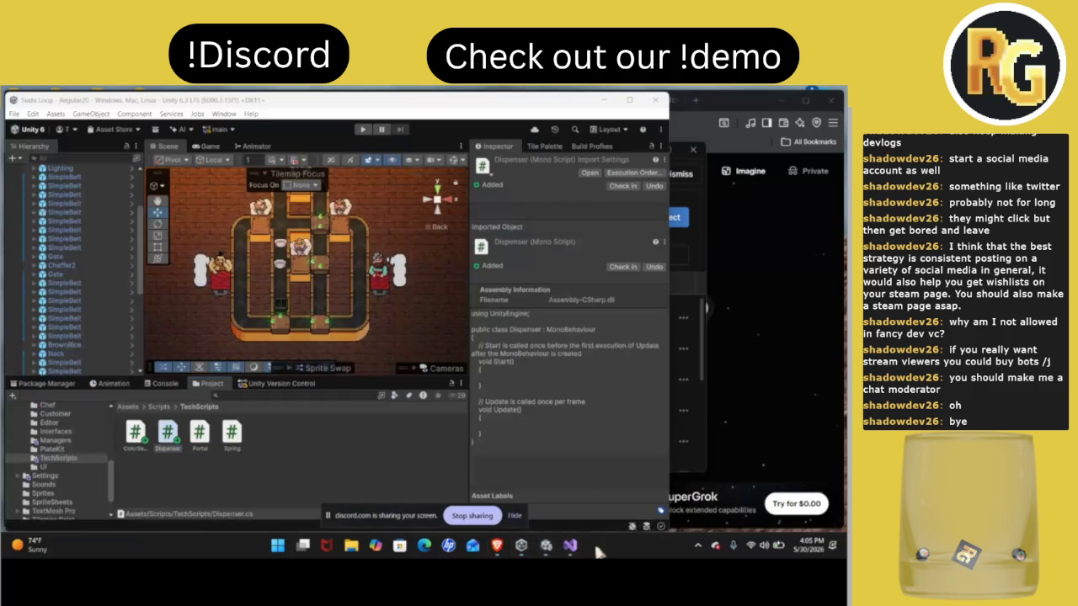
Check the Dispenser code, then inspect the Portal script in Unity's Project window
{"action": "left_click", "coordinate": [573, 545]}
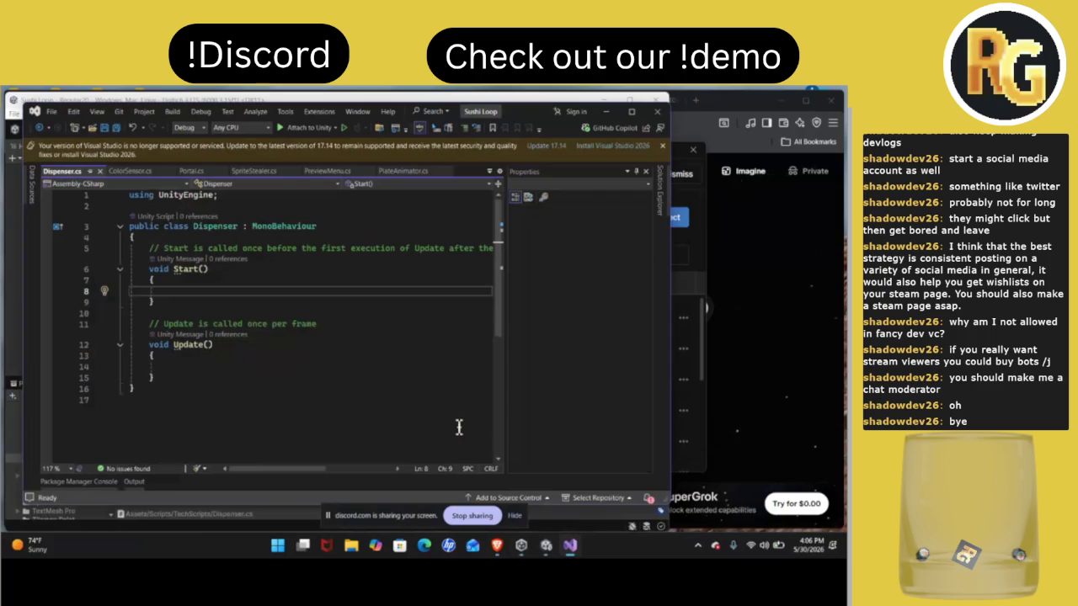
{"action": "left_click", "coordinate": [546, 549]}
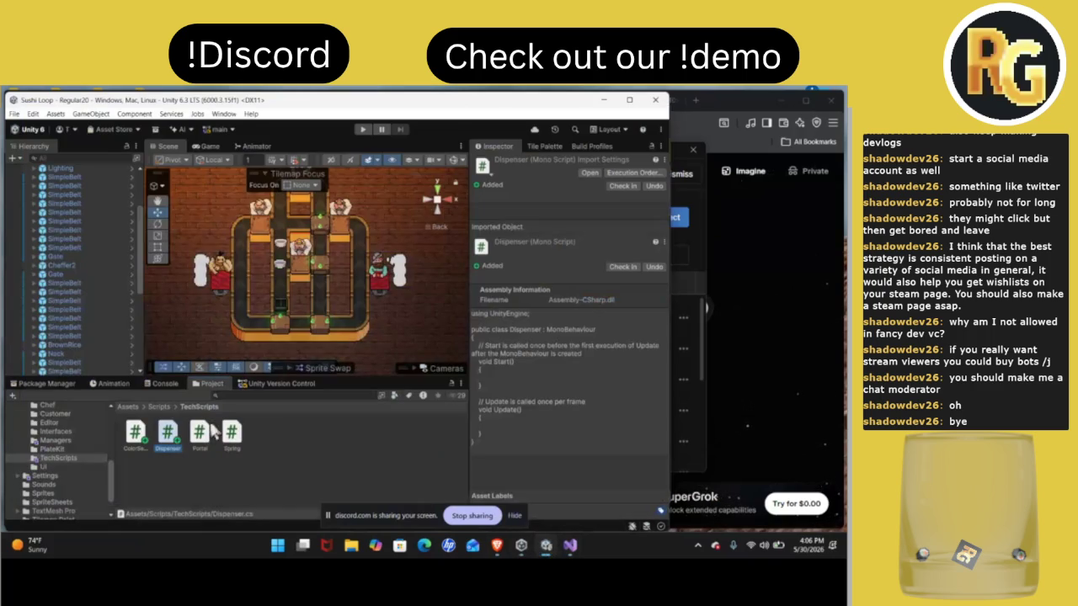
{"action": "left_click", "coordinate": [135, 434]}
{"action": "left_click", "coordinate": [198, 435]}
Open GridManager from Scripts/Managers in Visual Studio
{"action": "left_click", "coordinate": [162, 406]}
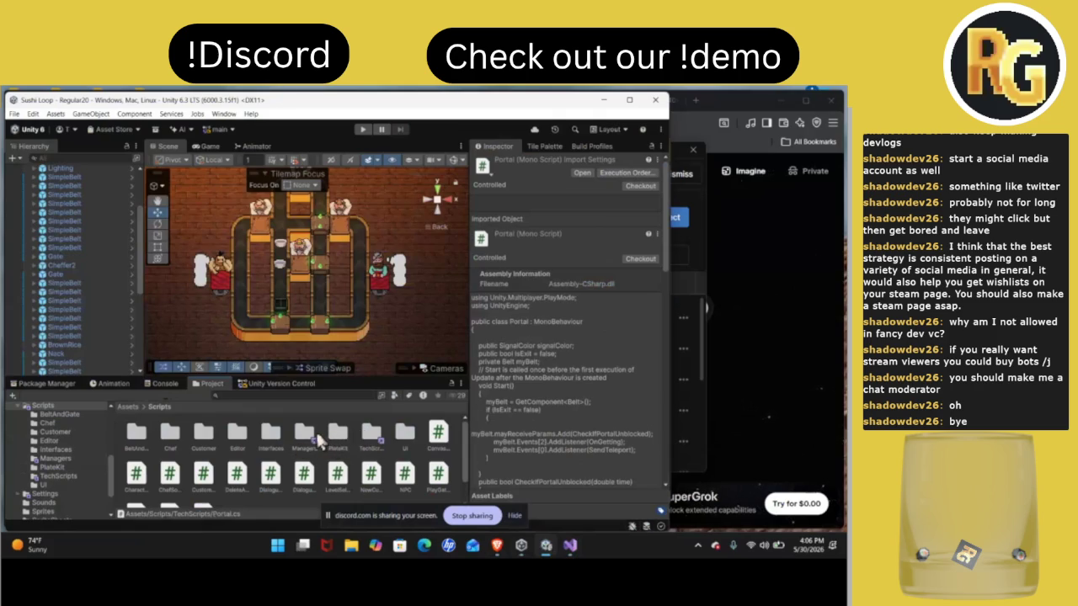
{"action": "double_click", "coordinate": [316, 439]}
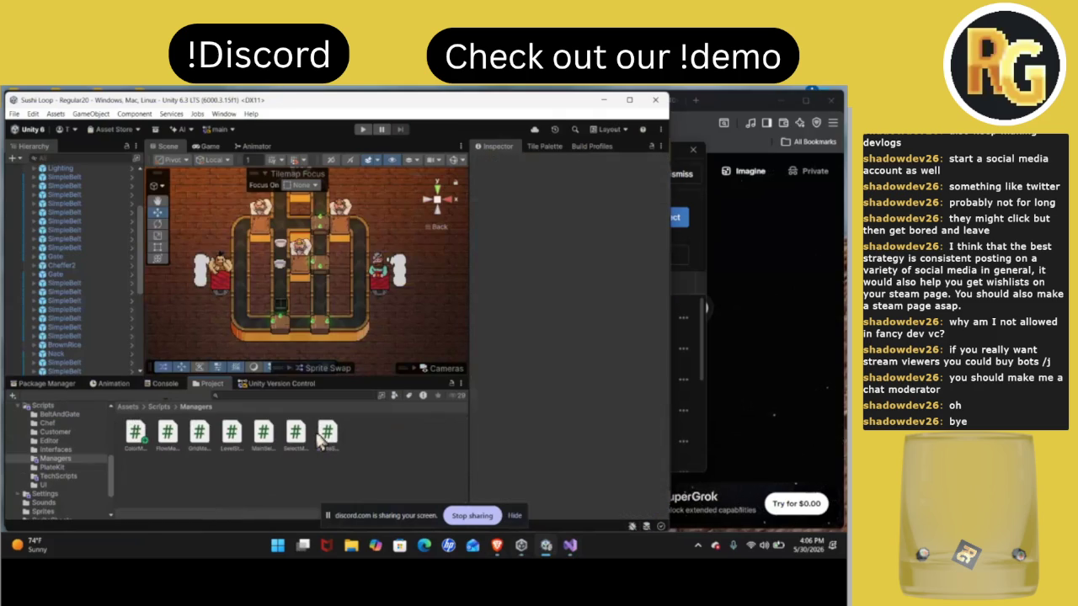
{"action": "left_click", "coordinate": [200, 435]}
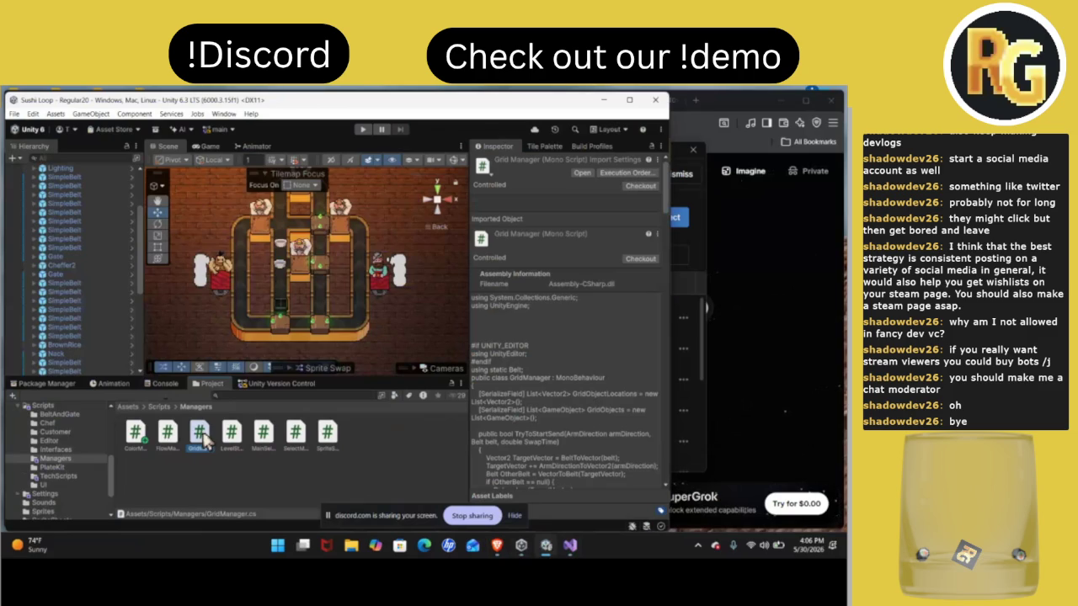
{"action": "double_click", "coordinate": [202, 437]}
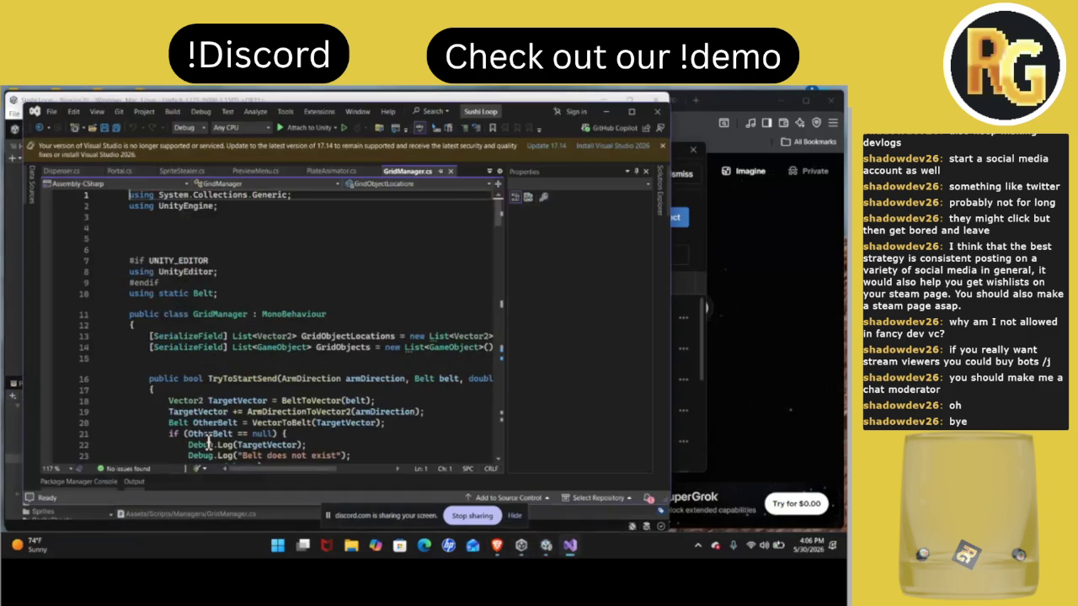
Scroll through GridManager.cs to review its code, then switch to the browser's Grok page
{"action": "scroll", "coordinate": [213, 354], "scroll_direction": "down", "scroll_amount": 4}
{"action": "scroll", "coordinate": [214, 345], "scroll_direction": "down", "scroll_amount": 1, "text": "ctrl"}
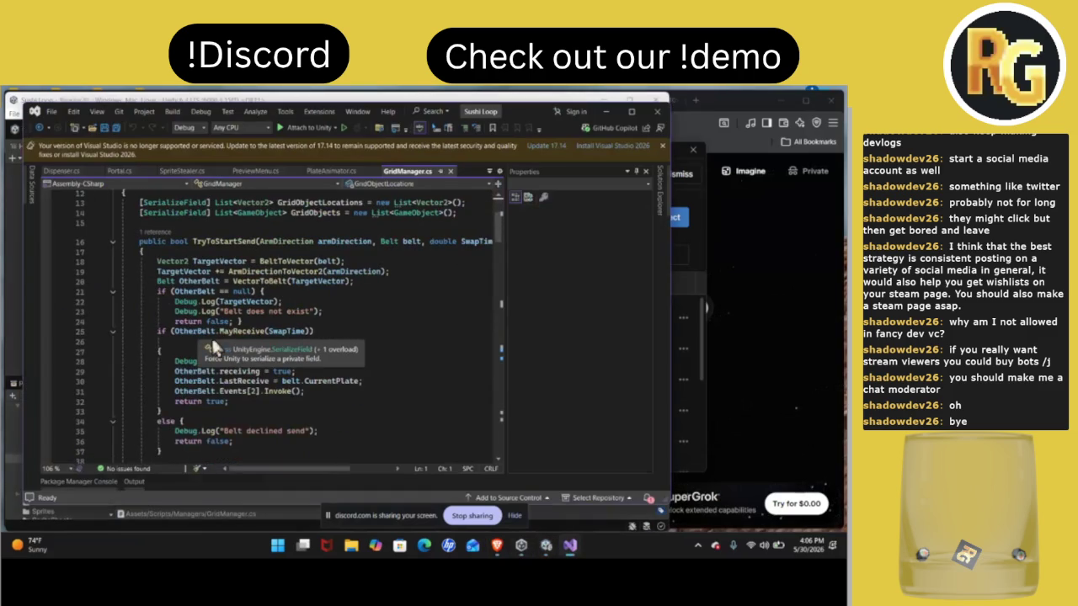
{"action": "left_click", "coordinate": [413, 343]}
{"action": "scroll", "coordinate": [415, 352], "scroll_direction": "down", "scroll_amount": 3}
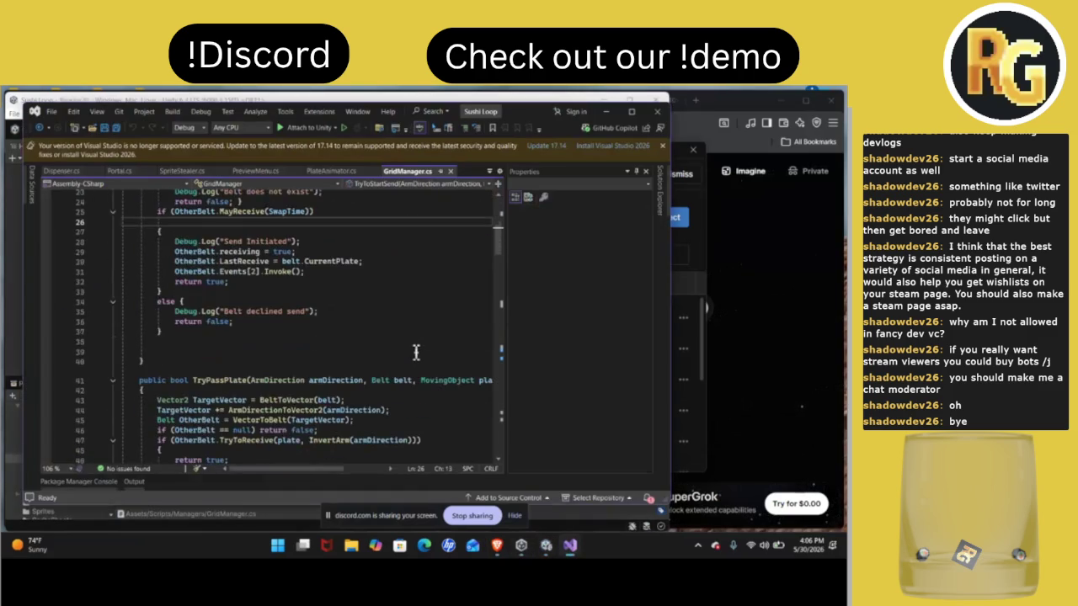
{"action": "scroll", "coordinate": [415, 352], "scroll_direction": "down", "scroll_amount": 8}
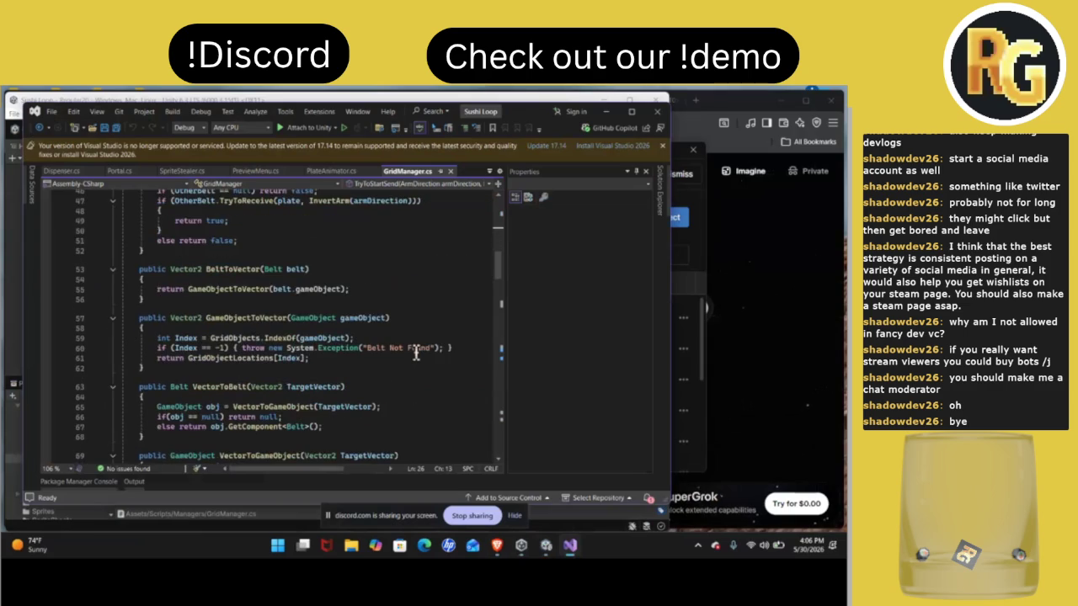
{"action": "scroll", "coordinate": [415, 354], "scroll_direction": "down", "scroll_amount": 3}
{"action": "scroll", "coordinate": [415, 352], "scroll_direction": "down", "scroll_amount": 1}
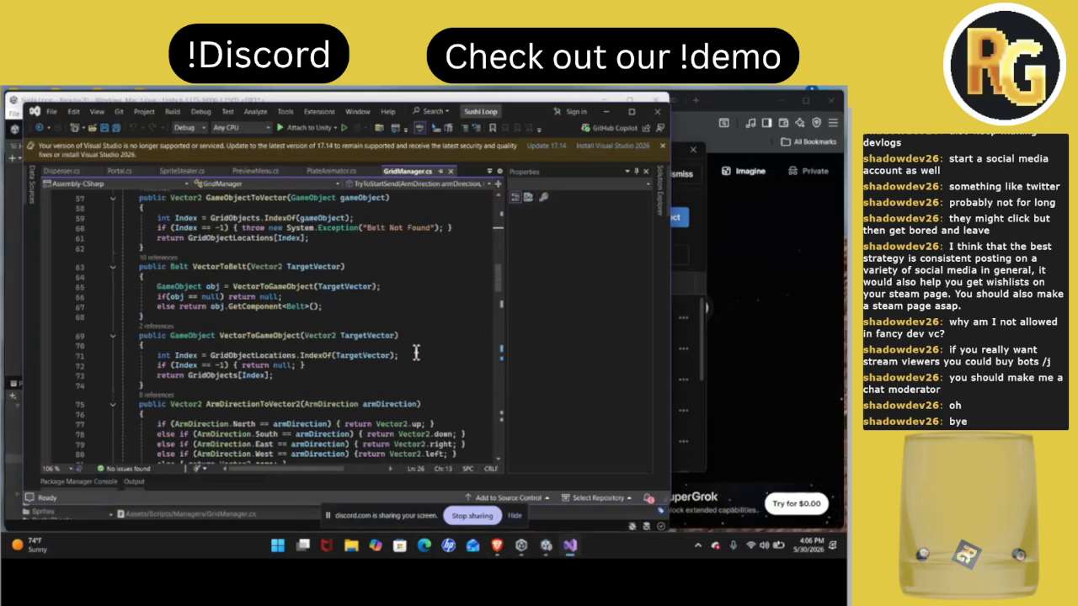
{"action": "scroll", "coordinate": [416, 352], "scroll_direction": "down", "scroll_amount": 5}
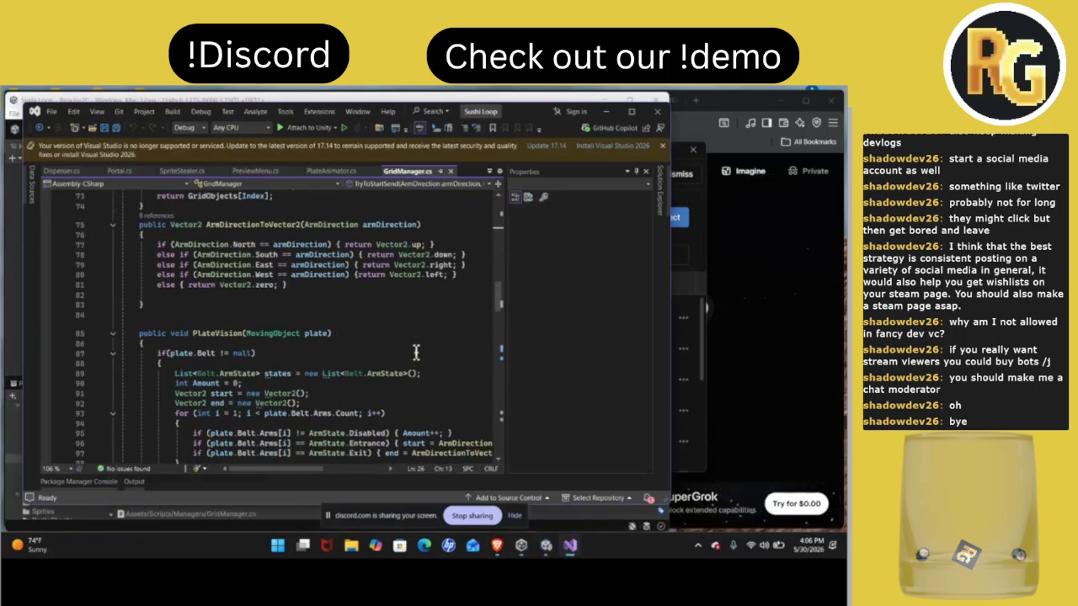
{"action": "scroll", "coordinate": [416, 352], "scroll_direction": "down", "scroll_amount": 12}
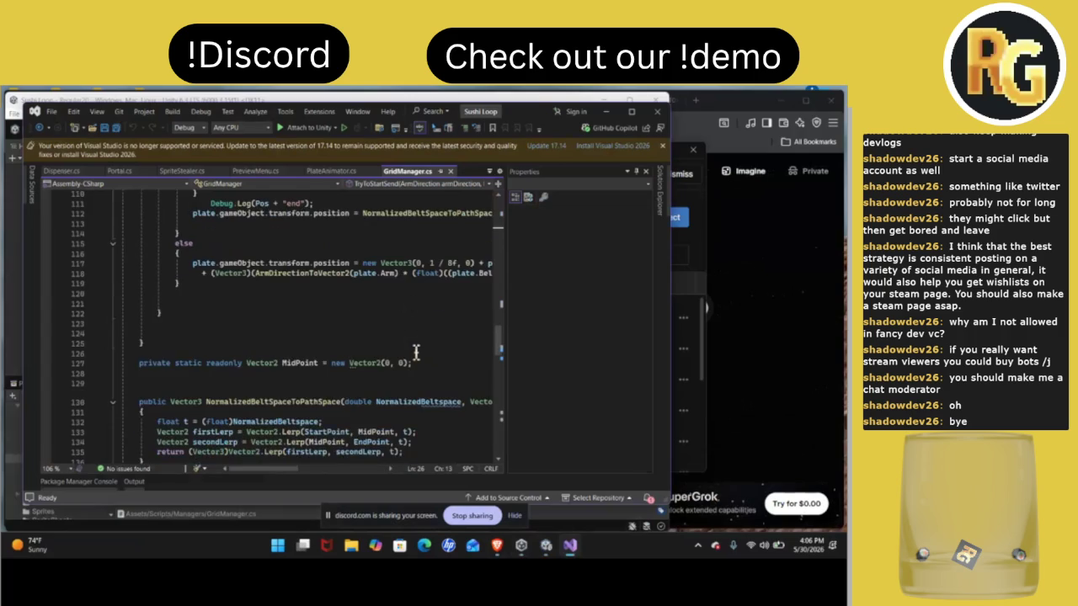
{"action": "scroll", "coordinate": [415, 352], "scroll_direction": "down", "scroll_amount": 3}
{"action": "scroll", "coordinate": [415, 352], "scroll_direction": "down", "scroll_amount": 6}
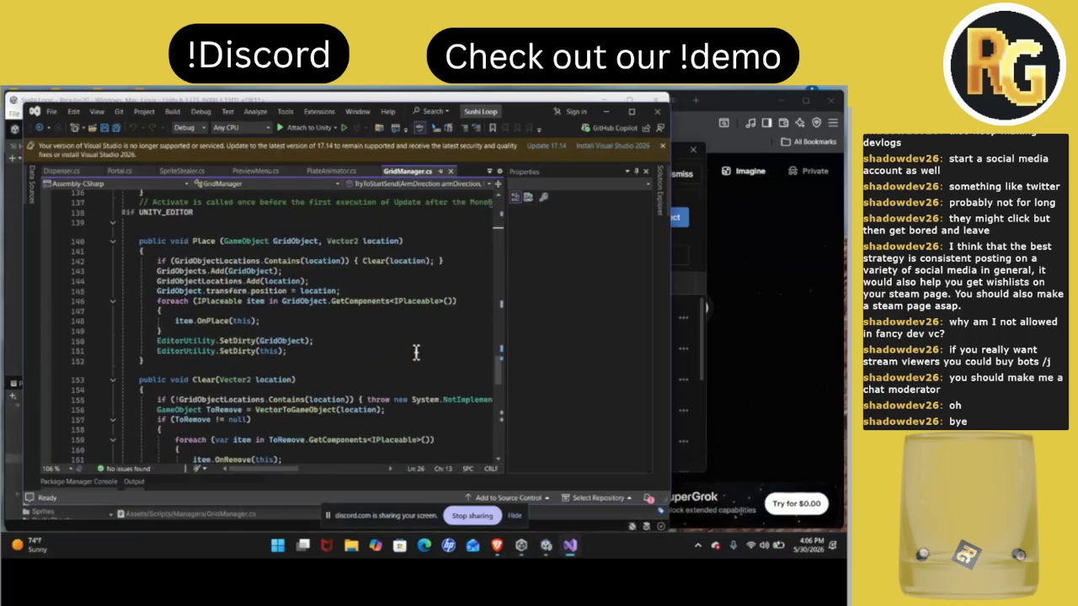
{"action": "scroll", "coordinate": [415, 352], "scroll_direction": "down", "scroll_amount": 9}
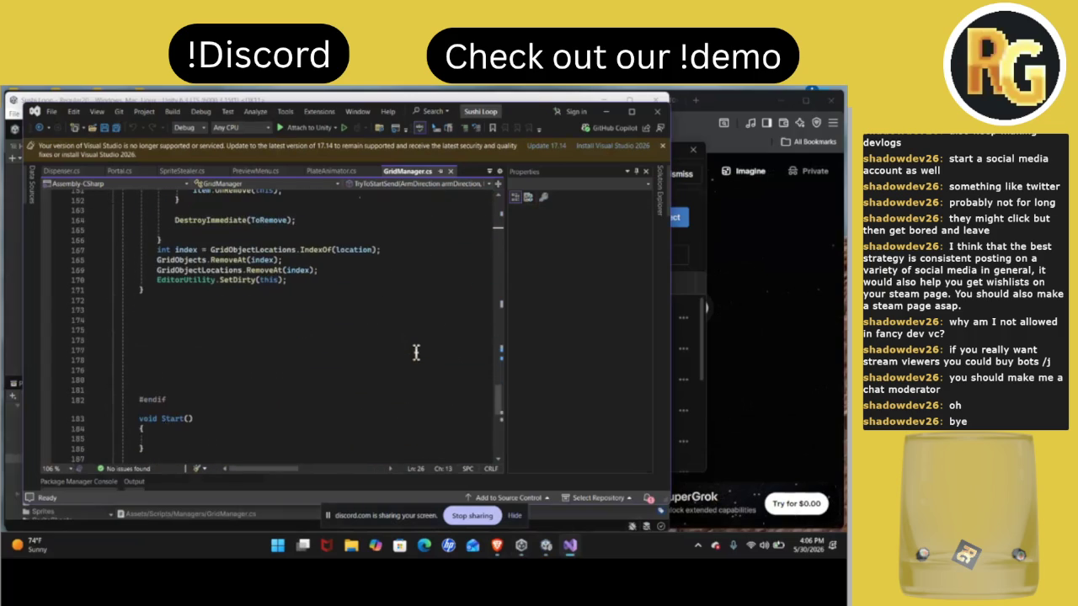
{"action": "scroll", "coordinate": [415, 352], "scroll_direction": "up", "scroll_amount": 10}
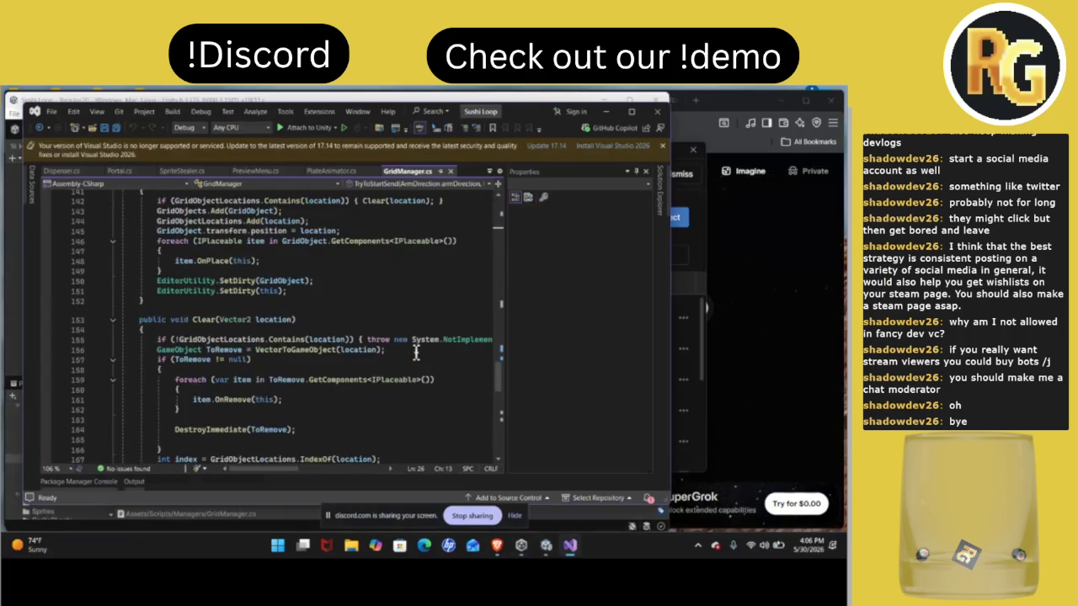
{"action": "scroll", "coordinate": [415, 352], "scroll_direction": "up", "scroll_amount": 10}
{"action": "scroll", "coordinate": [415, 352], "scroll_direction": "down", "scroll_amount": 3, "text": "ctrl"}
{"action": "scroll", "coordinate": [415, 352], "scroll_direction": "up", "scroll_amount": 13}
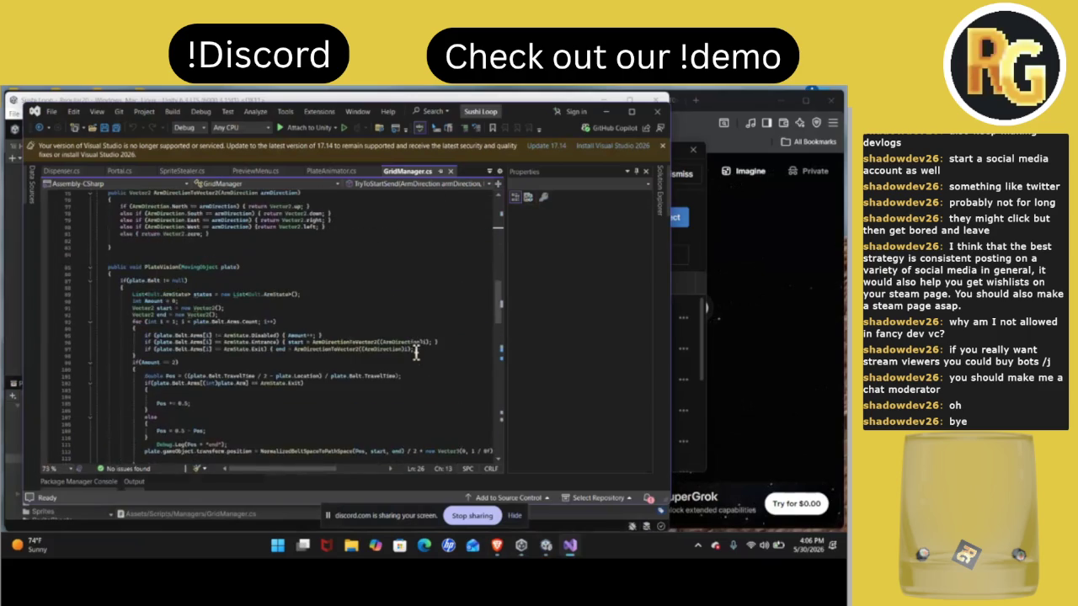
{"action": "scroll", "coordinate": [416, 352], "scroll_direction": "up", "scroll_amount": 9}
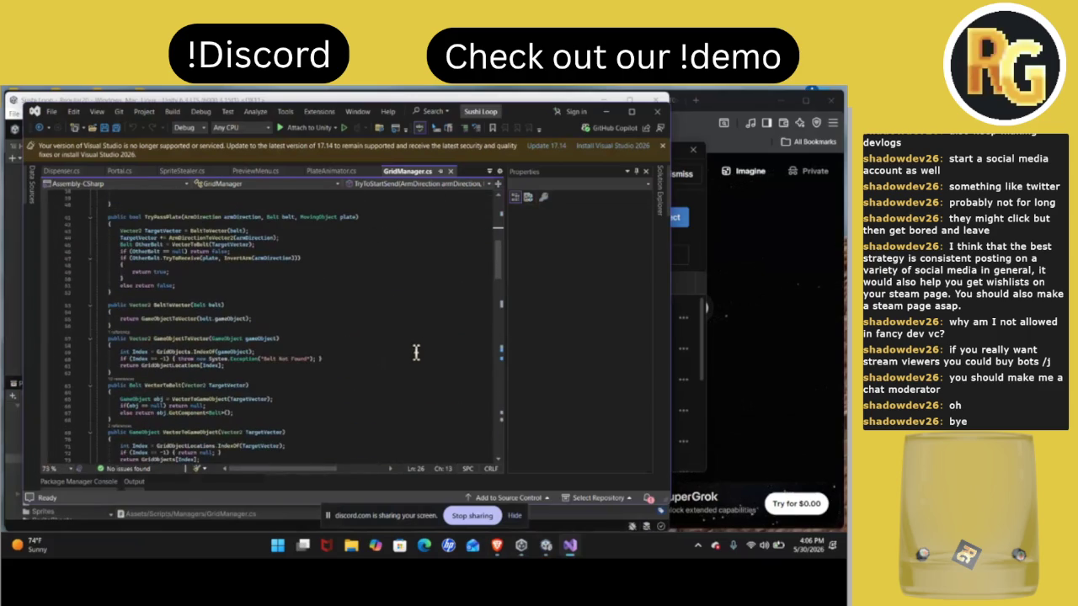
{"action": "scroll", "coordinate": [269, 318], "scroll_direction": "up", "scroll_amount": 4}
{"action": "scroll", "coordinate": [270, 318], "scroll_direction": "up", "scroll_amount": 3}
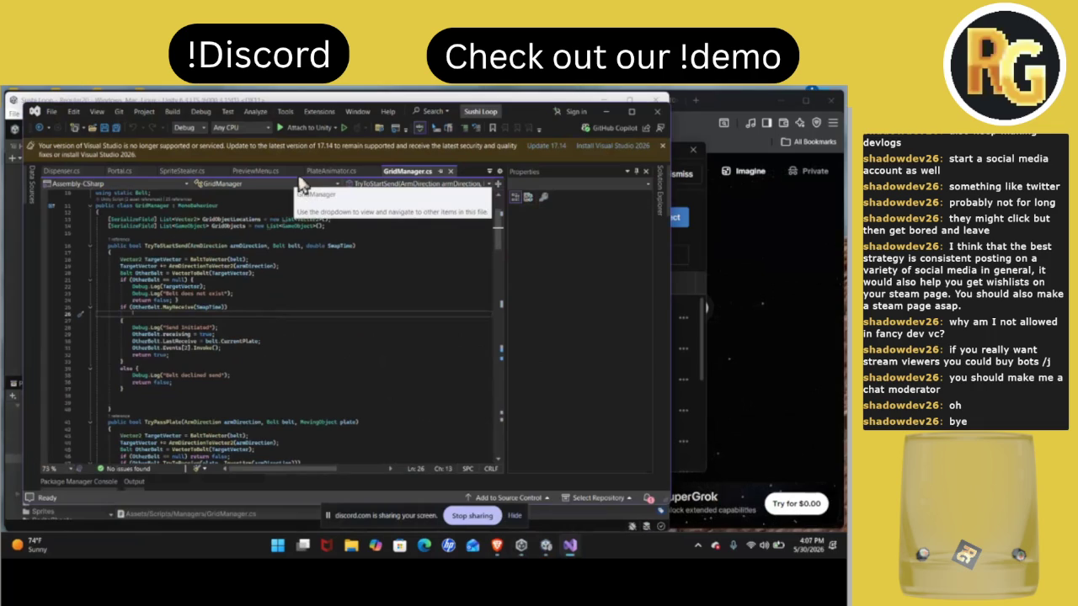
{"action": "scroll", "coordinate": [346, 299], "scroll_direction": "down", "scroll_amount": 12}
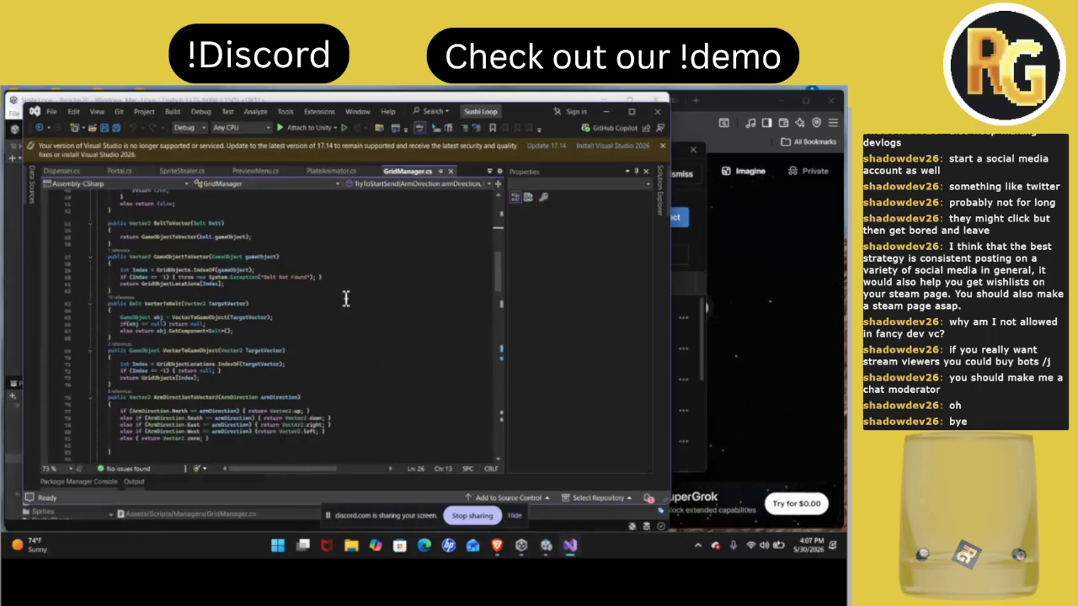
{"action": "left_click", "coordinate": [765, 326]}
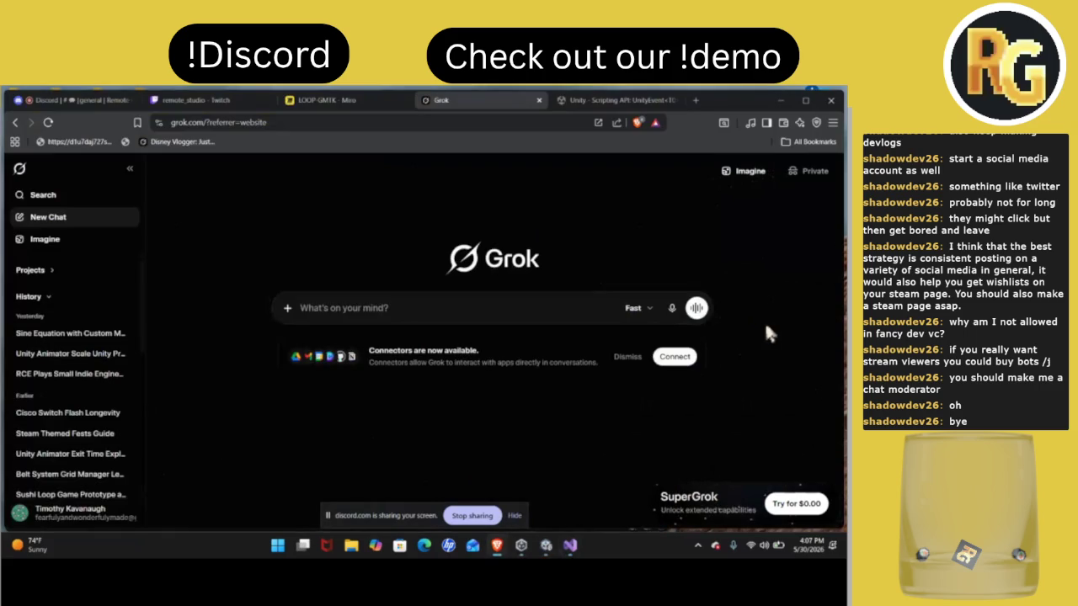
Watch the Development Den screen share from Discord, then return to the Unity editor
{"action": "left_click", "coordinate": [61, 100]}
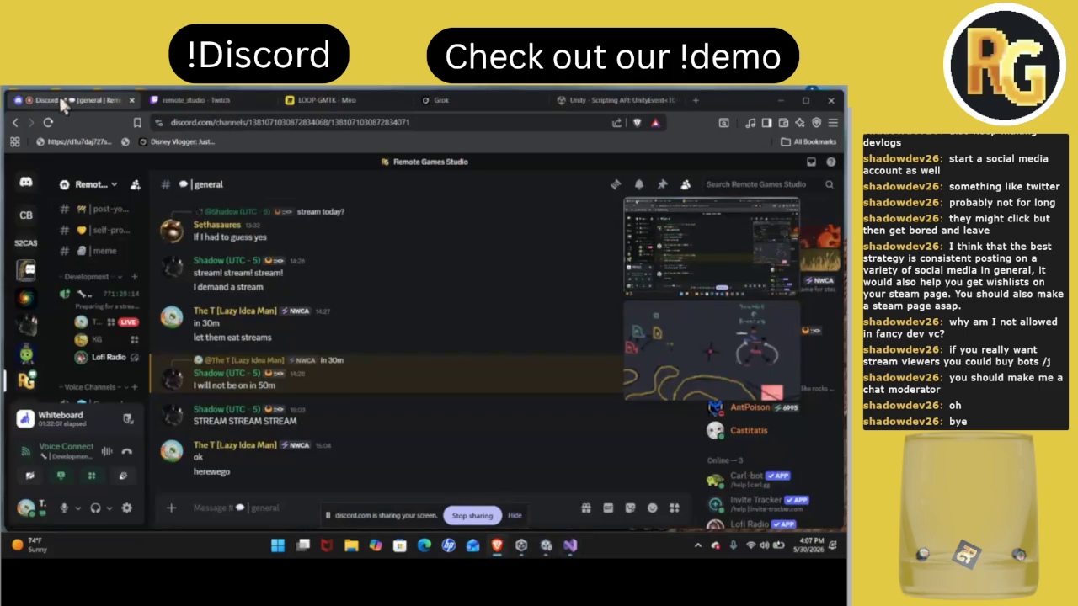
{"action": "mouse_move", "coordinate": [720, 217]}
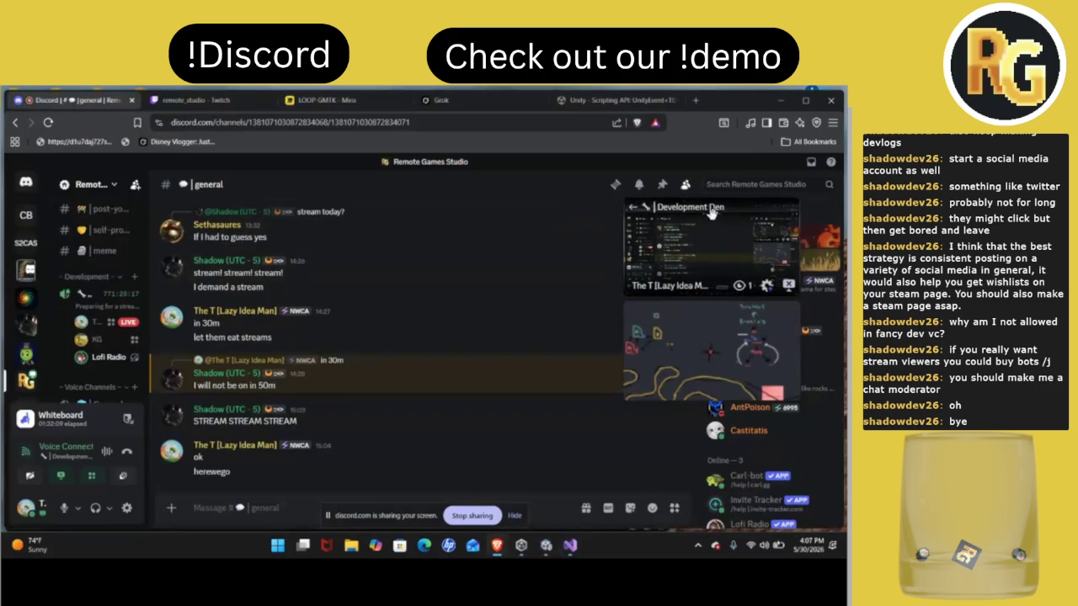
{"action": "left_click", "coordinate": [720, 217]}
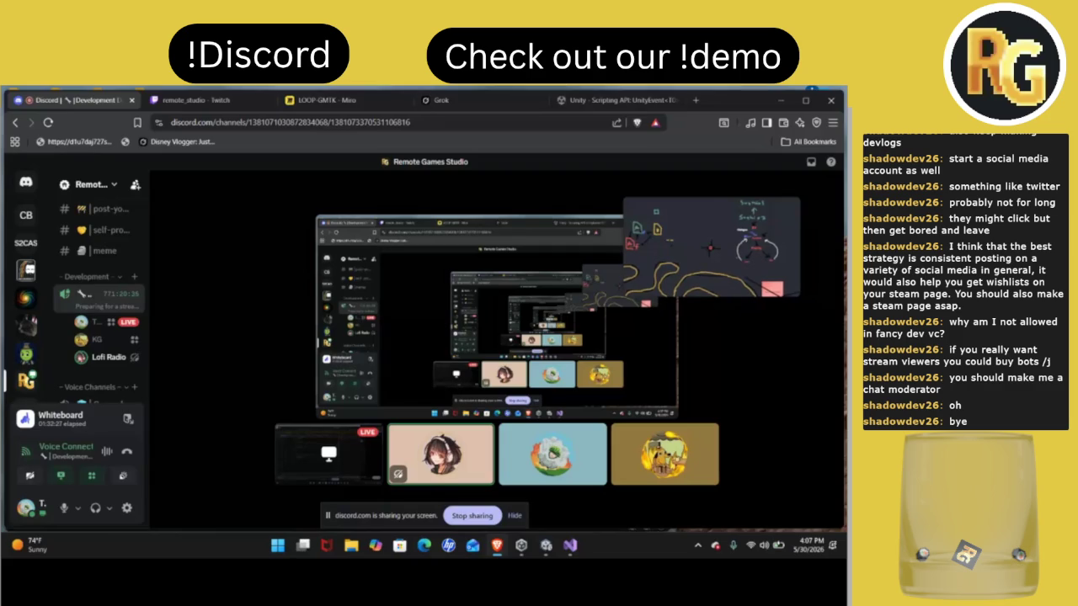
{"action": "left_click", "coordinate": [549, 548]}
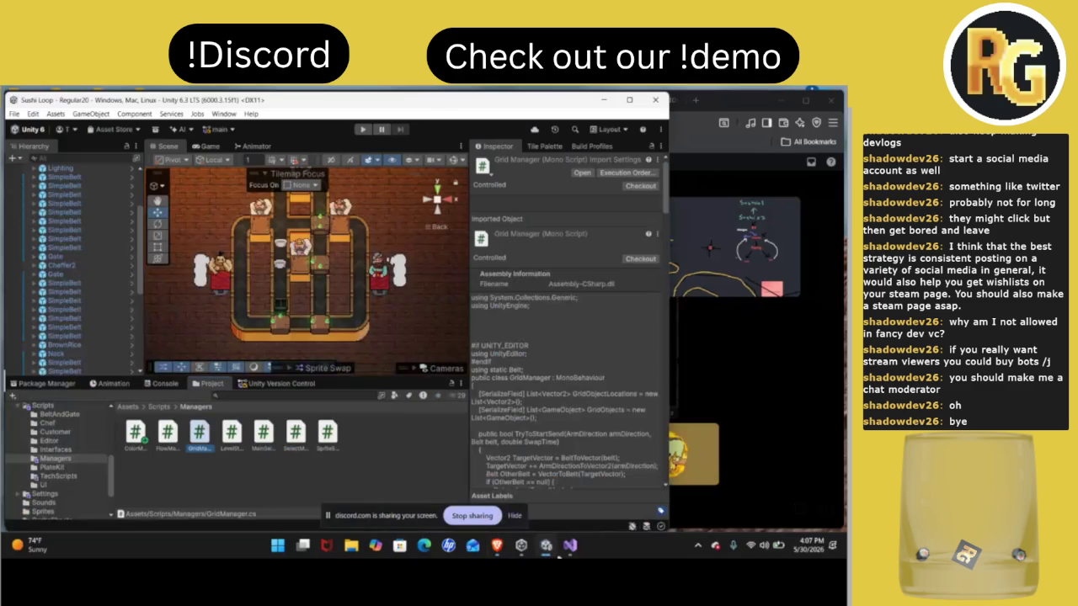
Glance at the GridManager code in Visual Studio, then return to Unity and play Regular20
{"action": "left_click", "coordinate": [570, 545]}
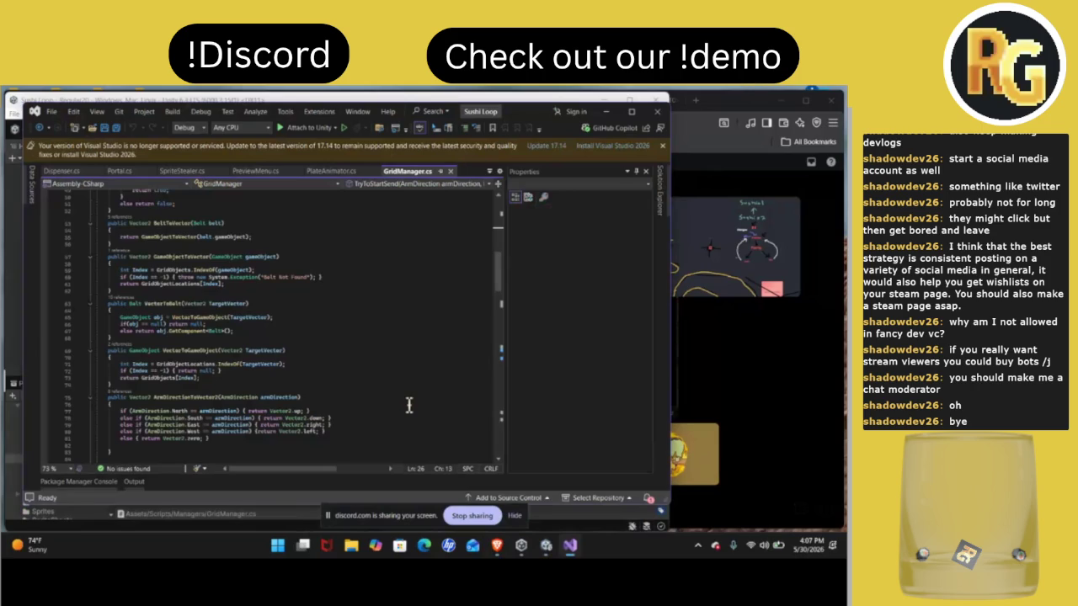
{"action": "left_click", "coordinate": [547, 546]}
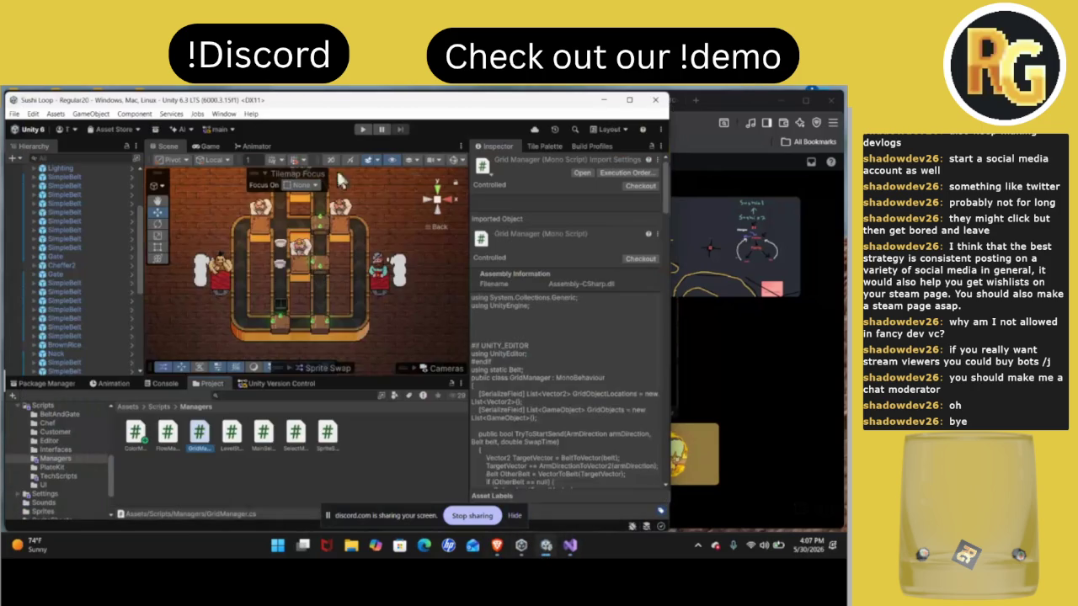
{"action": "left_click", "coordinate": [364, 130]}
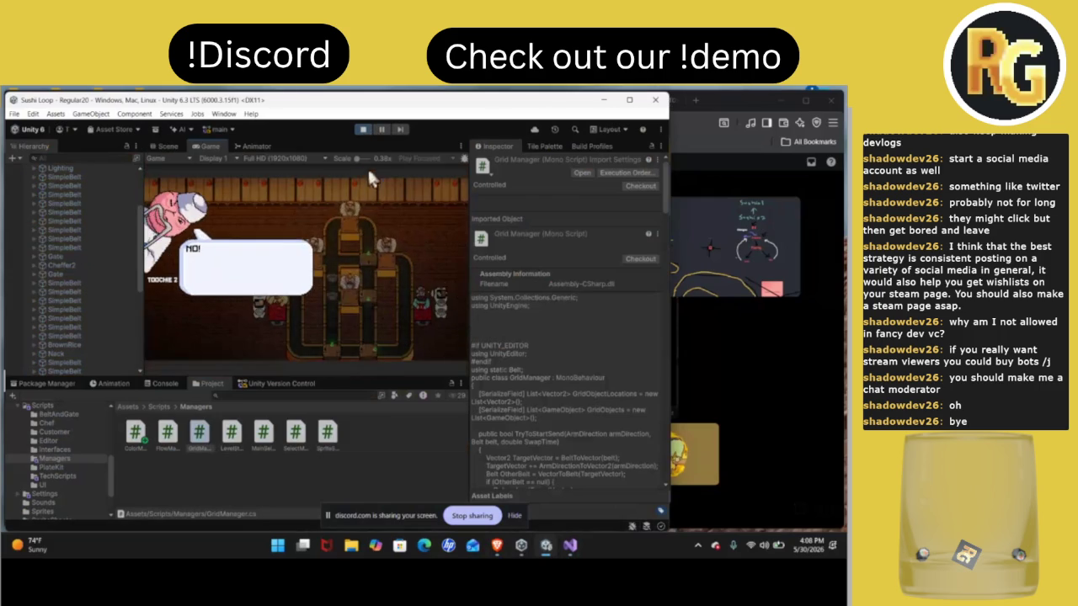
Dismiss TOOCHIE 2's intro, choose I'M READY to start Level 20, and stop the Discord share
{"action": "left_click", "coordinate": [339, 225]}
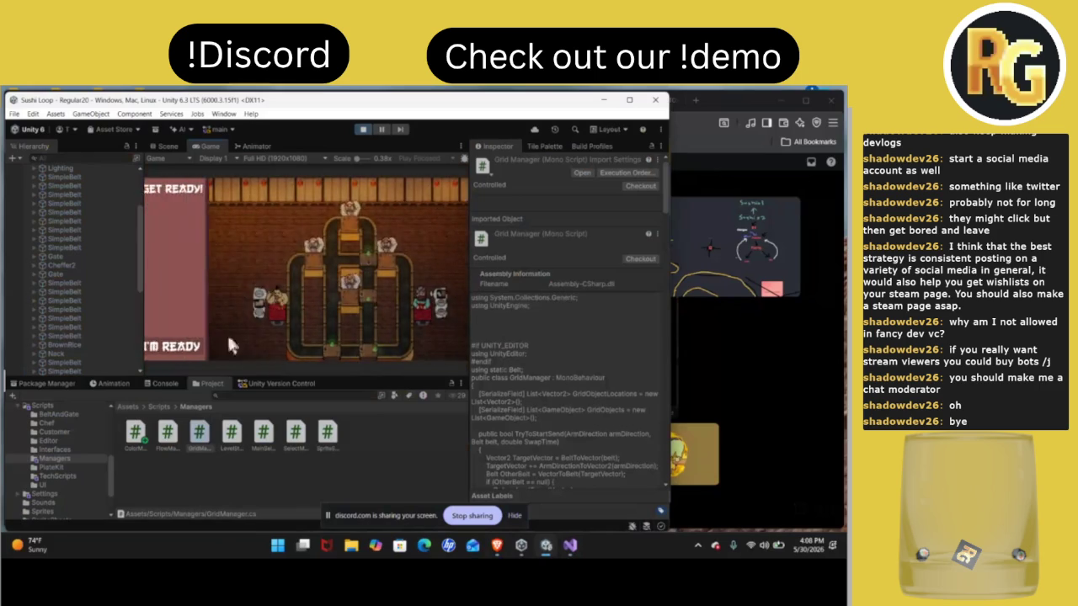
{"action": "left_click", "coordinate": [194, 352]}
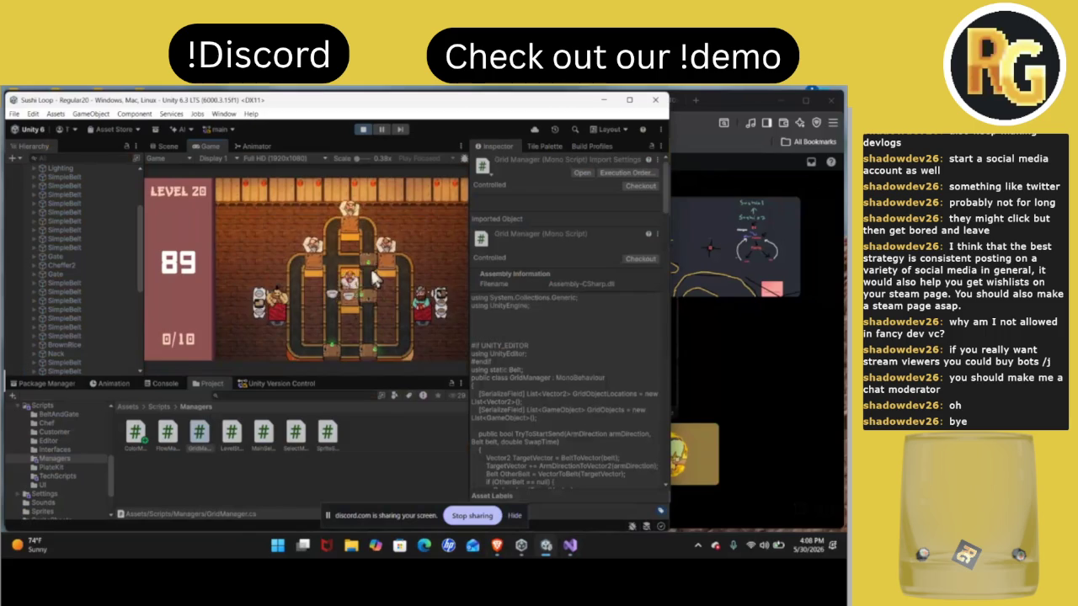
{"action": "left_click", "coordinate": [471, 516]}
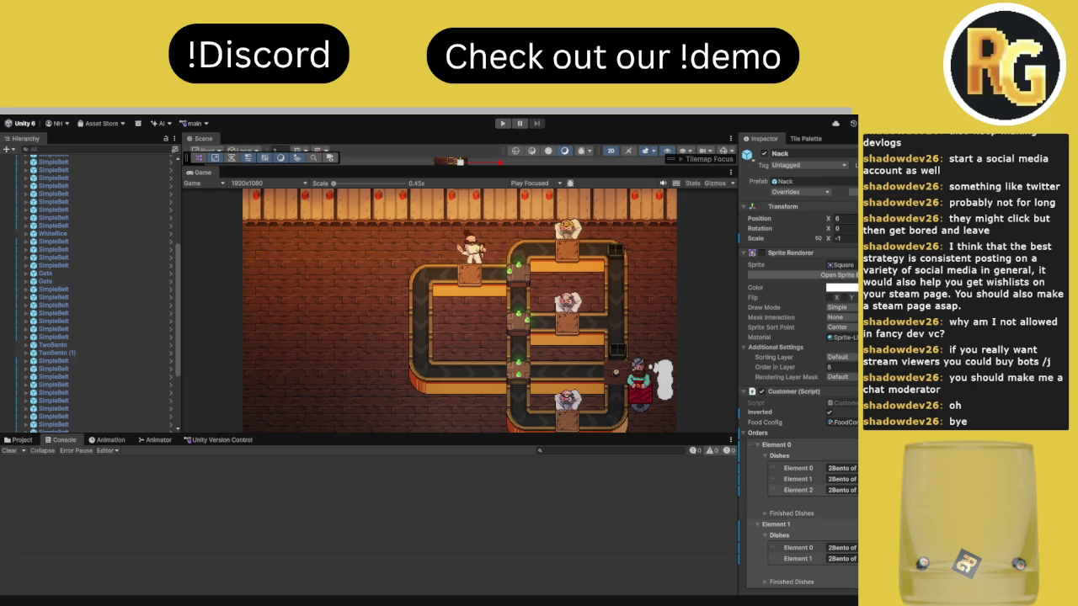
Browse the Project window's Scenes folder and open the Regular29 and Regular30 scenes
{"action": "left_click", "coordinate": [20, 440]}
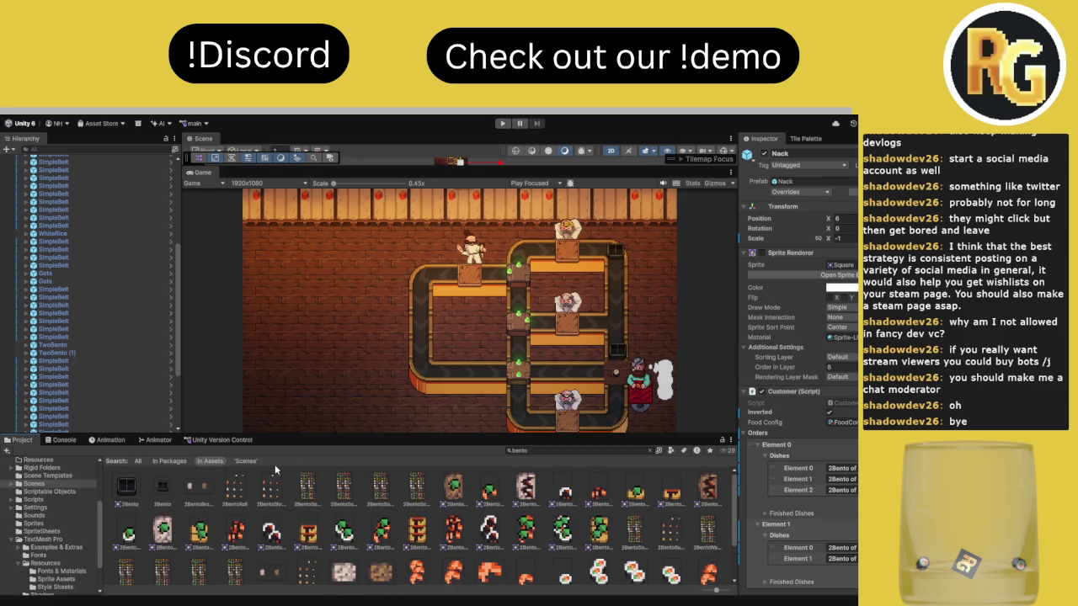
{"action": "left_click", "coordinate": [35, 500]}
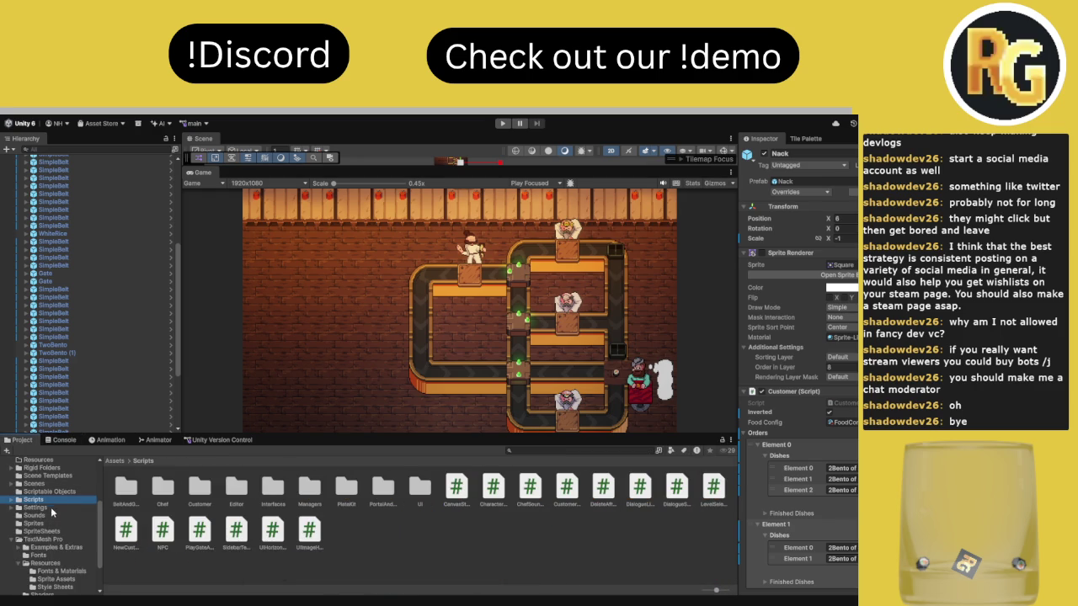
{"action": "left_click", "coordinate": [52, 487]}
{"action": "double_click", "coordinate": [701, 529]}
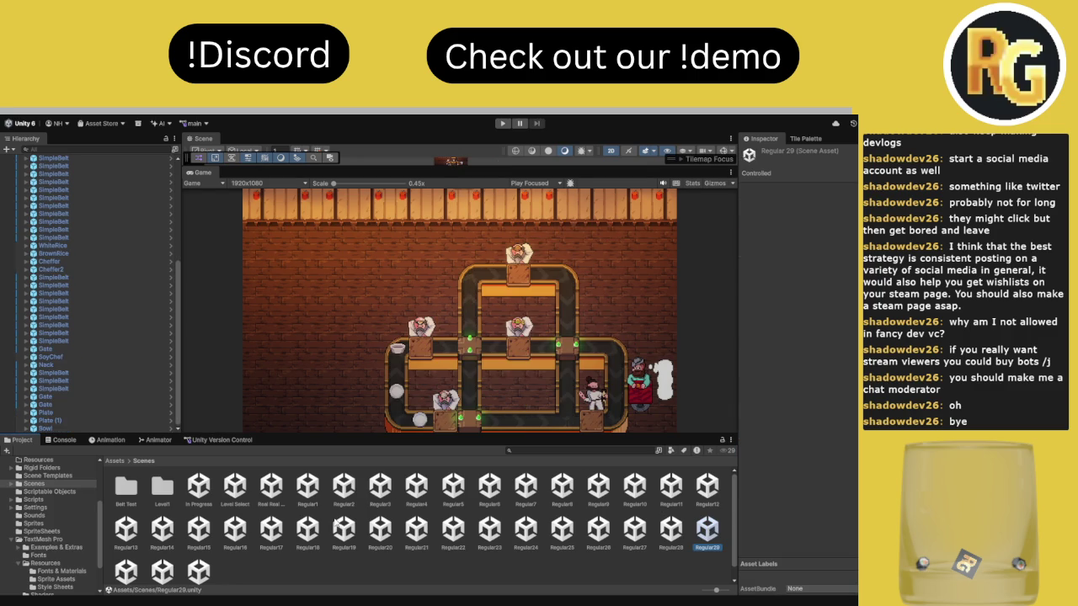
{"action": "scroll", "coordinate": [144, 566], "scroll_direction": "down", "scroll_amount": 1}
{"action": "double_click", "coordinate": [122, 573]}
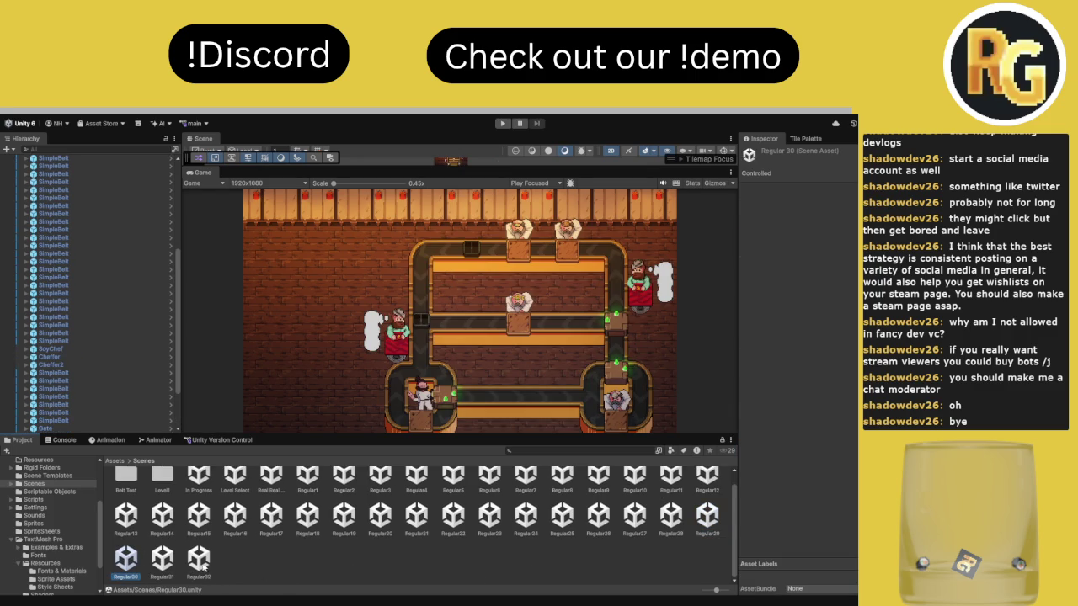
Rename the Regular32 scene to Regular33
{"action": "left_click", "coordinate": [199, 560]}
{"action": "key", "text": "Return"}
{"action": "type", "text": "3"}
{"action": "key", "text": "Return"}
Rename Regular31 to Regular32 and Regular30 to Regular31
{"action": "left_click", "coordinate": [161, 560]}
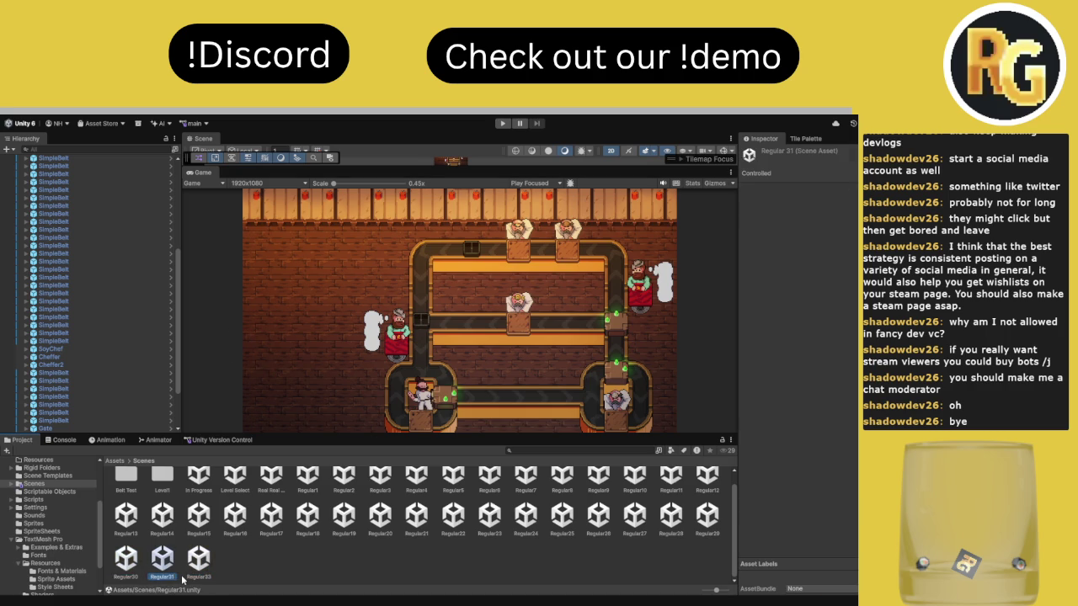
{"action": "left_click", "coordinate": [161, 577]}
{"action": "key", "text": "BackSpace"}
{"action": "type", "text": "2"}
{"action": "left_click", "coordinate": [123, 566]}
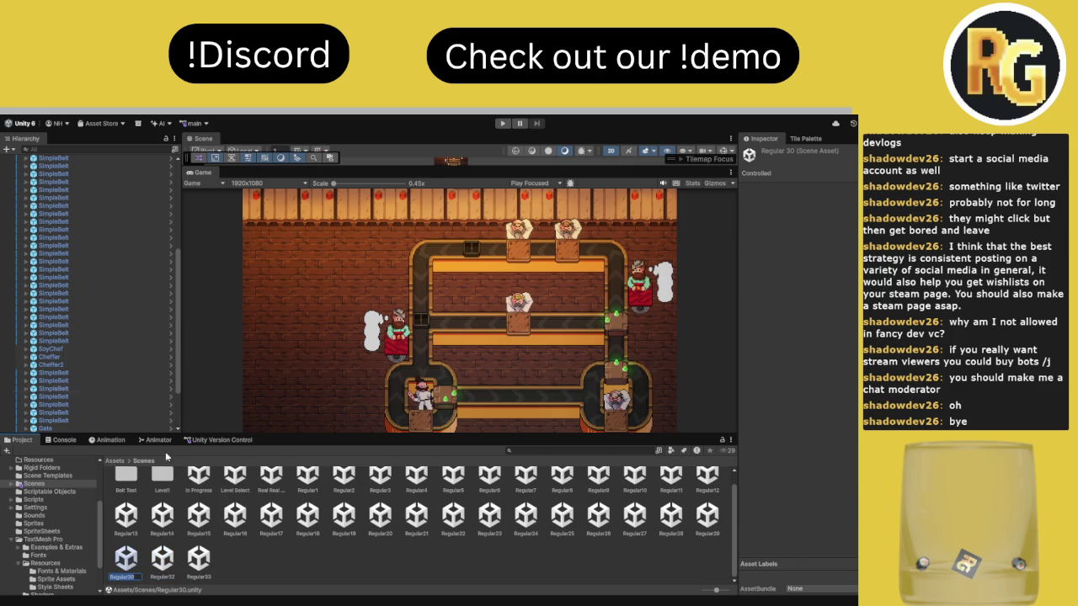
{"action": "left_click", "coordinate": [137, 577]}
{"action": "key", "text": "BackSpace"}
{"action": "type", "text": "1"}
{"action": "key", "text": "Return"}
Rename the In Progress scene to Regular30, open it, and start Play mode
{"action": "left_click", "coordinate": [421, 548]}
{"action": "scroll", "coordinate": [266, 487], "scroll_direction": "up", "scroll_amount": 1}
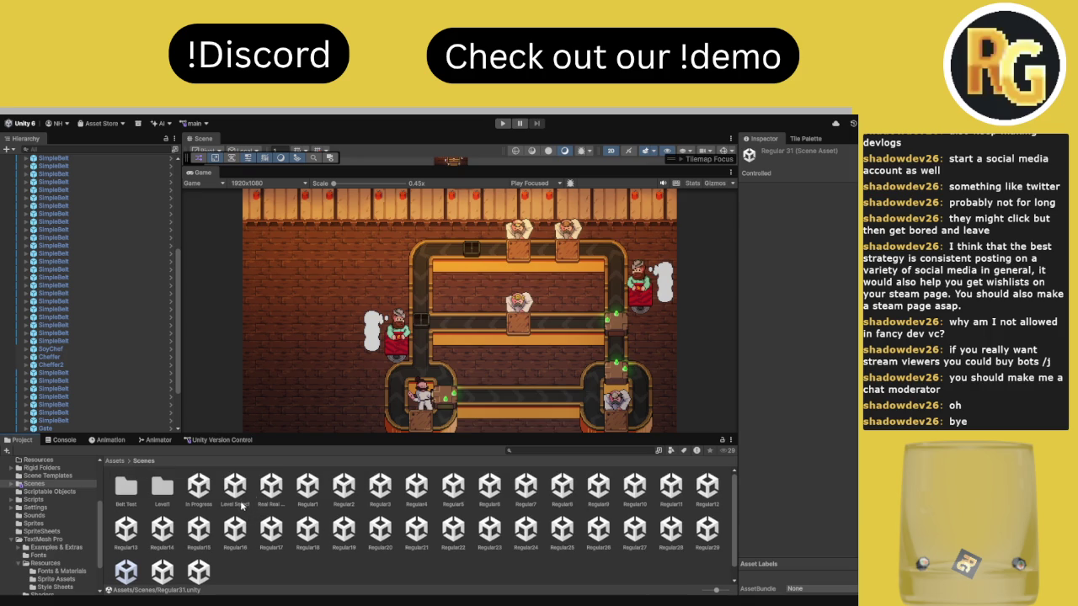
{"action": "left_click", "coordinate": [202, 492]}
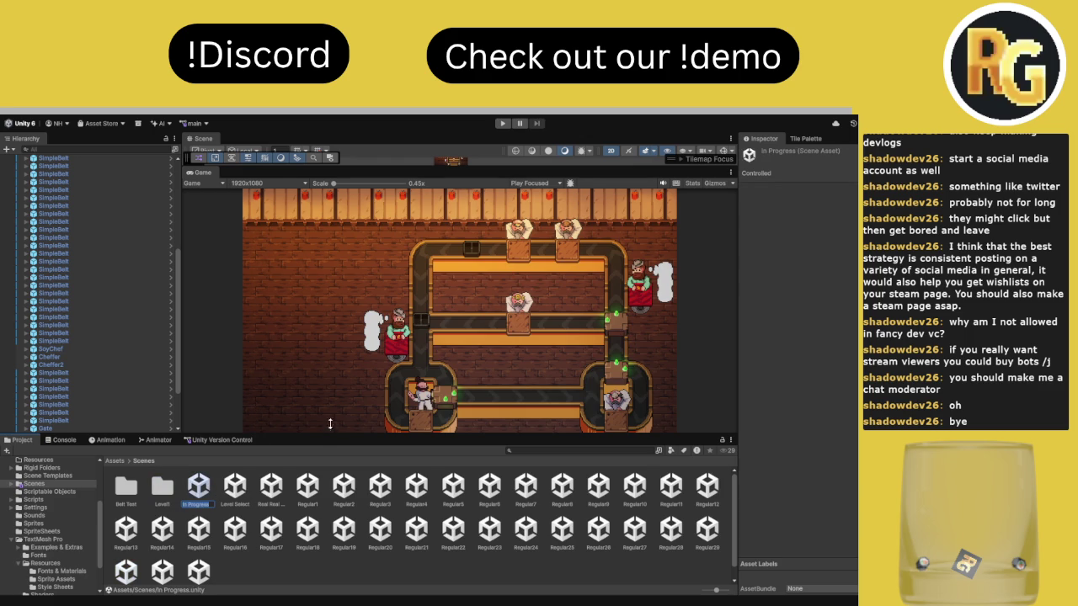
{"action": "left_click_drag", "start_coordinate": [330, 432], "coordinate": [334, 402]}
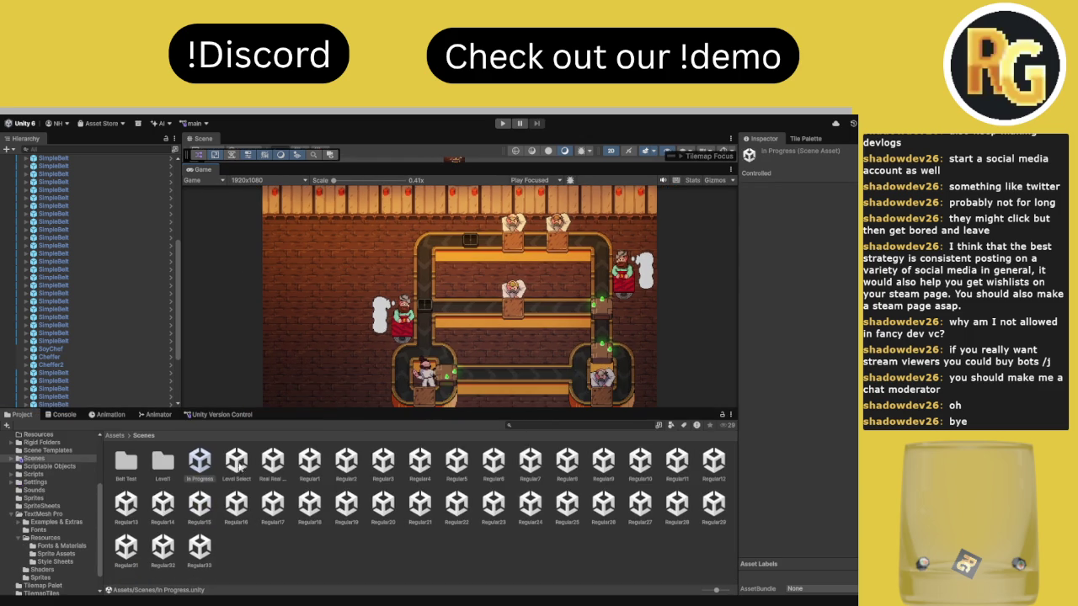
{"action": "left_click", "coordinate": [205, 470]}
{"action": "key", "text": "F2"}
{"action": "type", "text": "30"}
{"action": "key", "text": "Return"}
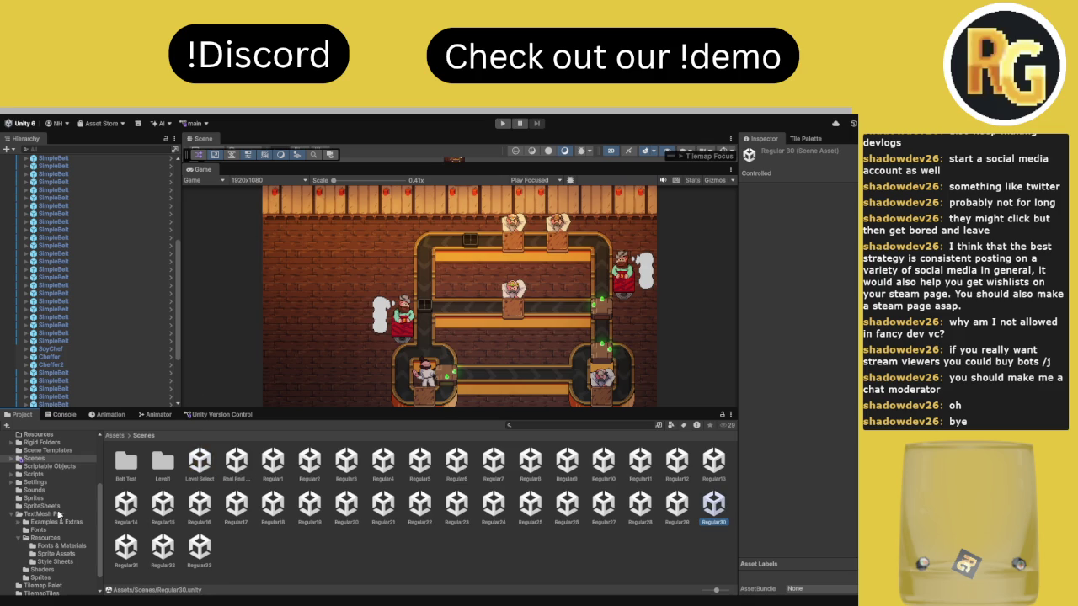
{"action": "double_click", "coordinate": [714, 505]}
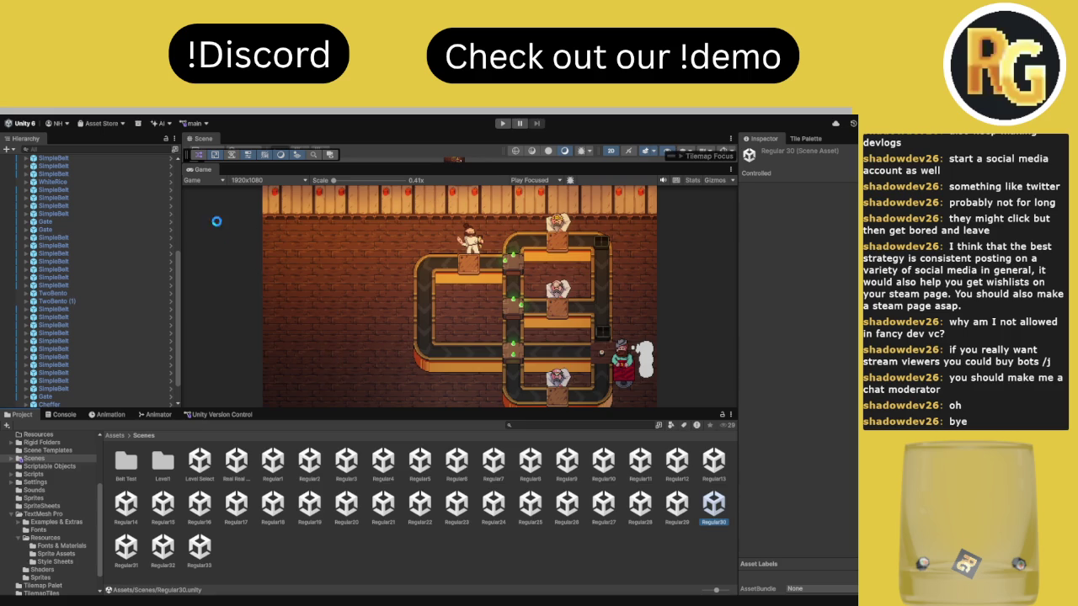
{"action": "left_click", "coordinate": [503, 124]}
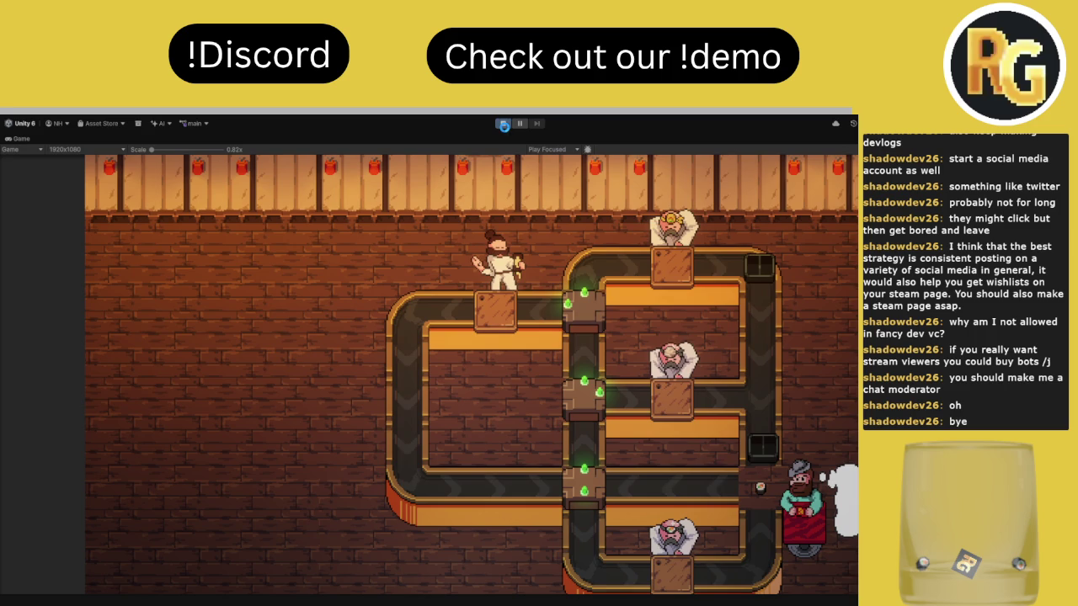
Start the Regular30 level and toggle the bottom belt junction up and down several times
{"action": "left_click", "coordinate": [504, 126]}
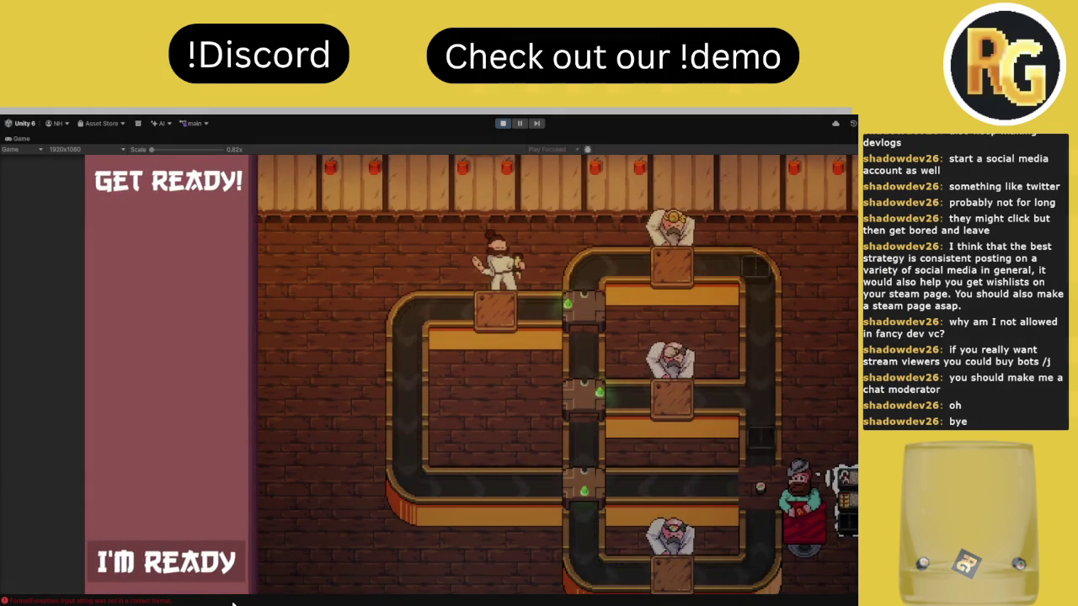
{"action": "left_click", "coordinate": [211, 560]}
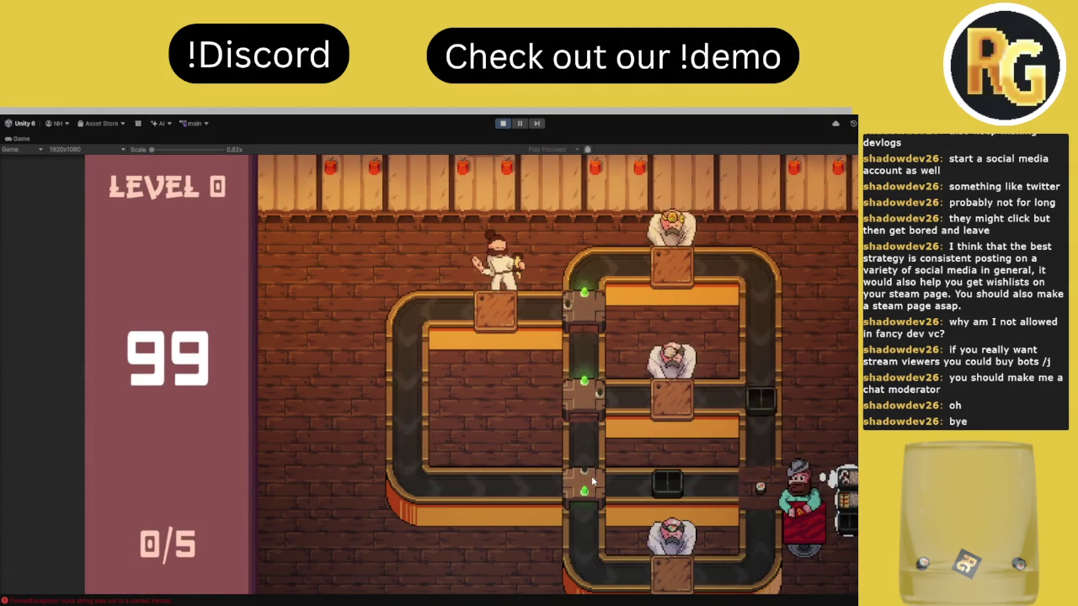
{"action": "left_click", "coordinate": [589, 478]}
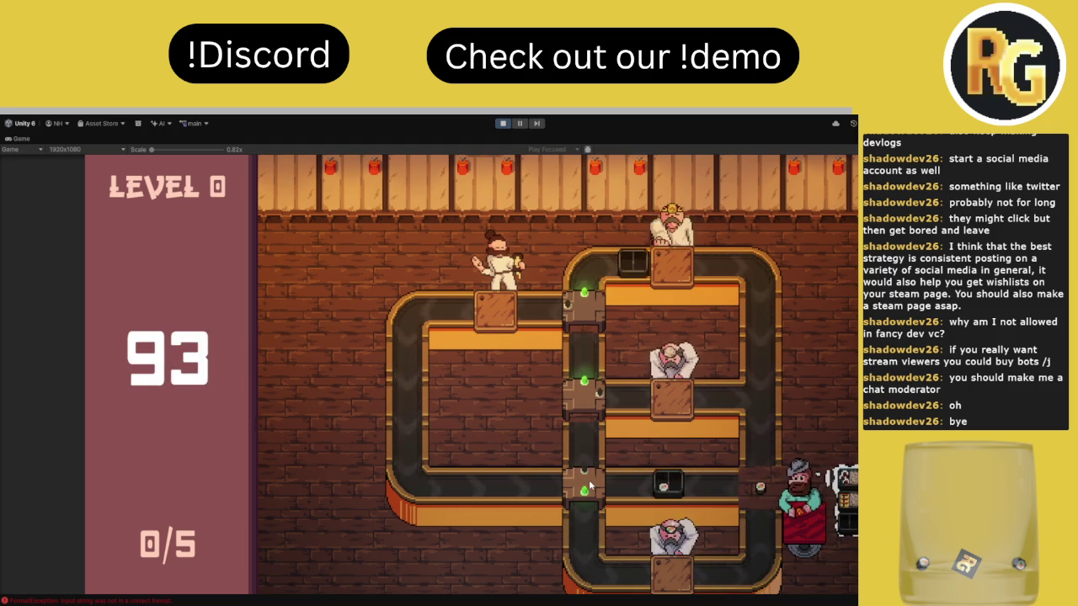
{"action": "left_click", "coordinate": [589, 483]}
{"action": "left_click", "coordinate": [589, 482]}
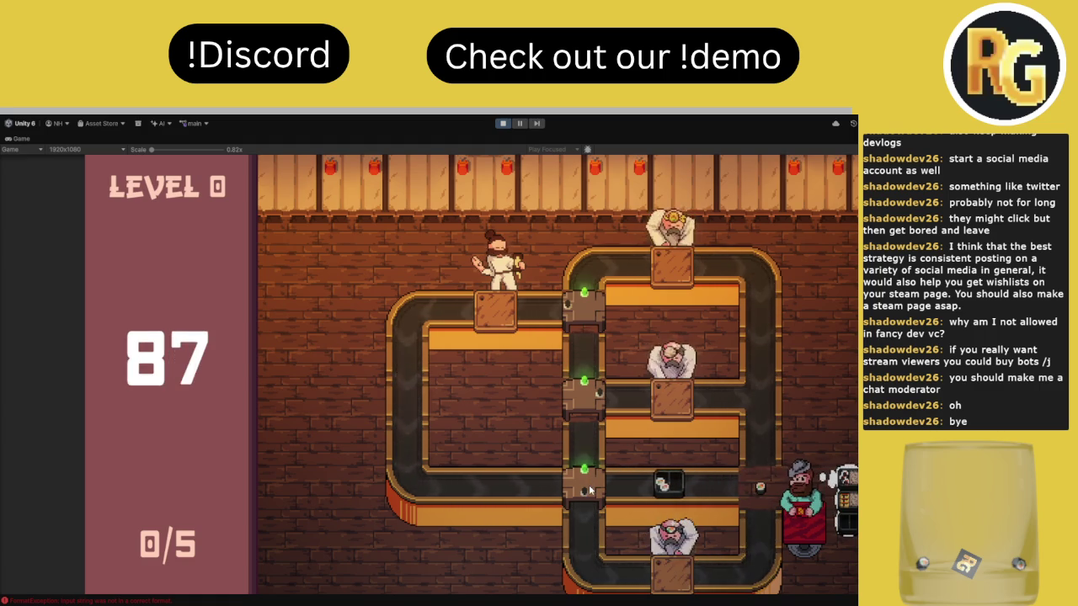
{"action": "left_click", "coordinate": [591, 488]}
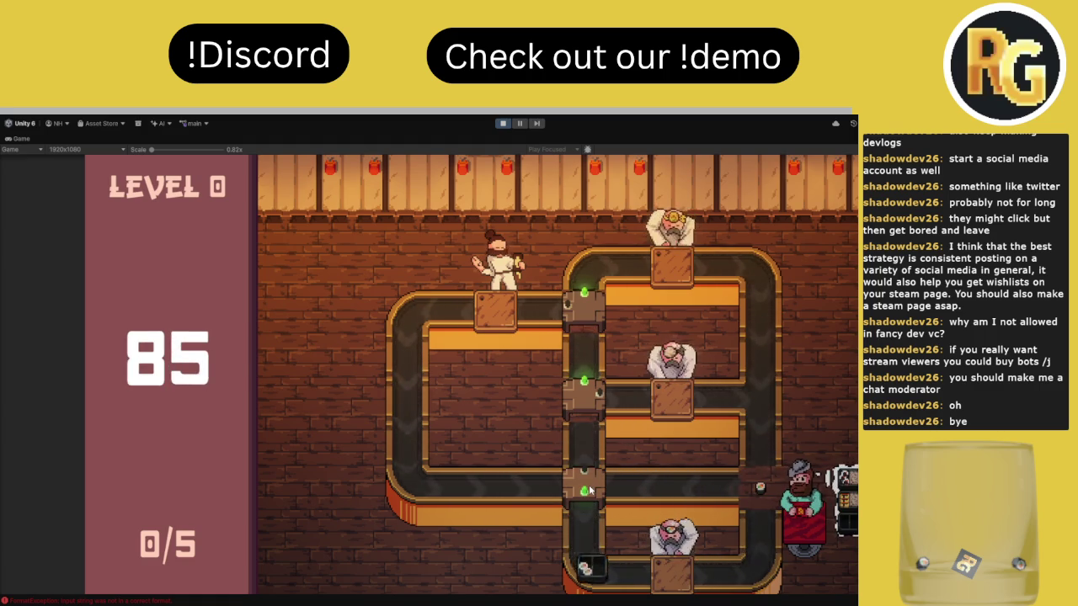
{"action": "left_click", "coordinate": [593, 485]}
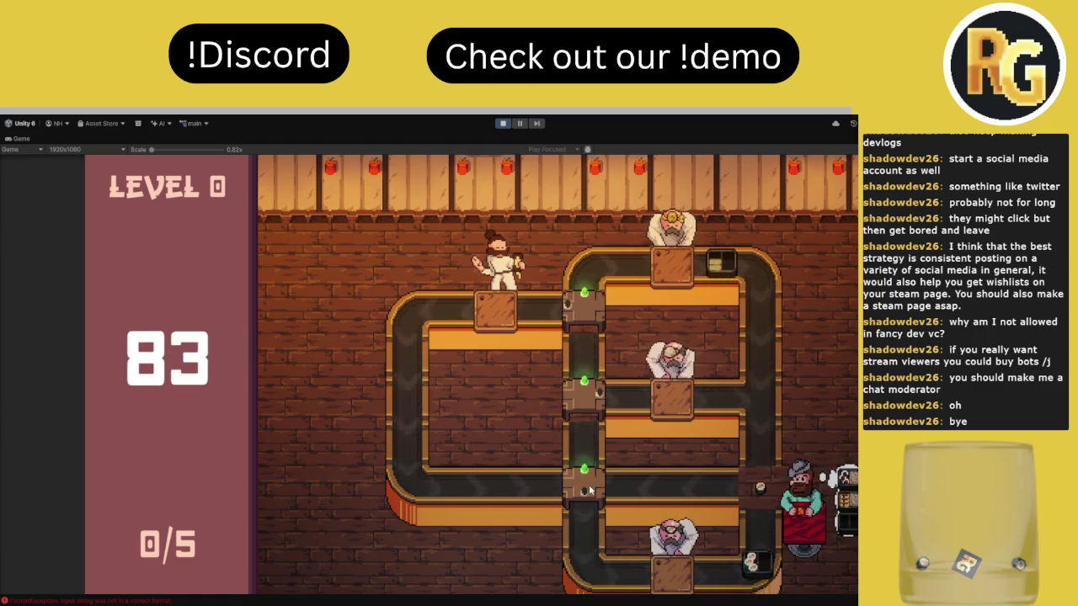
Toggle the top and middle junctions to deliver the first dish (1/5), then stop the test
{"action": "left_click", "coordinate": [590, 315]}
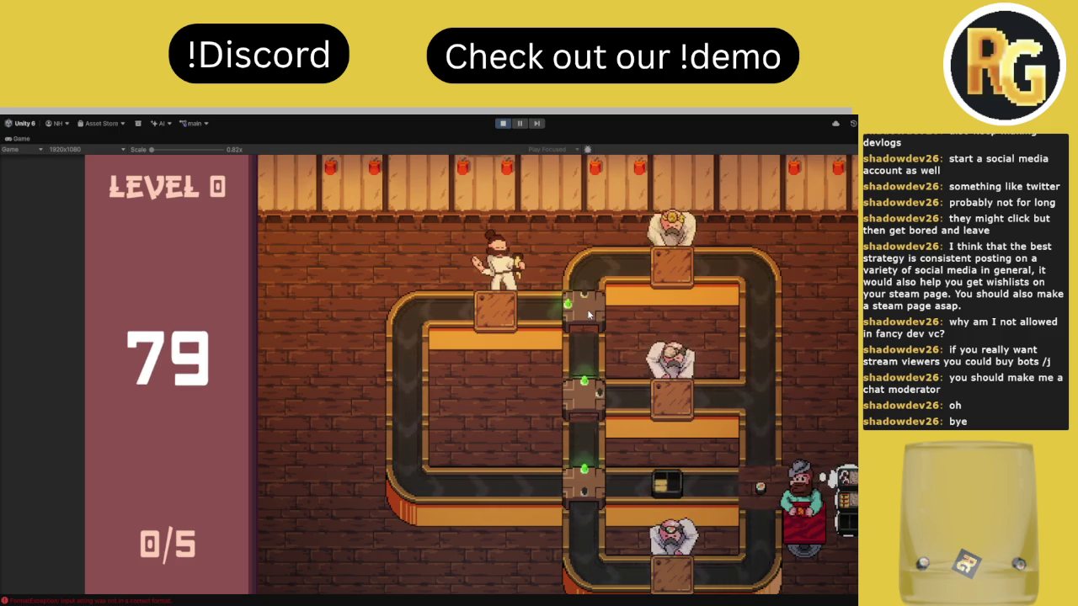
{"action": "left_click", "coordinate": [590, 315]}
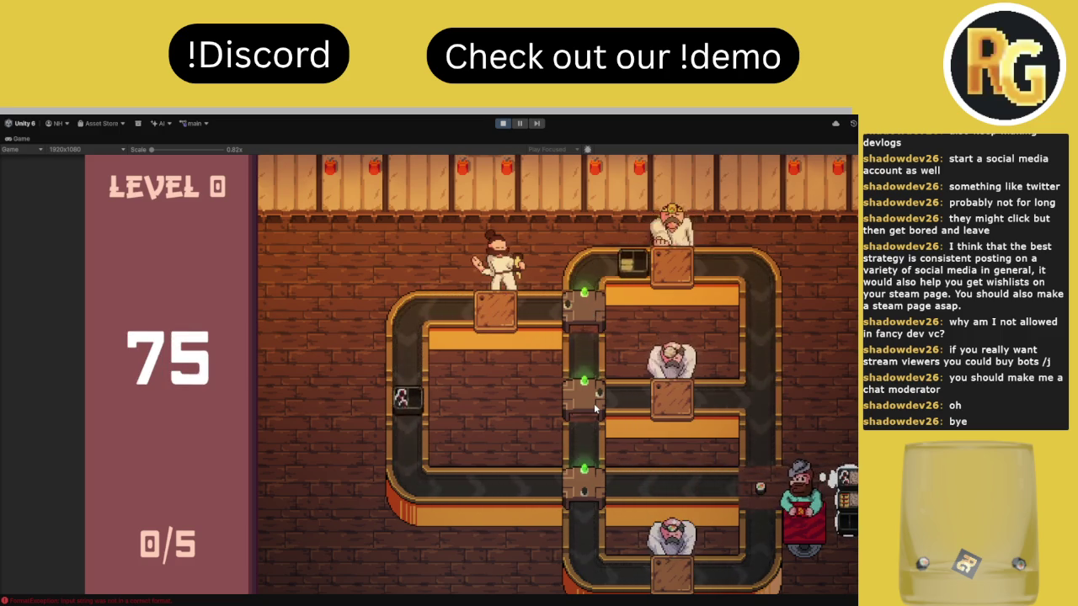
{"action": "left_click", "coordinate": [595, 406]}
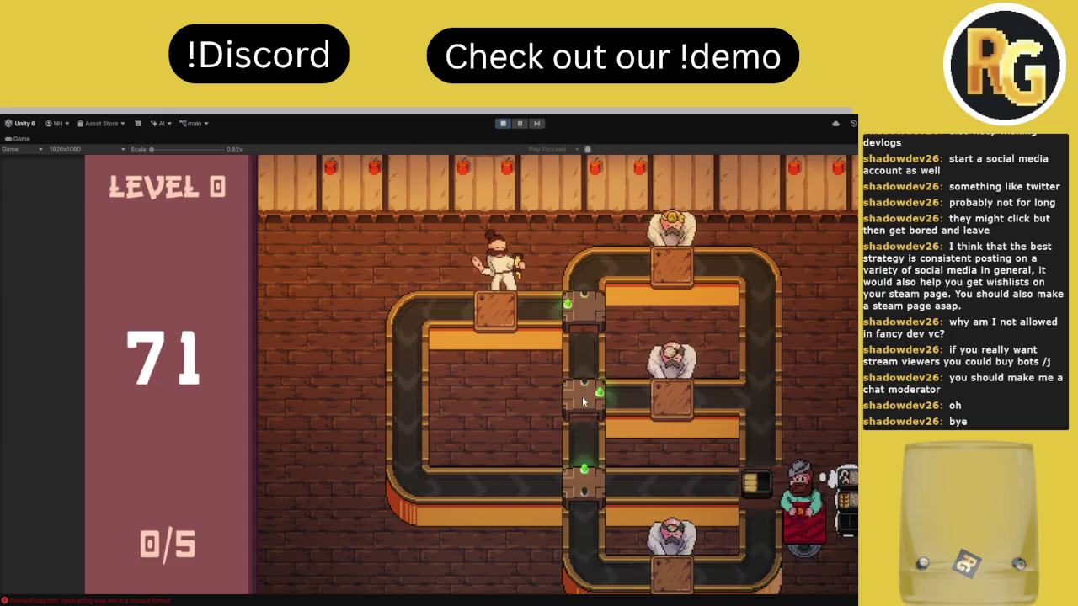
{"action": "left_click", "coordinate": [583, 401]}
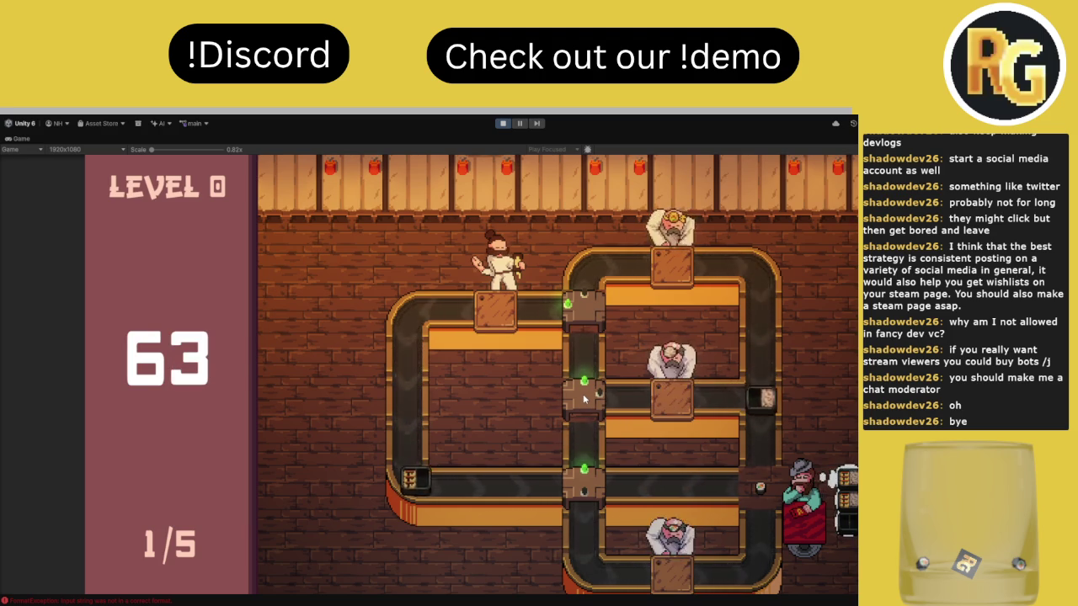
{"action": "left_click", "coordinate": [504, 124]}
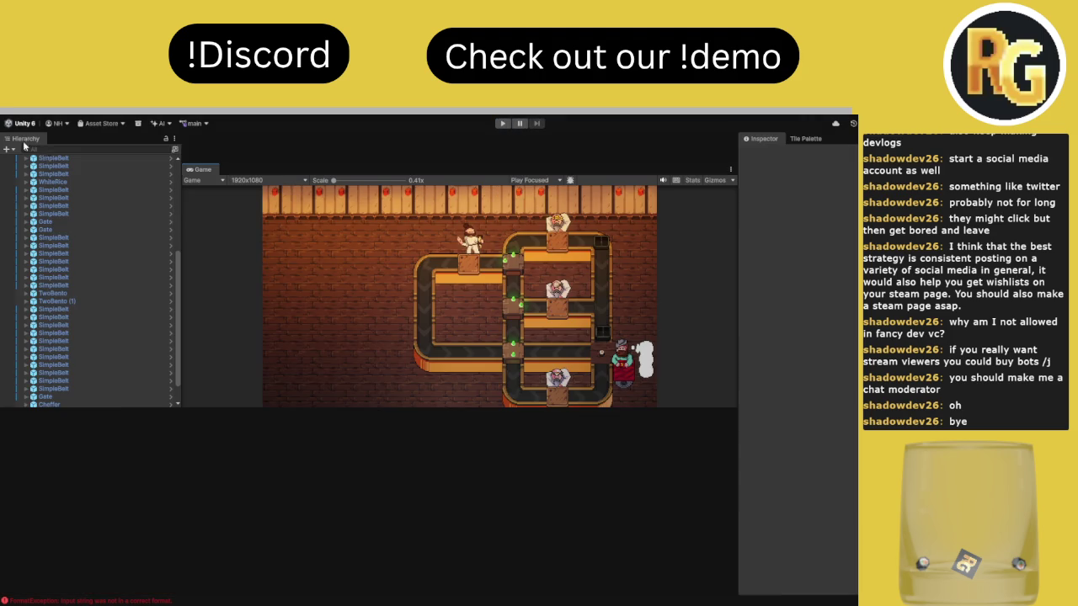
Select customer Nack in the Hierarchy and inspect the dish entries in its Orders list
{"action": "scroll", "coordinate": [84, 252], "scroll_direction": "down", "scroll_amount": 2}
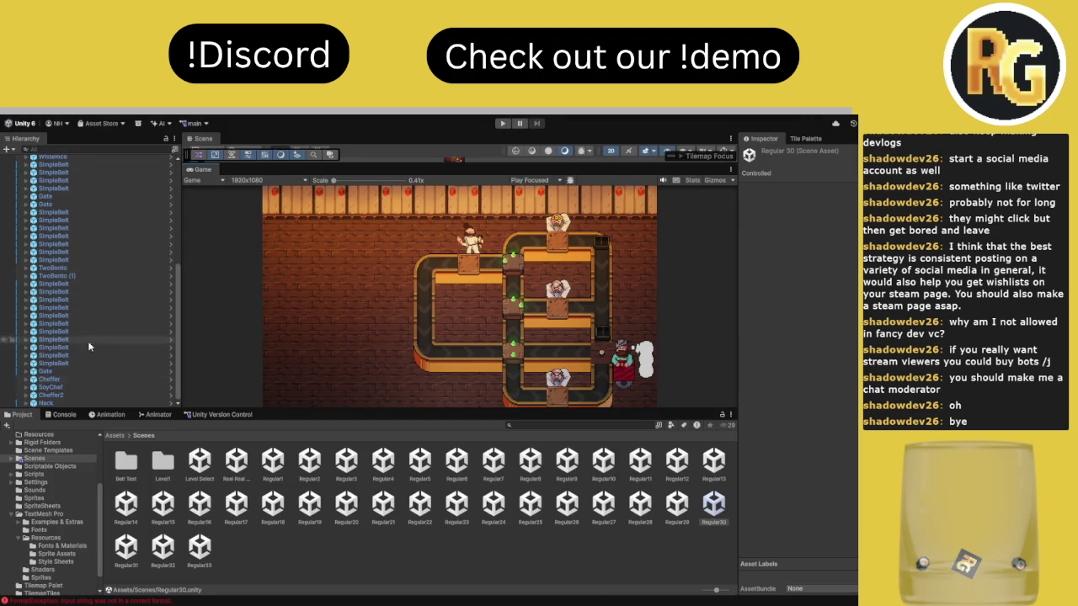
{"action": "left_click", "coordinate": [46, 402]}
{"action": "scroll", "coordinate": [839, 480], "scroll_direction": "down", "scroll_amount": 2}
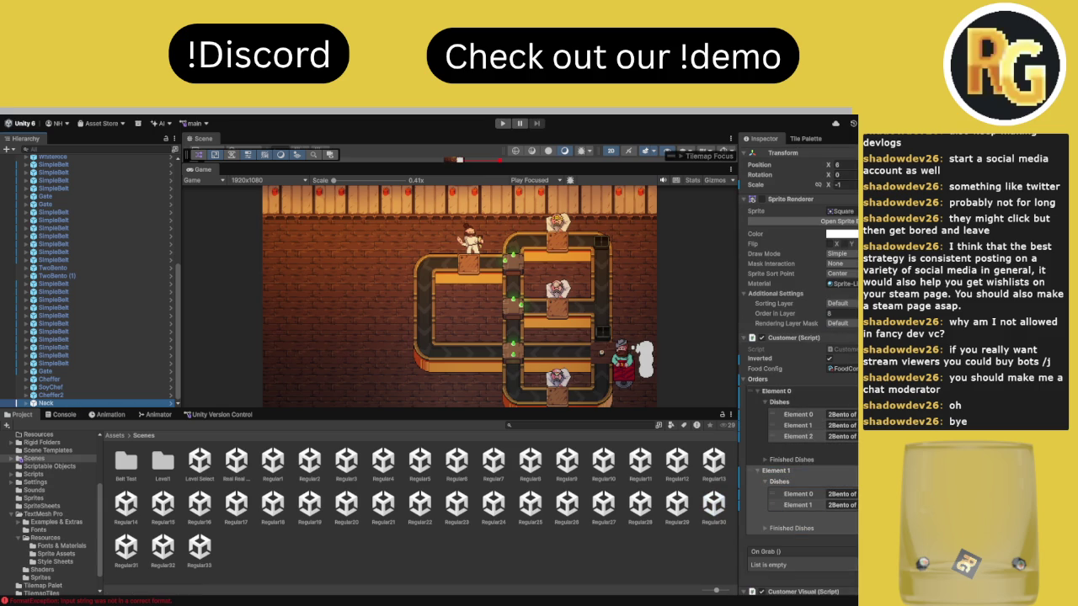
{"action": "left_click", "coordinate": [798, 436]}
{"action": "left_click", "coordinate": [776, 471]}
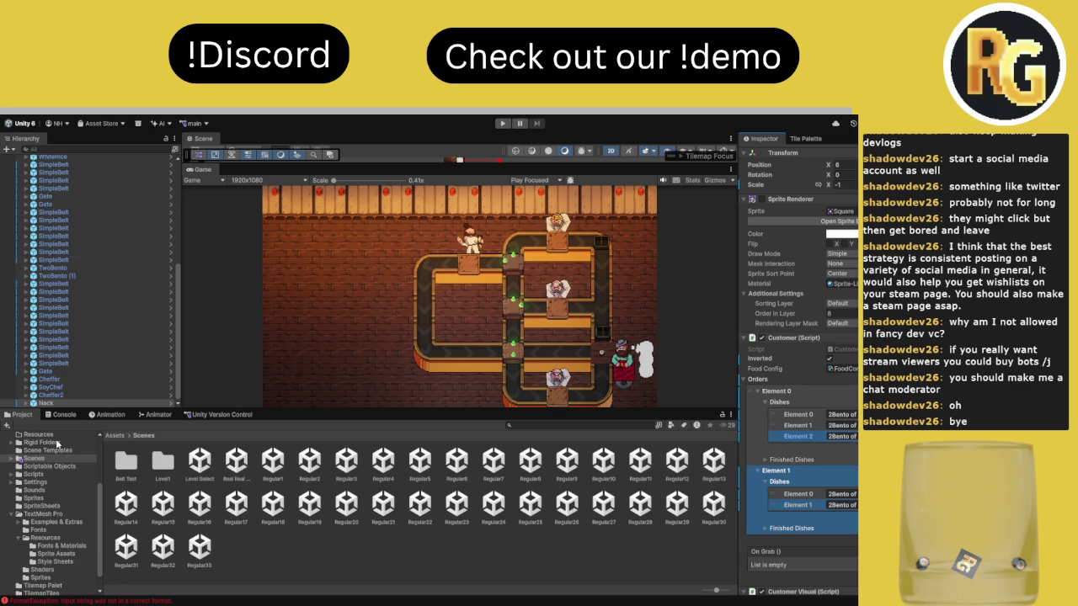
Clear the Console errors, maximize the Game view, and play Regular30 again
{"action": "left_click", "coordinate": [64, 414]}
{"action": "left_click", "coordinate": [10, 425]}
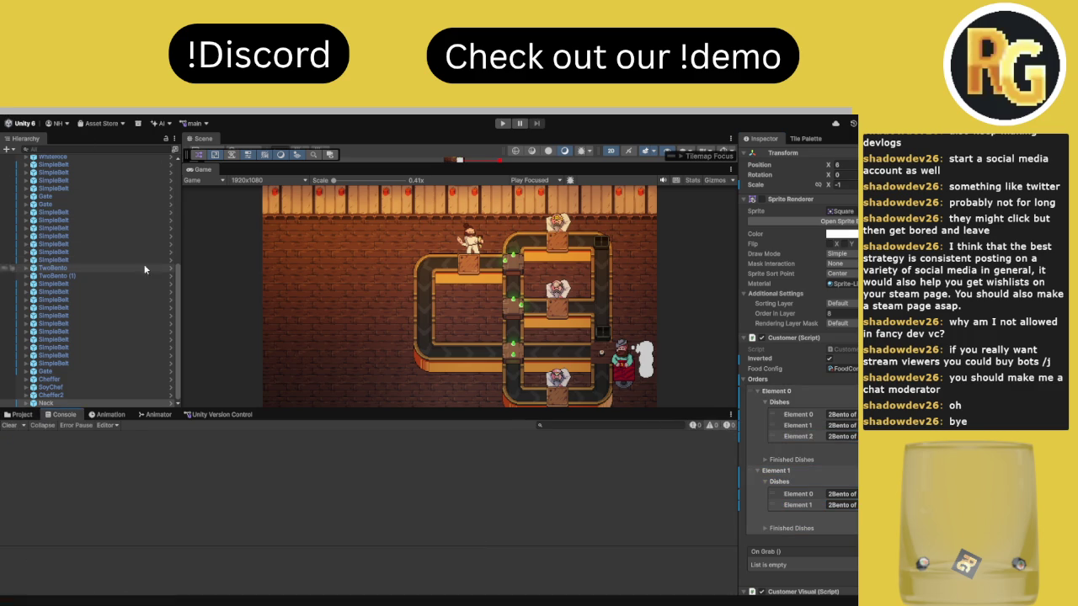
{"action": "double_click", "coordinate": [204, 170]}
{"action": "left_click", "coordinate": [503, 123]}
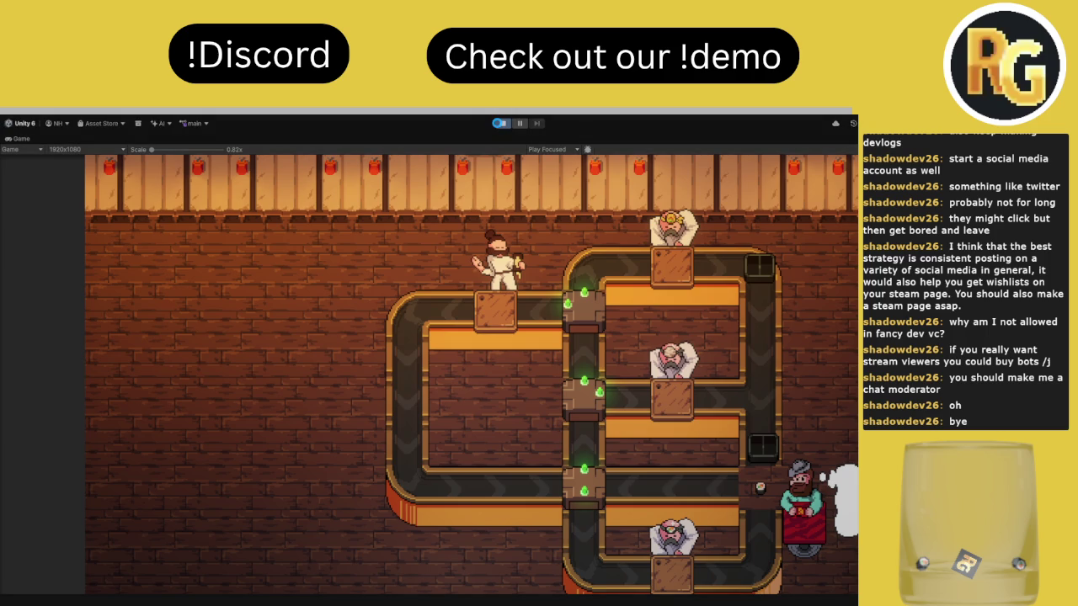
Restart Play mode, skip the intro with Escape, and choose I'M READY to begin Level 0
{"action": "left_click", "coordinate": [501, 124]}
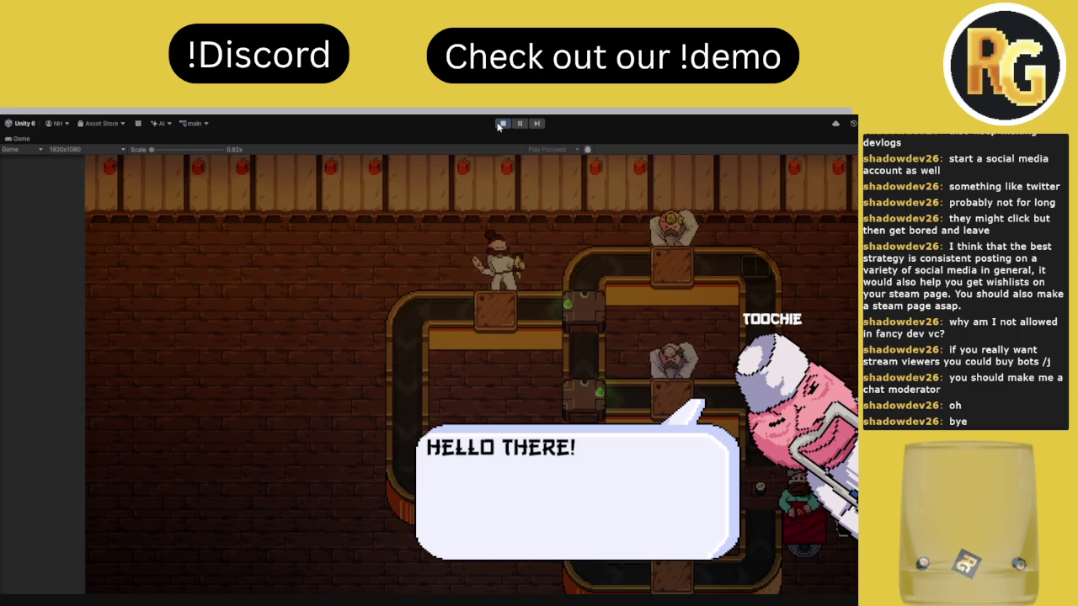
{"action": "left_click", "coordinate": [501, 124]}
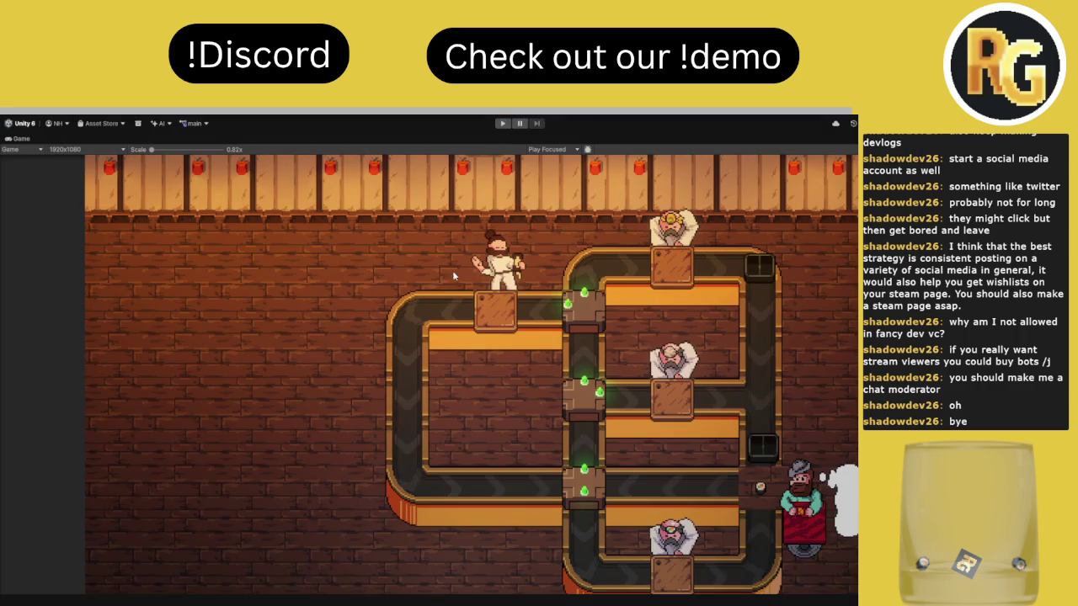
{"action": "left_click", "coordinate": [502, 124]}
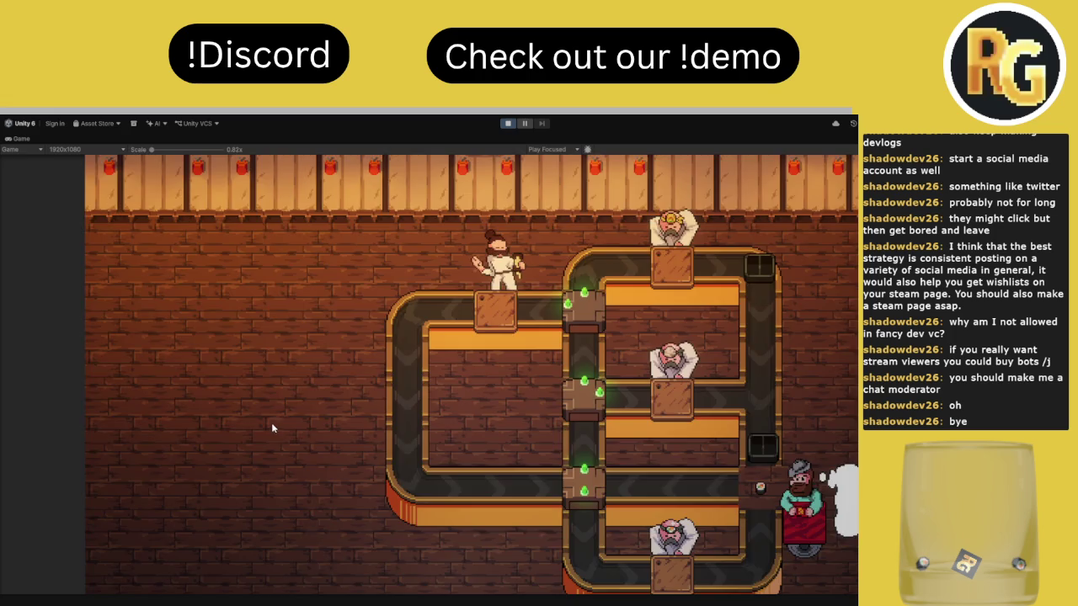
{"action": "key", "text": "Escape"}
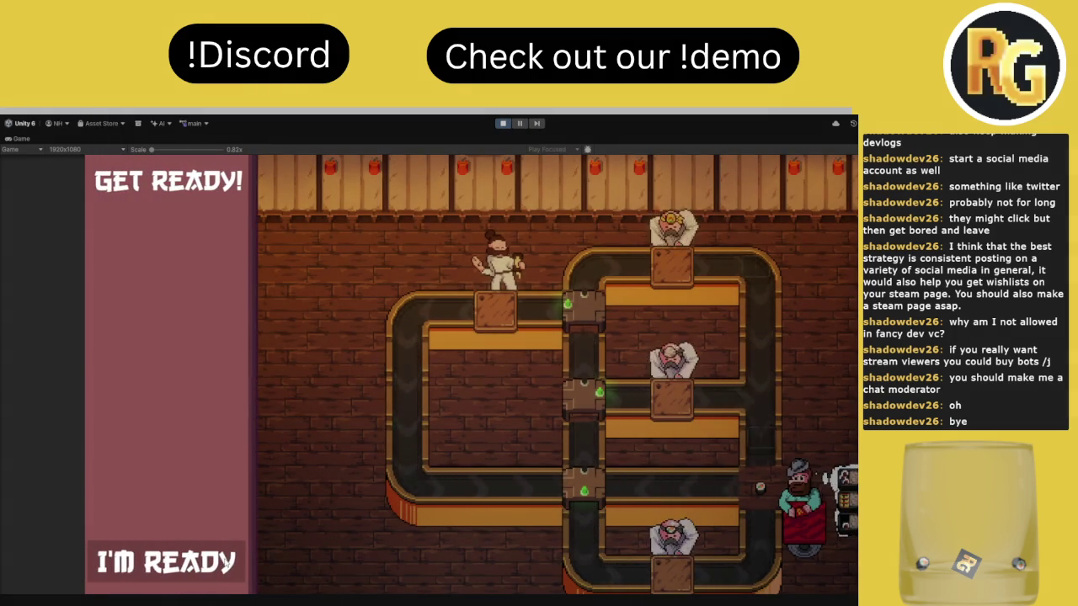
{"action": "left_click", "coordinate": [221, 559]}
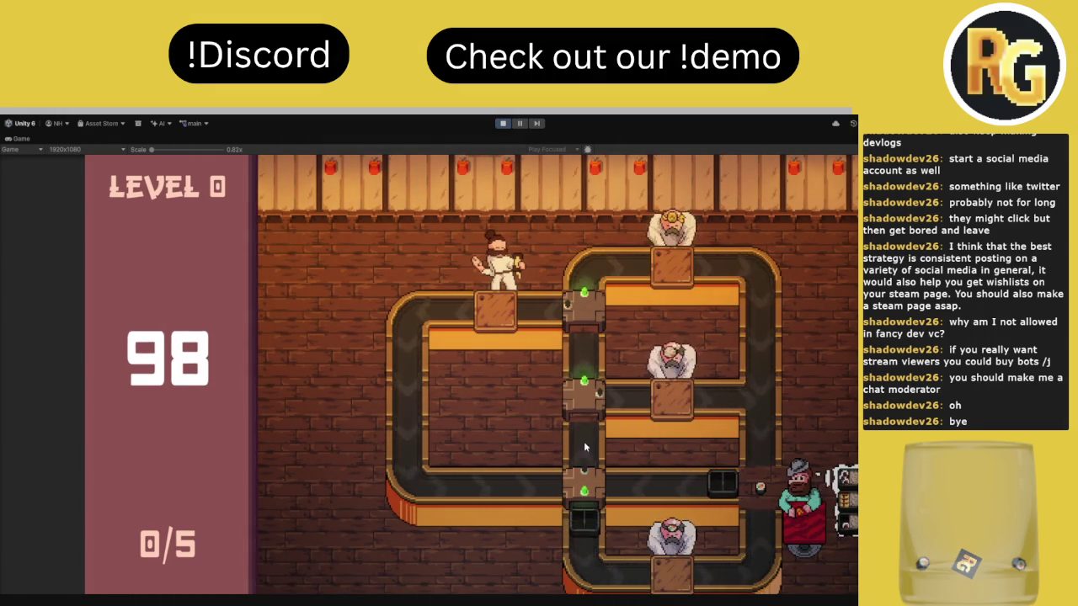
Flip the bottom belt junction upward repeatedly to route crates, reaching 3/5 orders served
{"action": "left_click", "coordinate": [592, 489]}
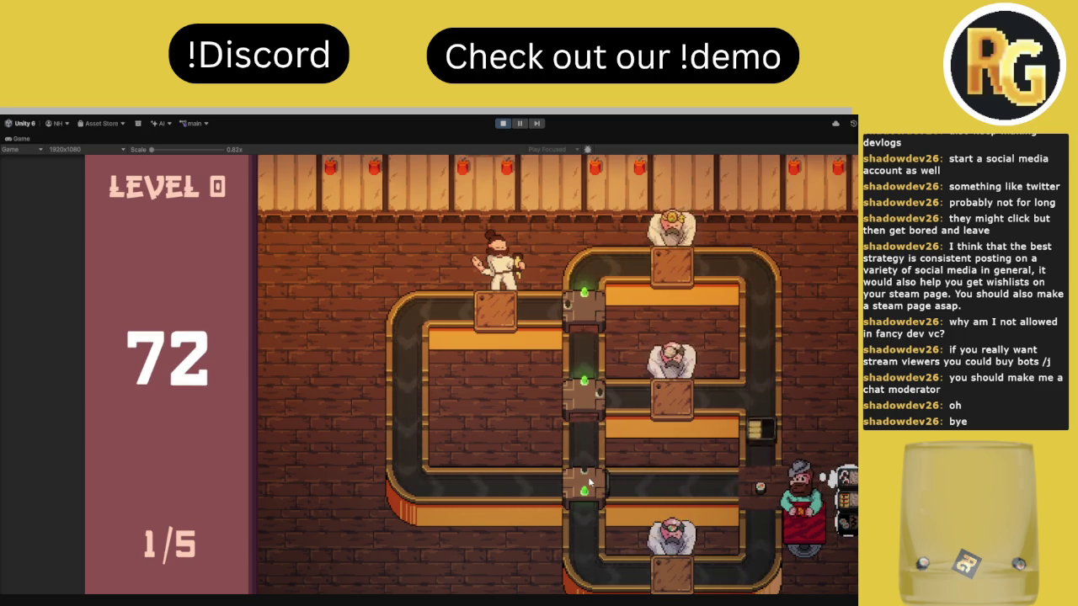
{"action": "left_click", "coordinate": [588, 477]}
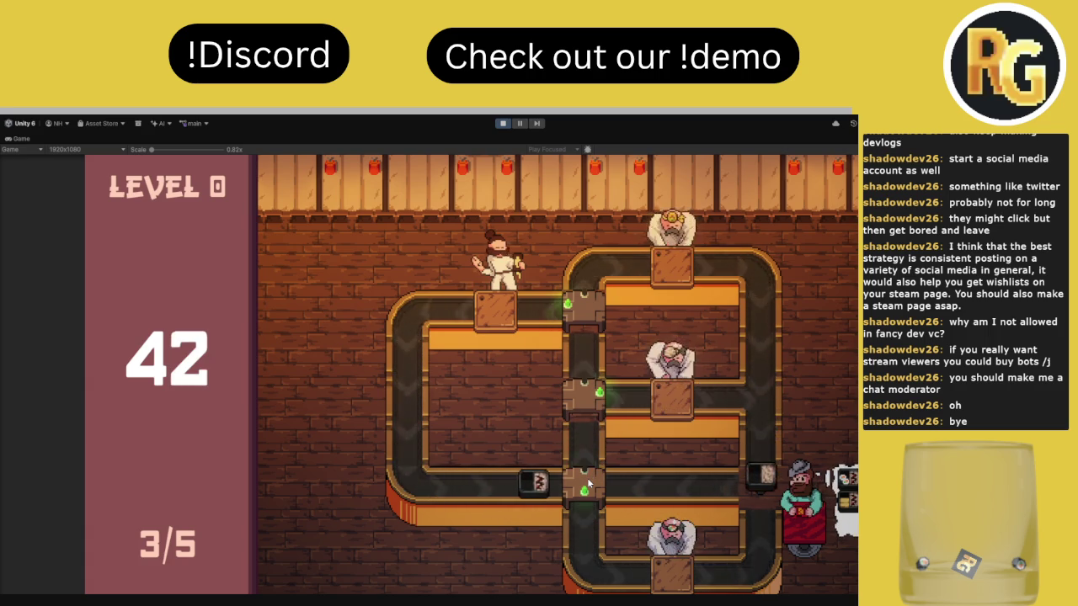
{"action": "left_click", "coordinate": [587, 477]}
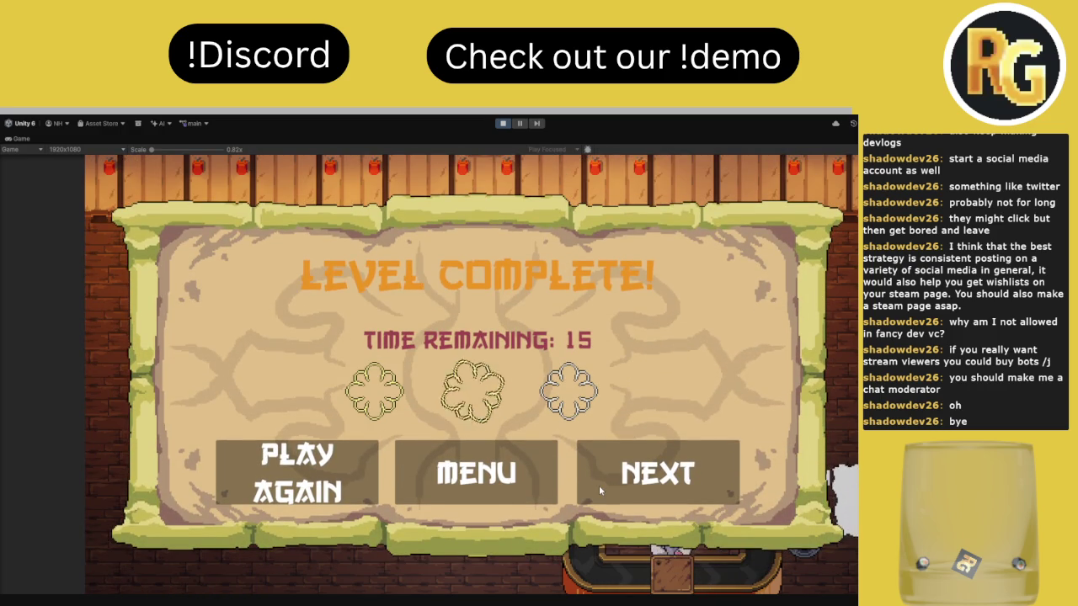
Continue to Level 30, click through its intro dialogue, and choose I'M READY
{"action": "left_click", "coordinate": [592, 473]}
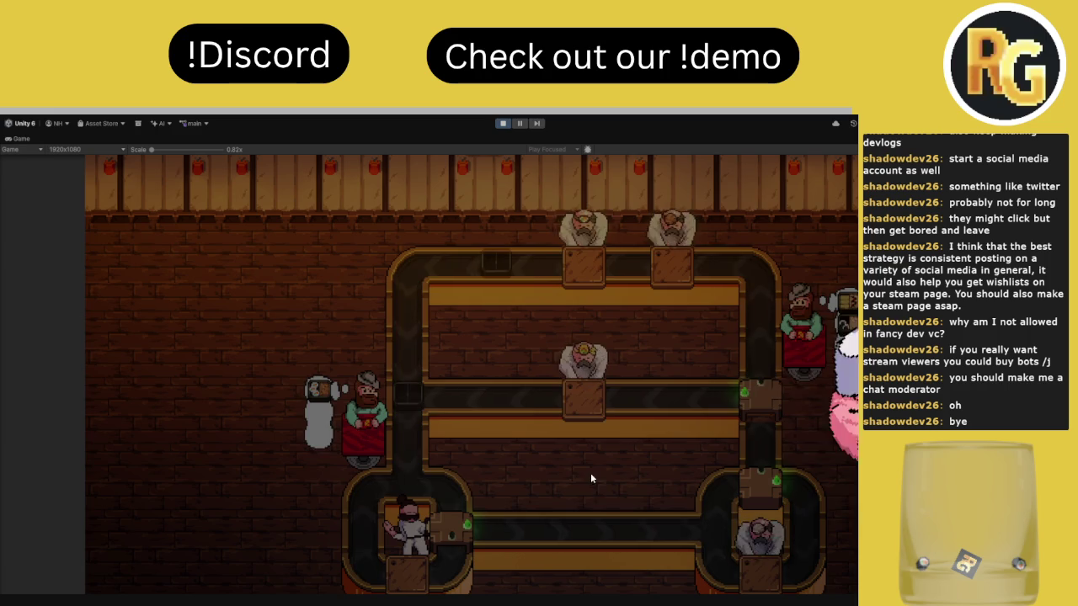
{"action": "left_click", "coordinate": [266, 343]}
{"action": "left_click", "coordinate": [274, 345]}
{"action": "left_click", "coordinate": [280, 347]}
{"action": "left_click", "coordinate": [283, 353]}
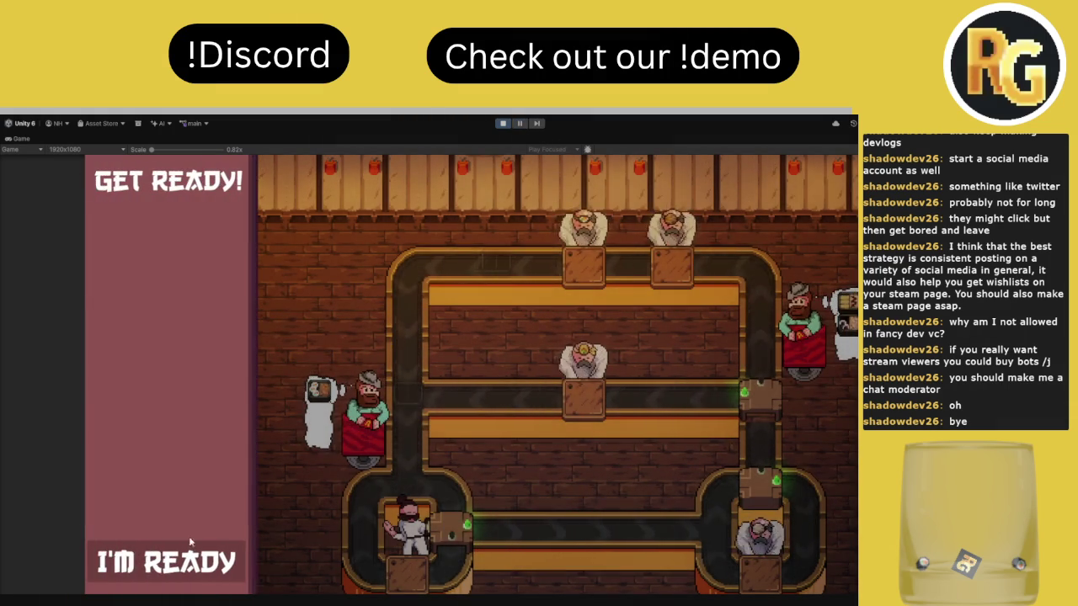
{"action": "left_click", "coordinate": [192, 543]}
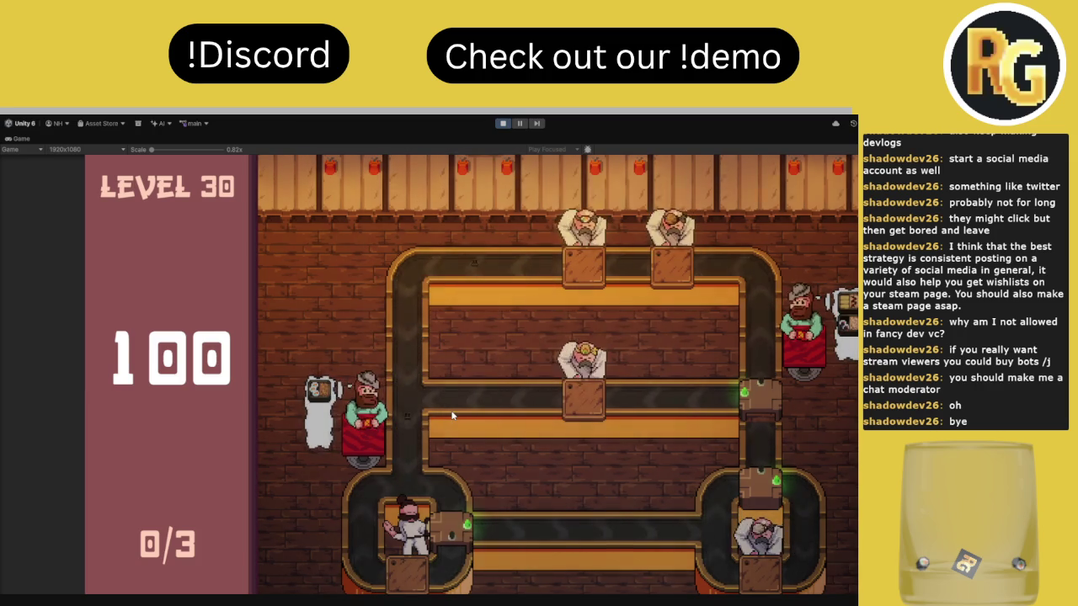
Turn the bottom-right and upper-right junctions upward, then restart Level 30
{"action": "left_click", "coordinate": [761, 484]}
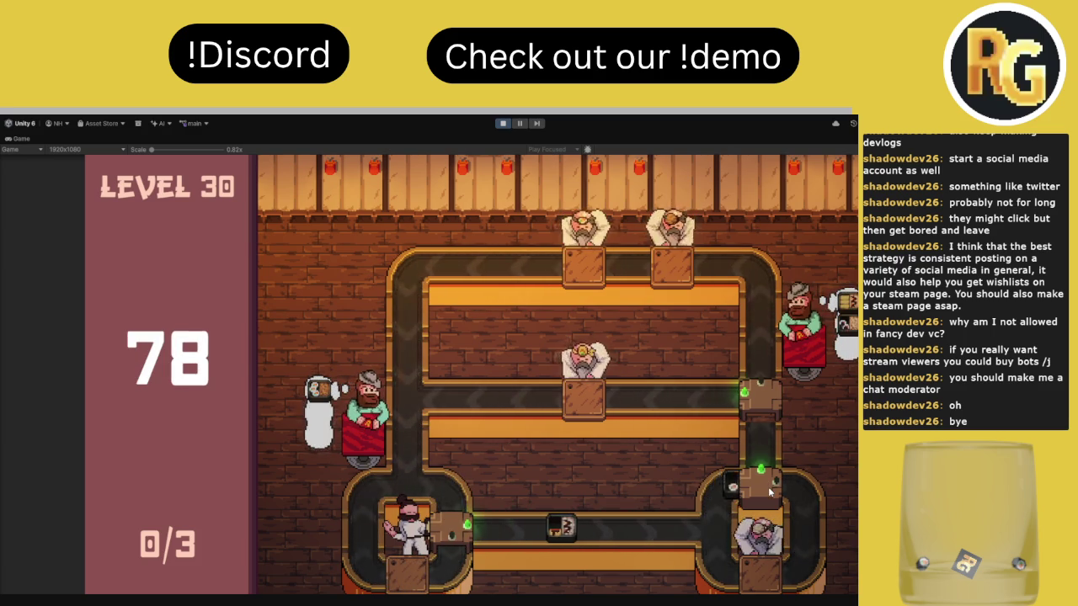
{"action": "left_click", "coordinate": [749, 408]}
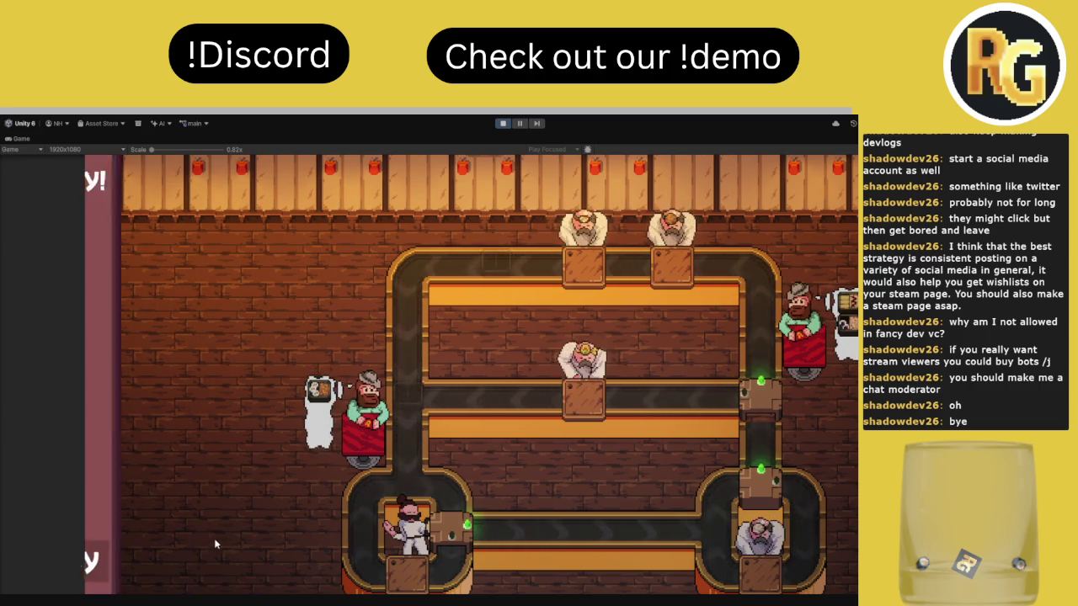
{"action": "left_click", "coordinate": [168, 565]}
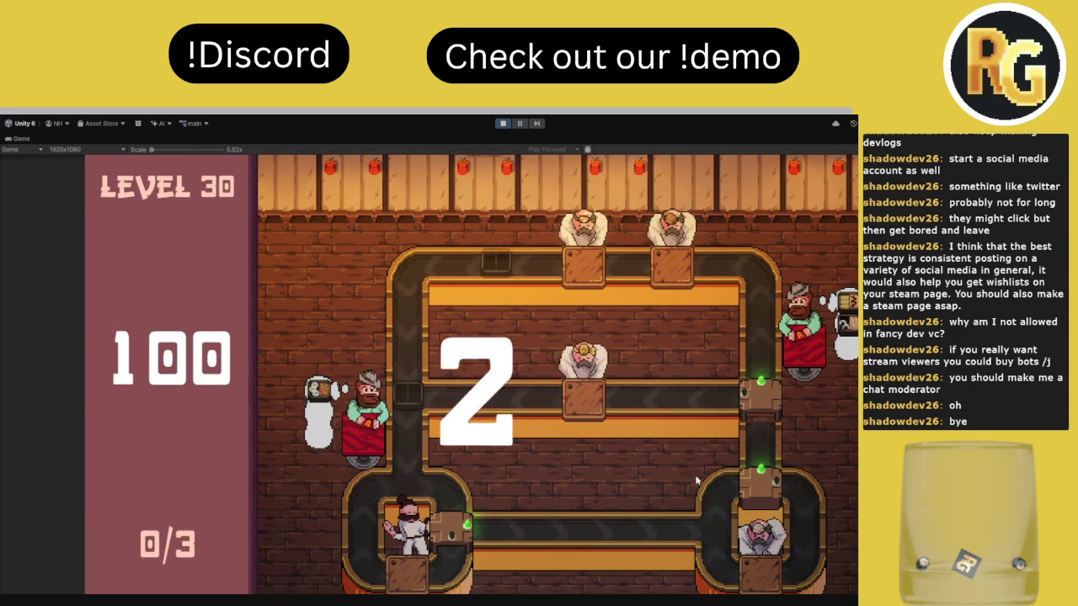
Toggle the lower-right junction right and back upward, then restart Level 30 again
{"action": "left_click", "coordinate": [765, 486]}
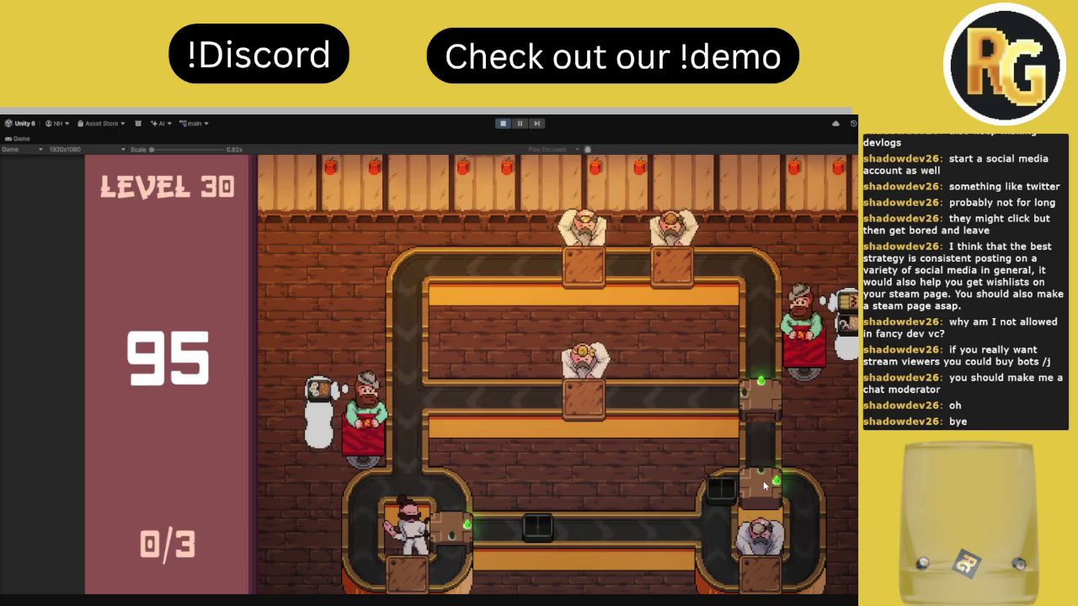
{"action": "left_click", "coordinate": [765, 486]}
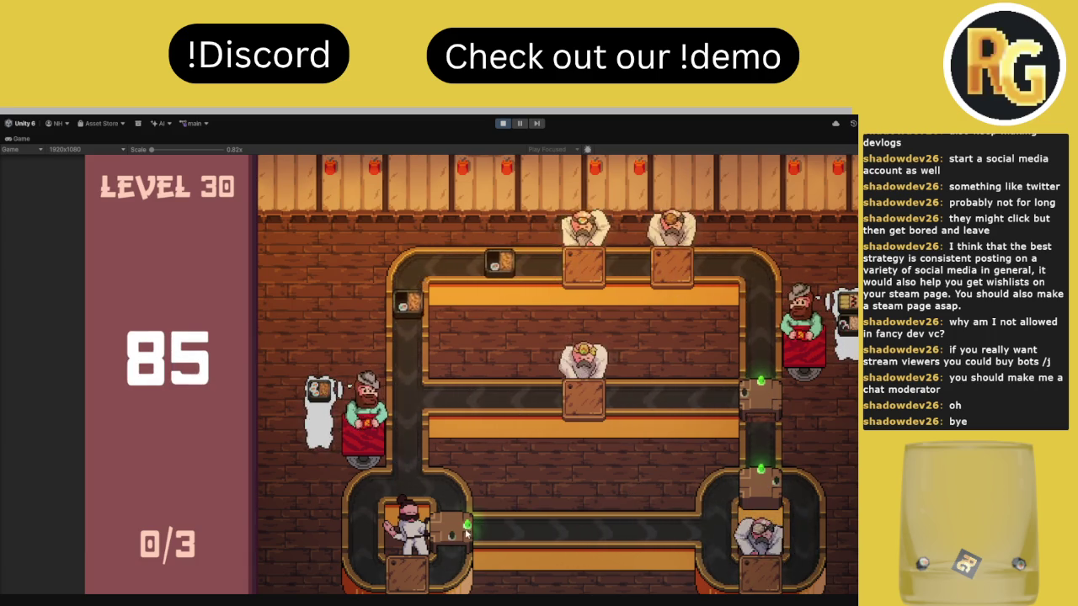
{"action": "left_click", "coordinate": [130, 557]}
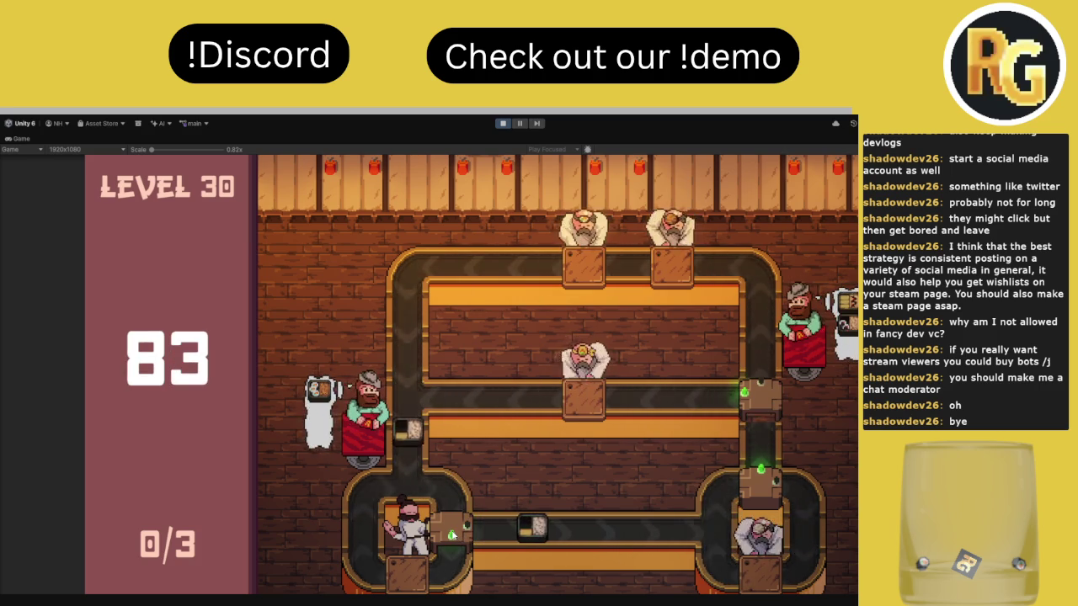
Switch the lower-left and right-side junctions to steer crates around the conveyors
{"action": "left_click", "coordinate": [453, 533]}
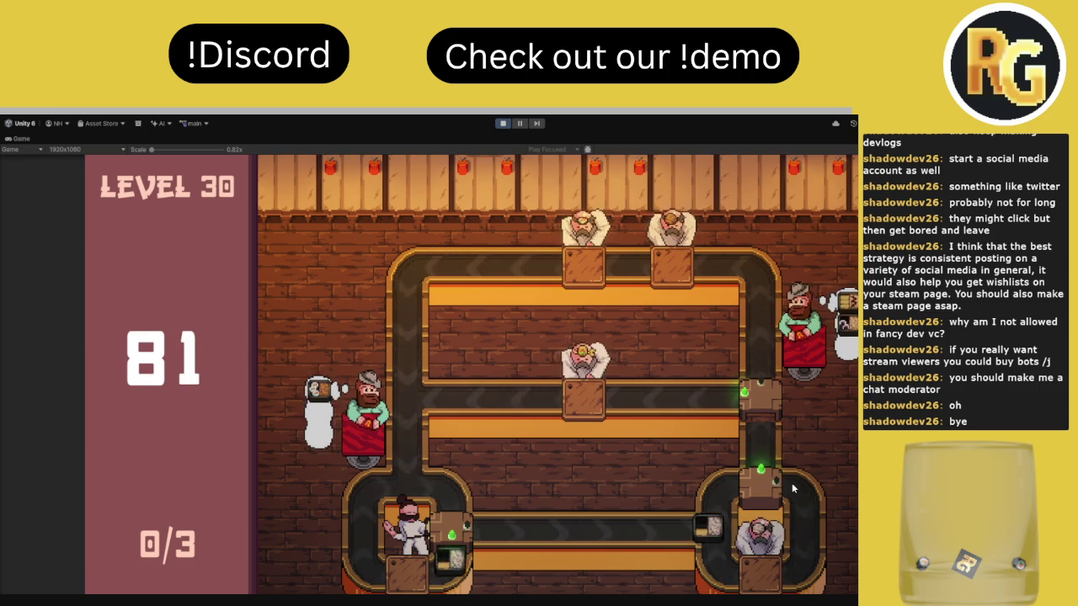
{"action": "left_click", "coordinate": [762, 396]}
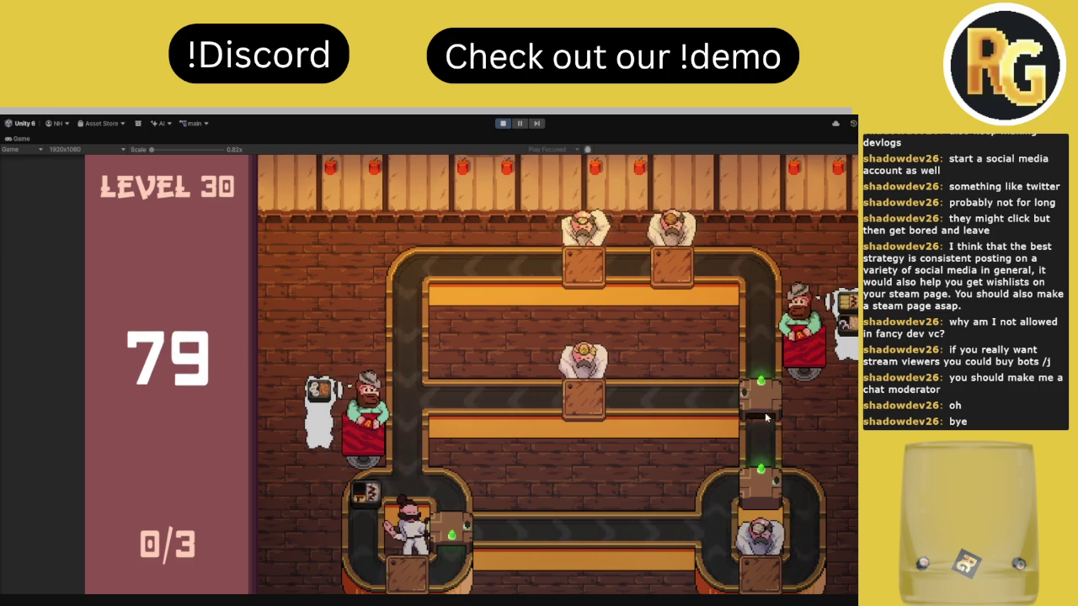
{"action": "left_click", "coordinate": [450, 530]}
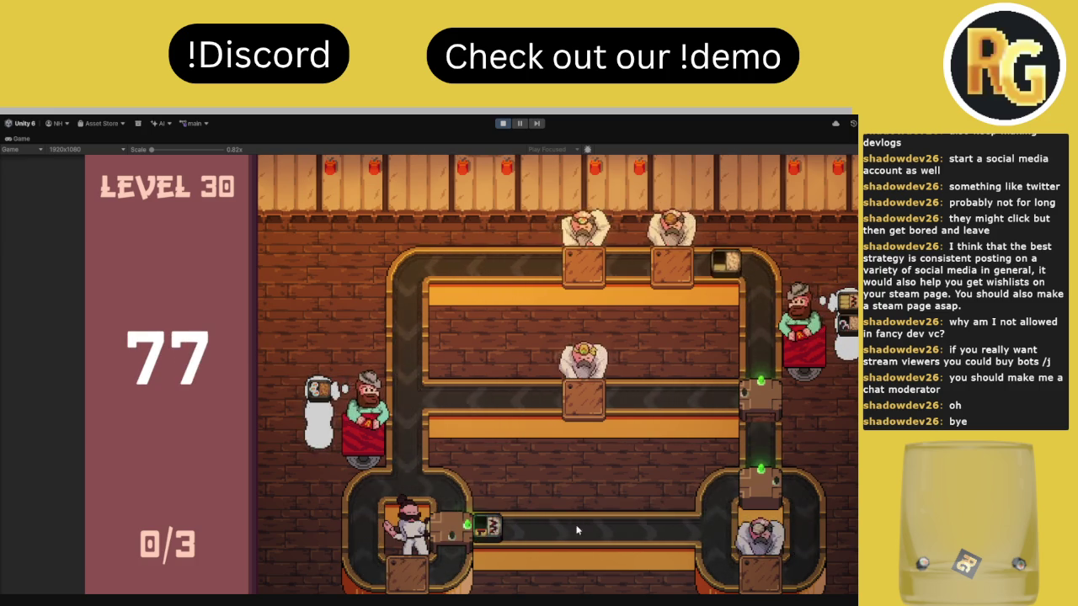
{"action": "left_click", "coordinate": [765, 416]}
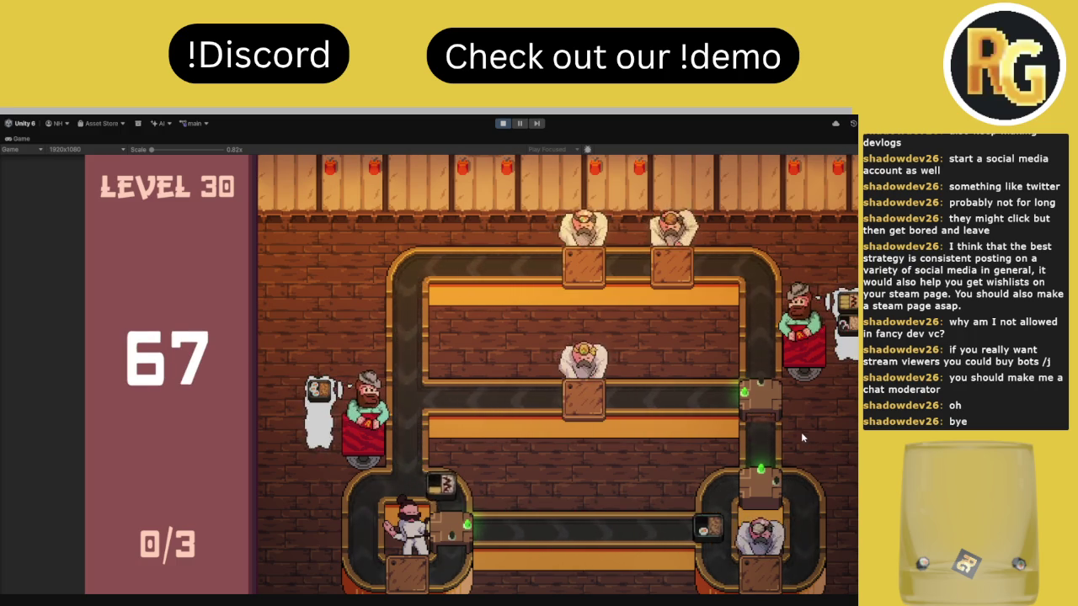
{"action": "left_click", "coordinate": [758, 409]}
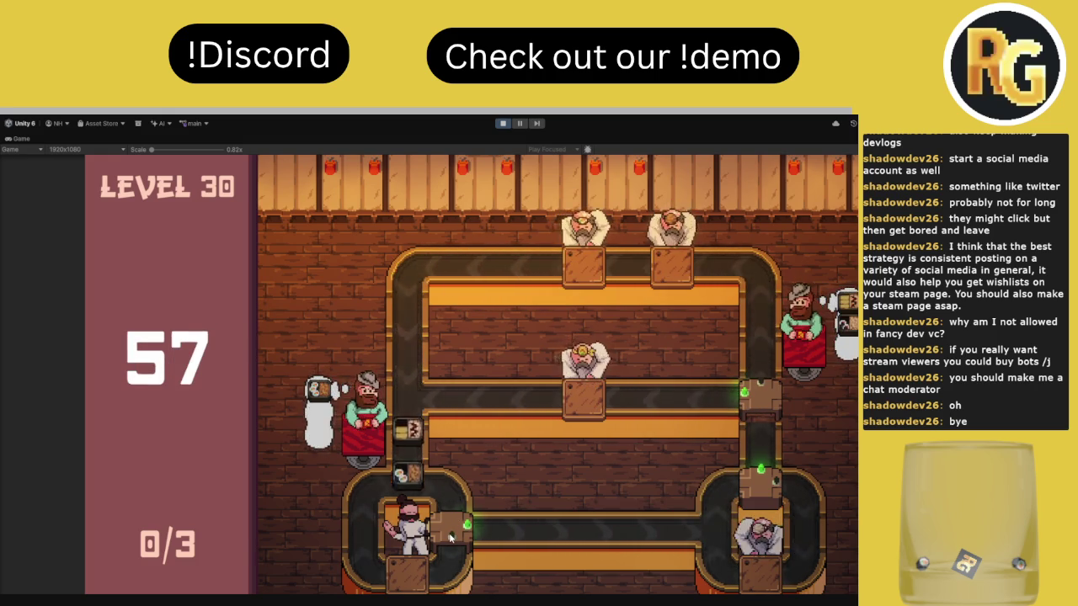
{"action": "left_click", "coordinate": [766, 407]}
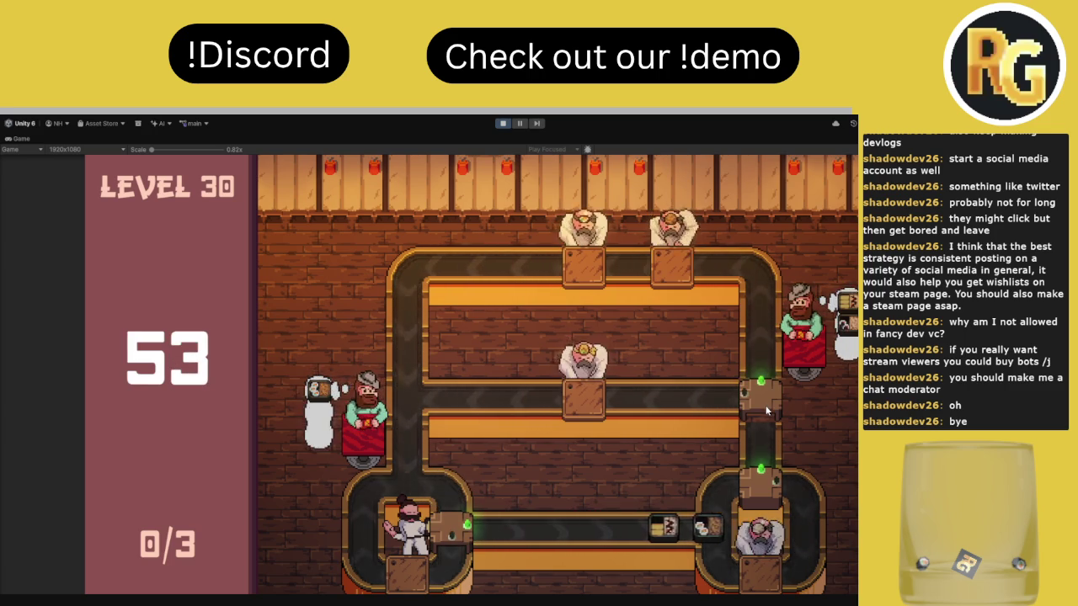